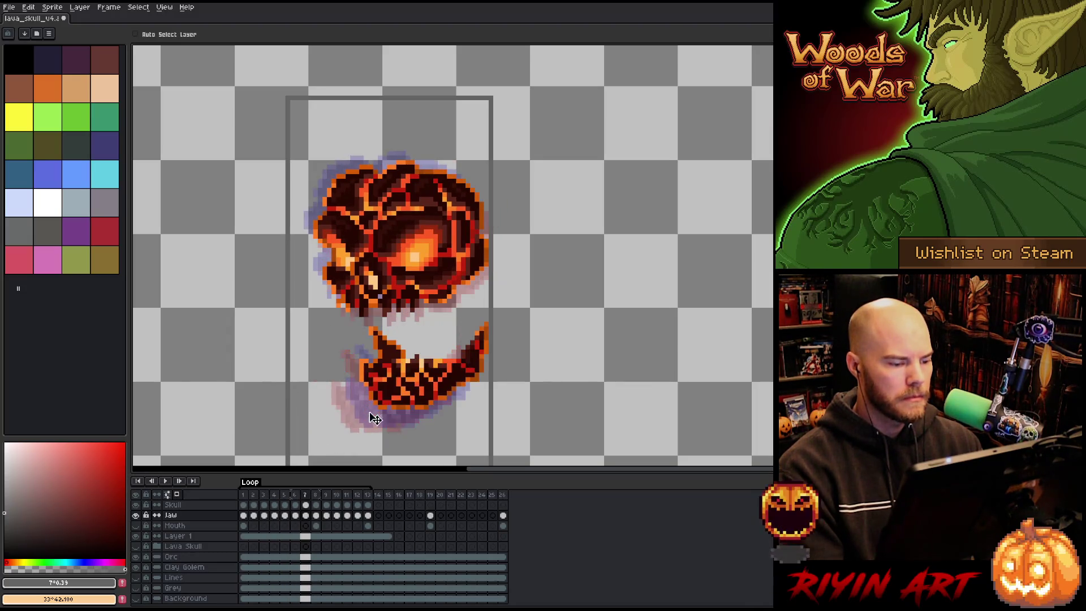
Step: Play the Loop tag, then step through the frames to frame 8 comparing jaw poses
key(Return)
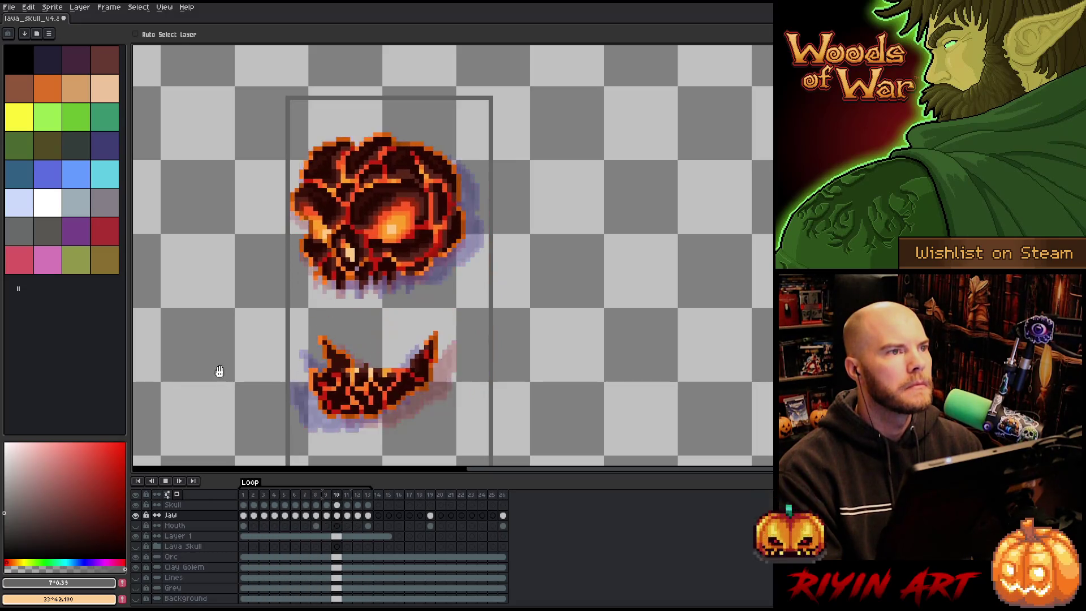
key(Return)
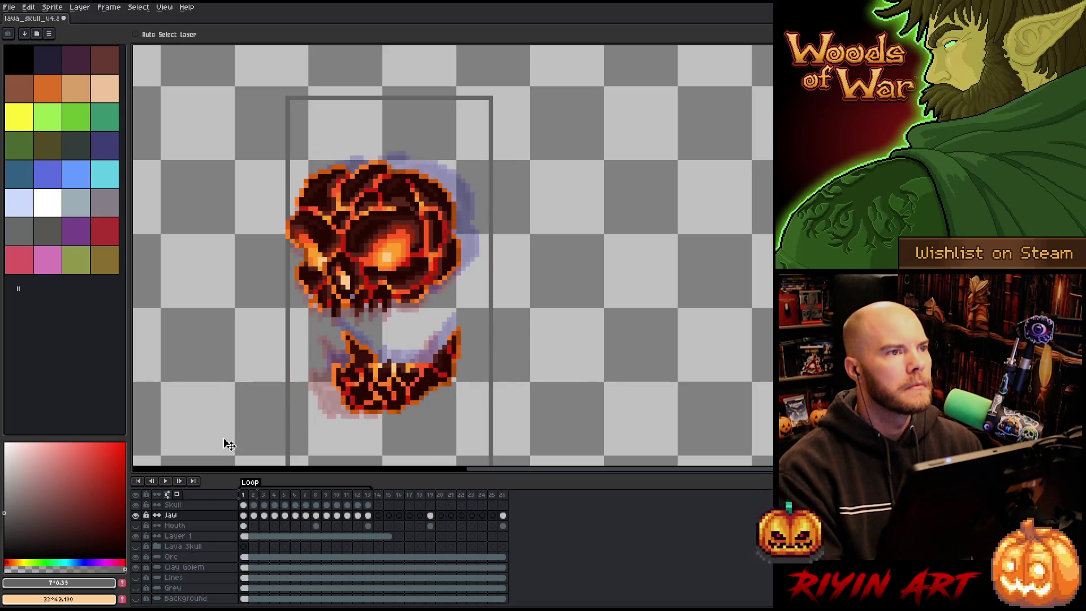
key(Left)
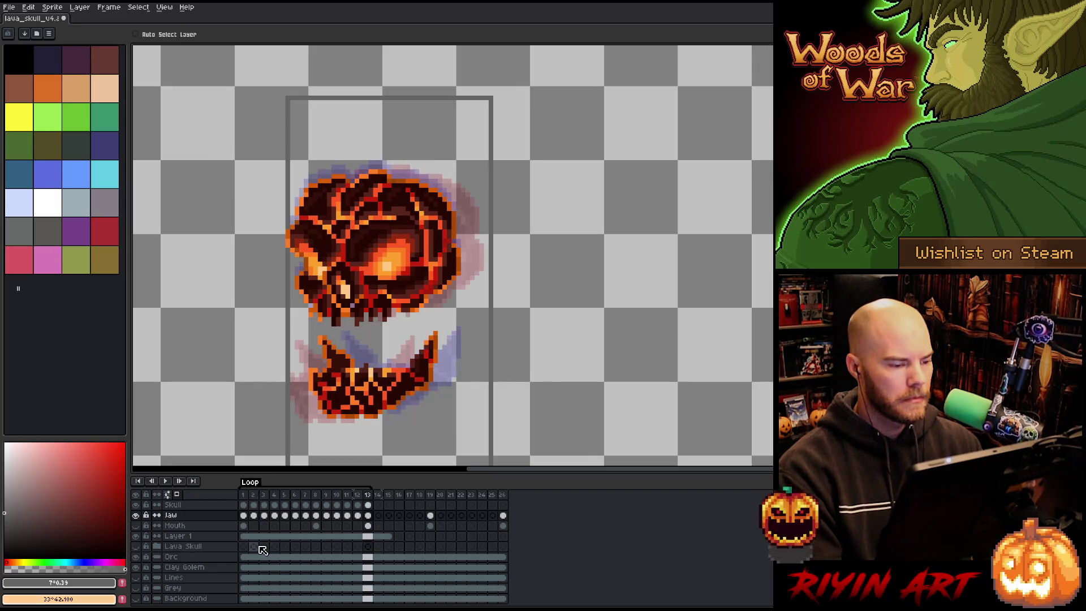
key(Right)
key(Right)
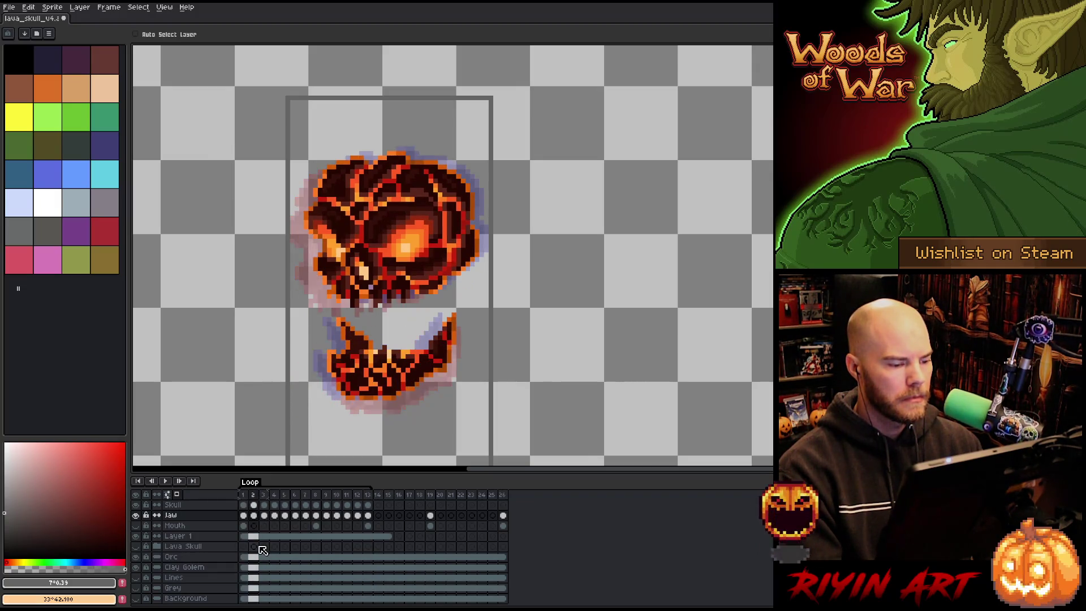
key(Right)
key(Right)
key(Right)
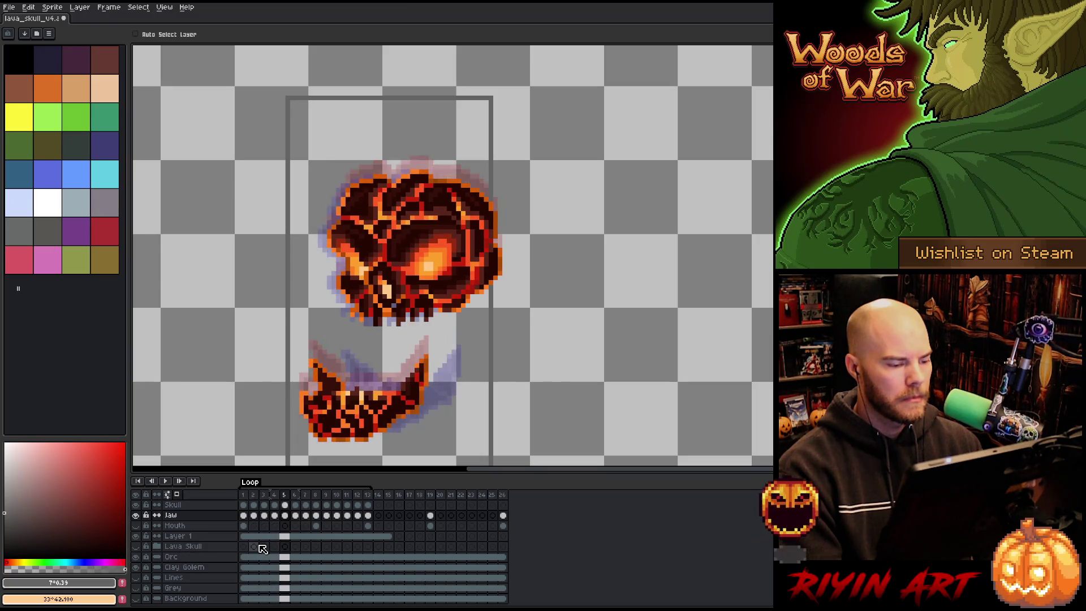
key(Right)
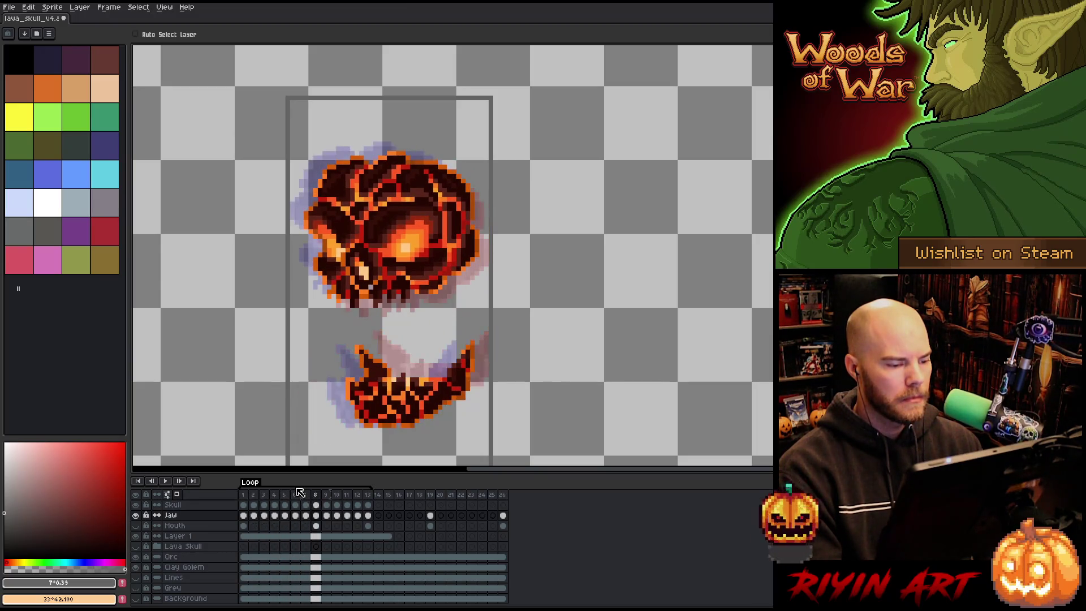
key(Left)
key(Right)
Step: Drag the jaw into place on frames 8, 12, 4 and 5 so it meets the skull
mouse_move(399, 401)
mouse_down()
mouse_move(399, 363)
mouse_move(374, 337)
mouse_move(346, 356)
mouse_up()
key(Right)
key(Right)
key(Right)
key(Right)
mouse_move(345, 403)
mouse_down()
mouse_move(368, 437)
mouse_move(391, 408)
mouse_move(367, 345)
mouse_up()
key(Right)
key(Right)
key(Right)
key(Right)
key(Right)
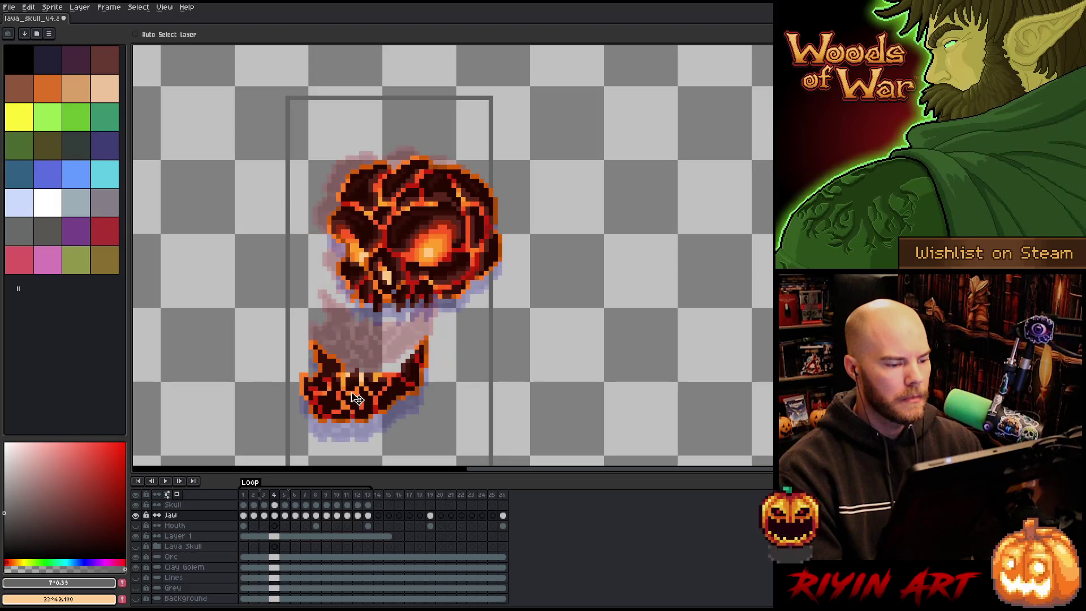
mouse_move(355, 405)
mouse_down()
mouse_move(362, 375)
mouse_move(386, 354)
mouse_up()
key(Right)
mouse_move(376, 418)
mouse_down()
mouse_move(421, 364)
mouse_move(450, 372)
mouse_move(423, 374)
mouse_move(385, 435)
mouse_move(383, 415)
mouse_move(367, 420)
mouse_up()
key(Right)
key(Right)
key(Right)
key(Right)
Step: Compare frames 9–12, lower the frame-11 jaw about 45 px, and preview the loop
key(Right)
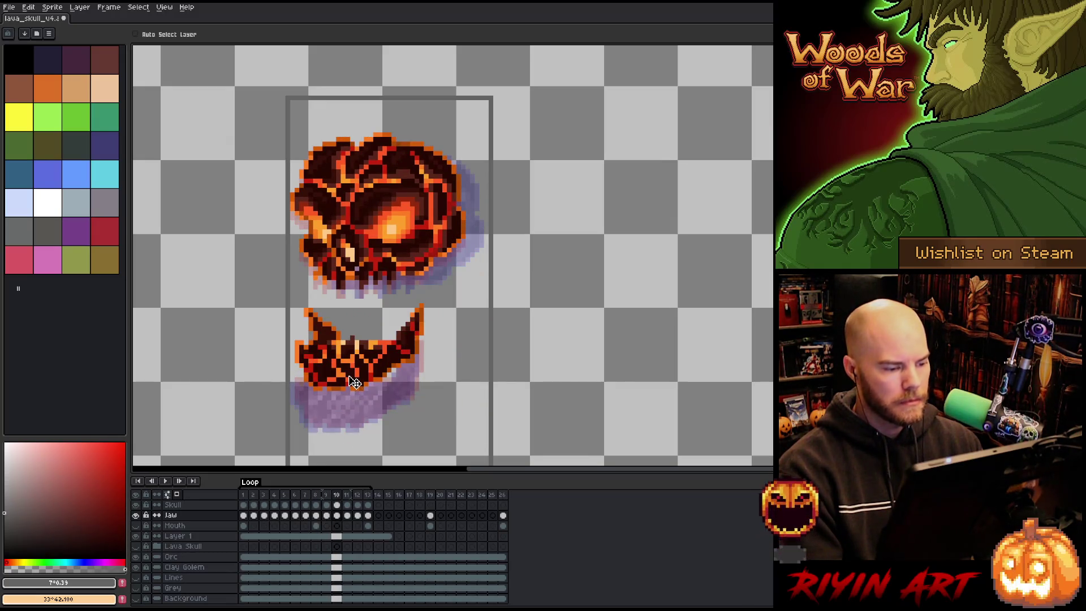
key(Right)
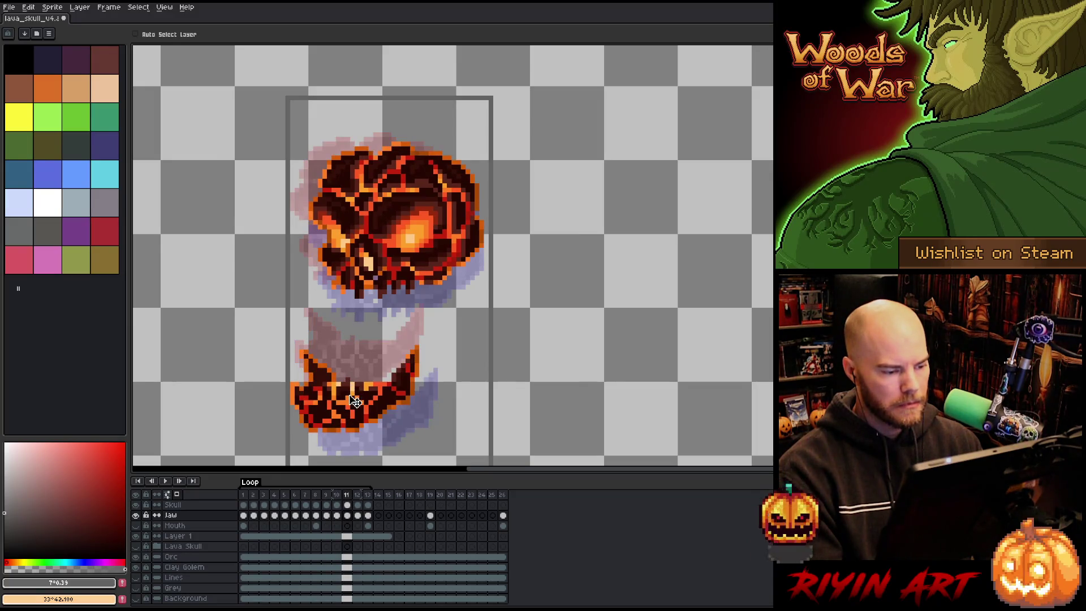
key(Right)
key(Left)
key(Left)
key(Left)
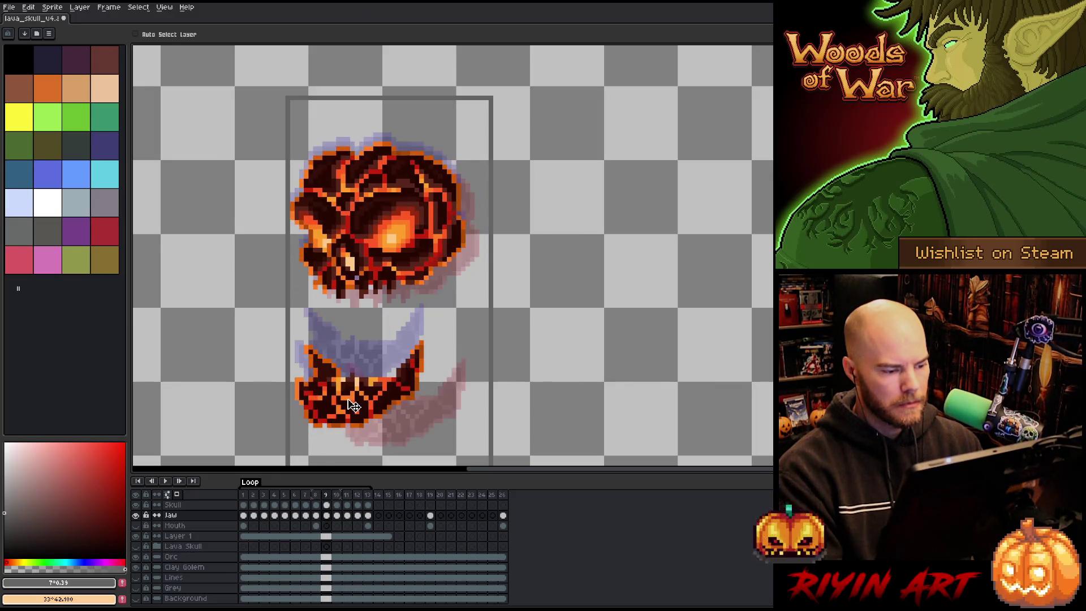
key(Right)
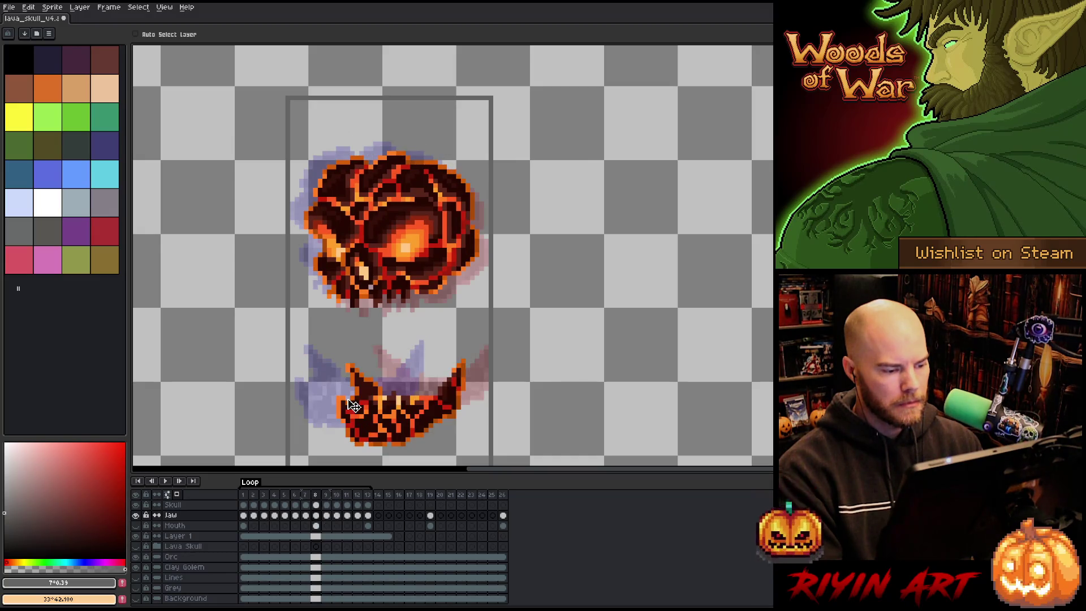
key(Left)
key(Right)
key(Left)
key(Right)
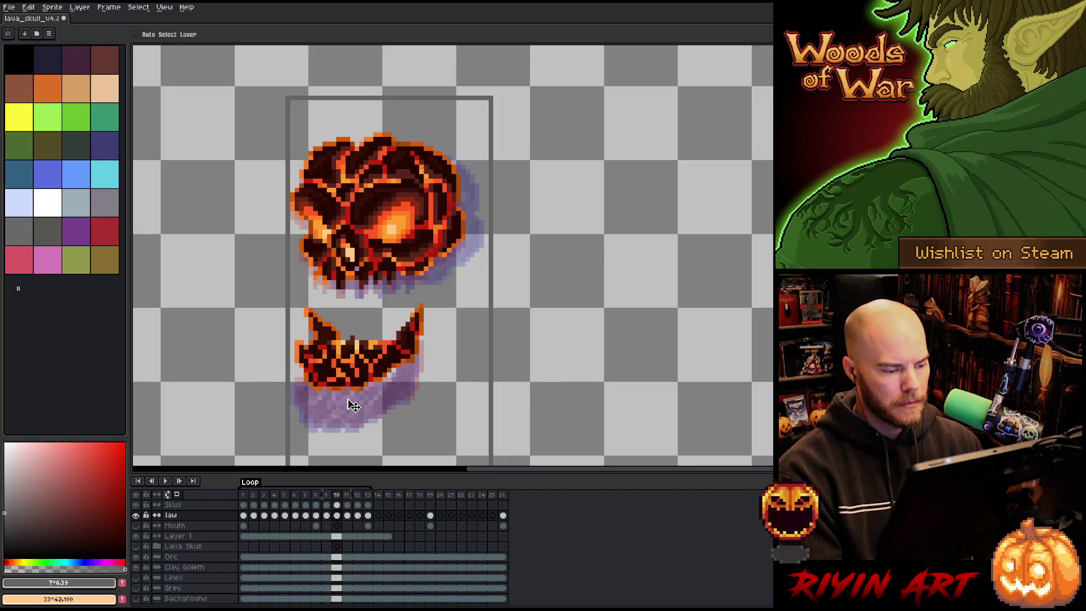
key(Right)
key(Right)
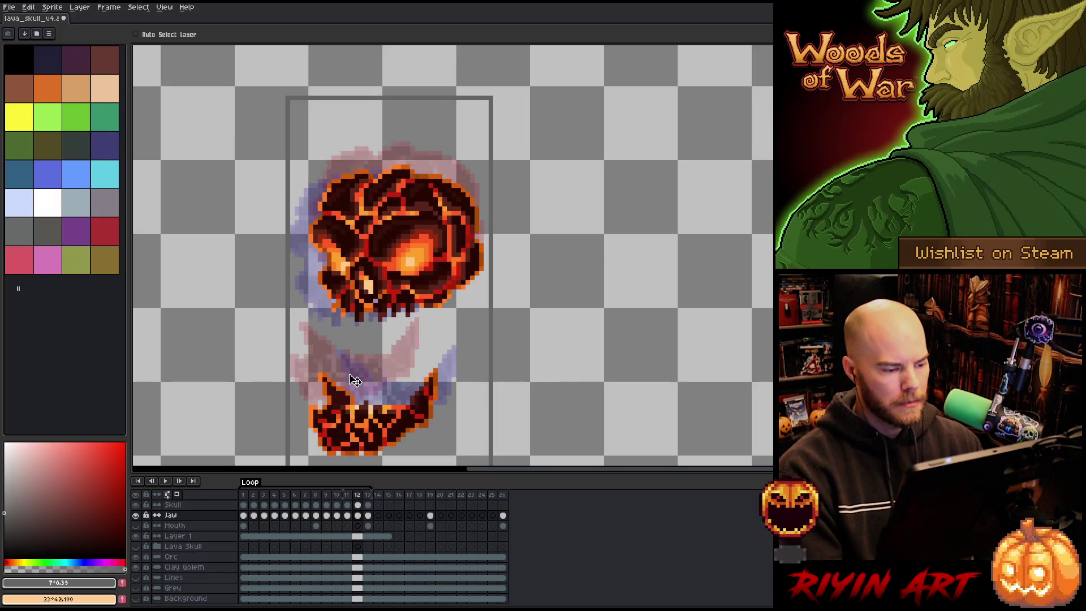
key(Left)
drag(352, 381, 351, 405)
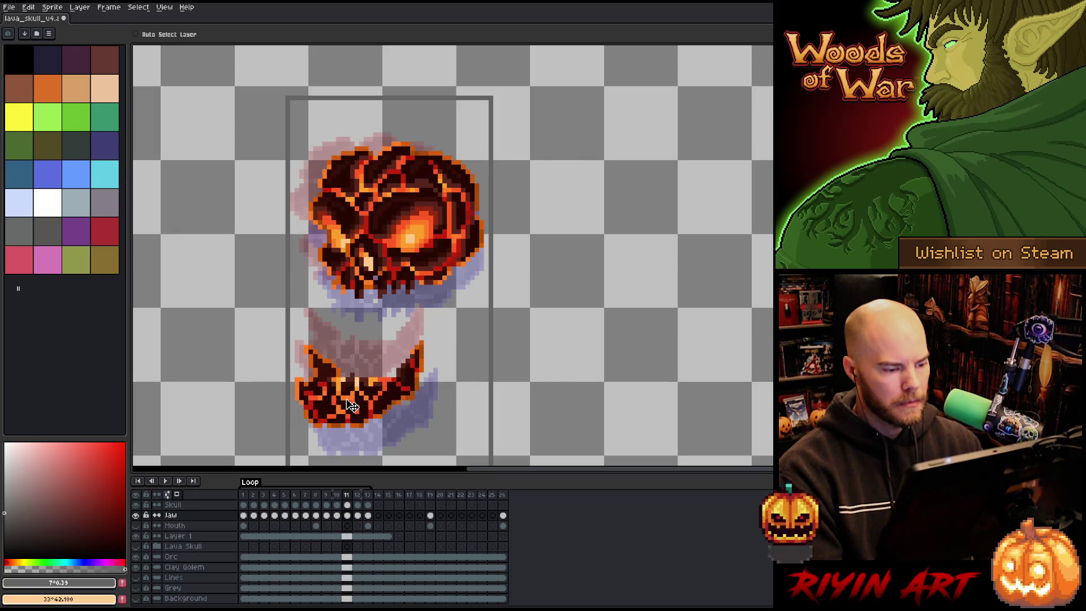
key(Return)
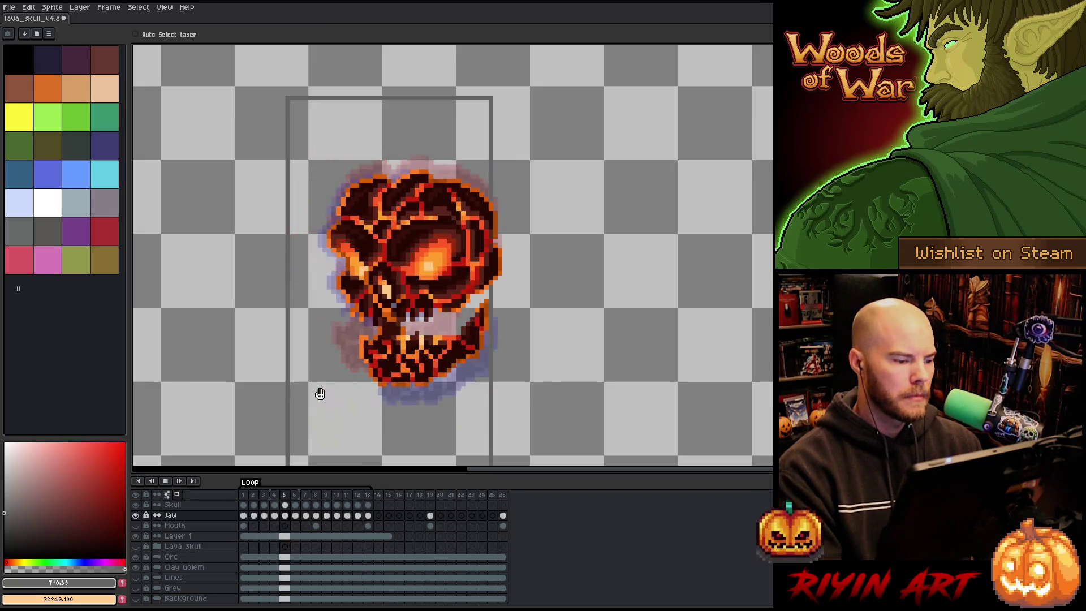
Step: Stop playback and shift the jaw up and right on frames 11 and 12
key(Return)
key(Left)
key(Left)
key(Left)
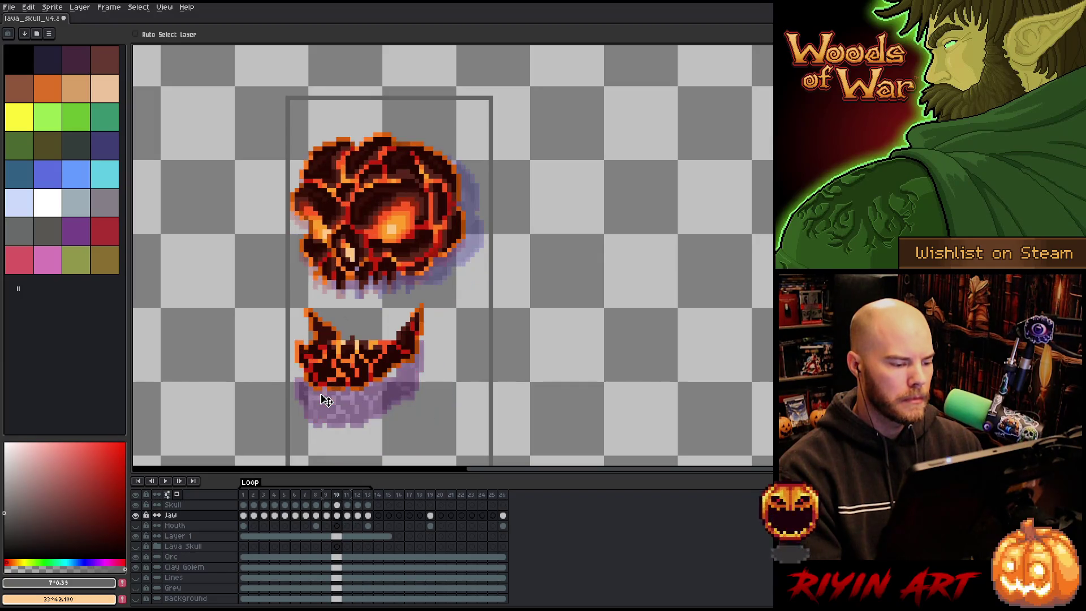
key(Right)
drag(334, 405, 367, 358)
key(Right)
drag(362, 417, 387, 366)
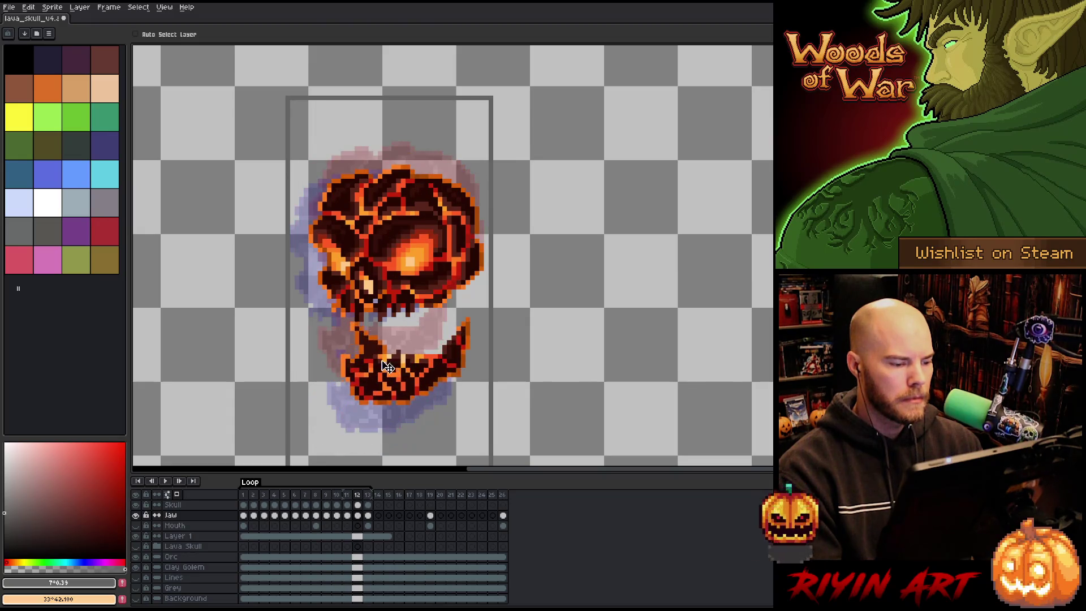
Step: Lower frame 3's jaw about 30 px and nudge frame 5's jaw right and down
key(Right)
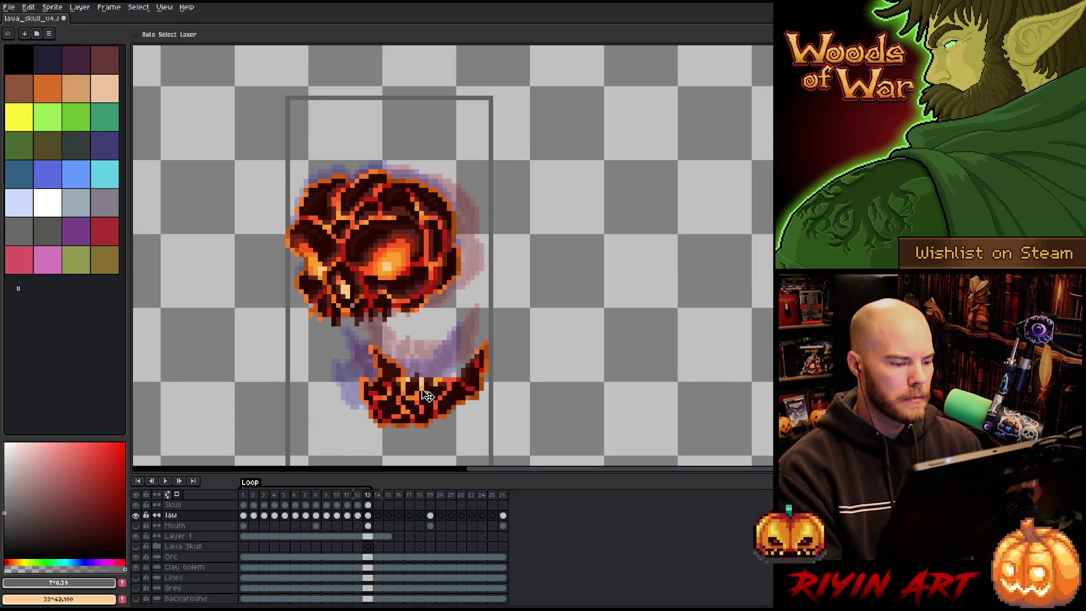
key(Right)
key(Right)
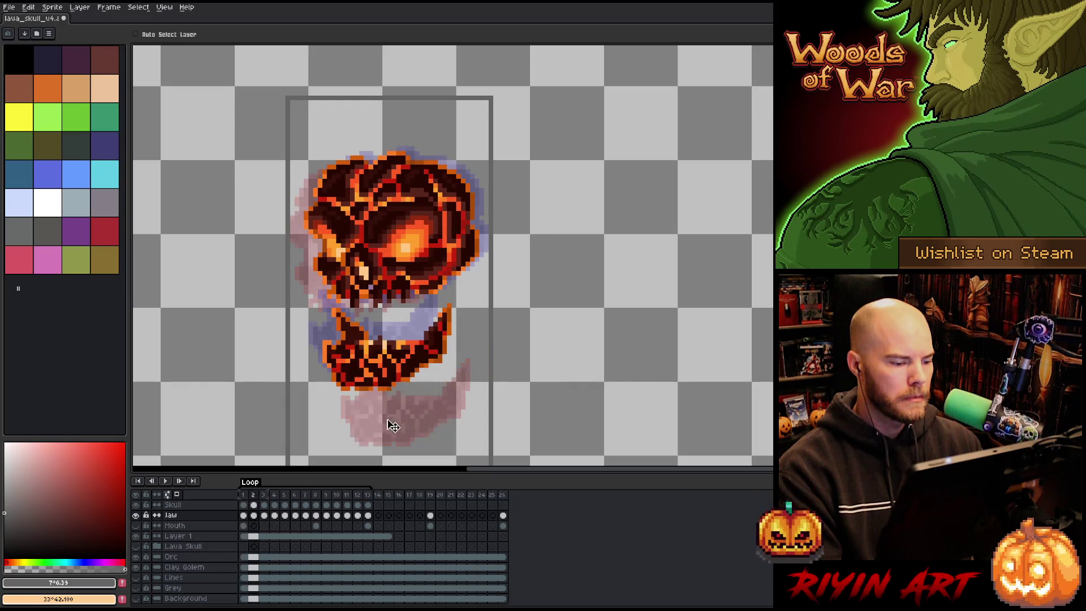
key(Right)
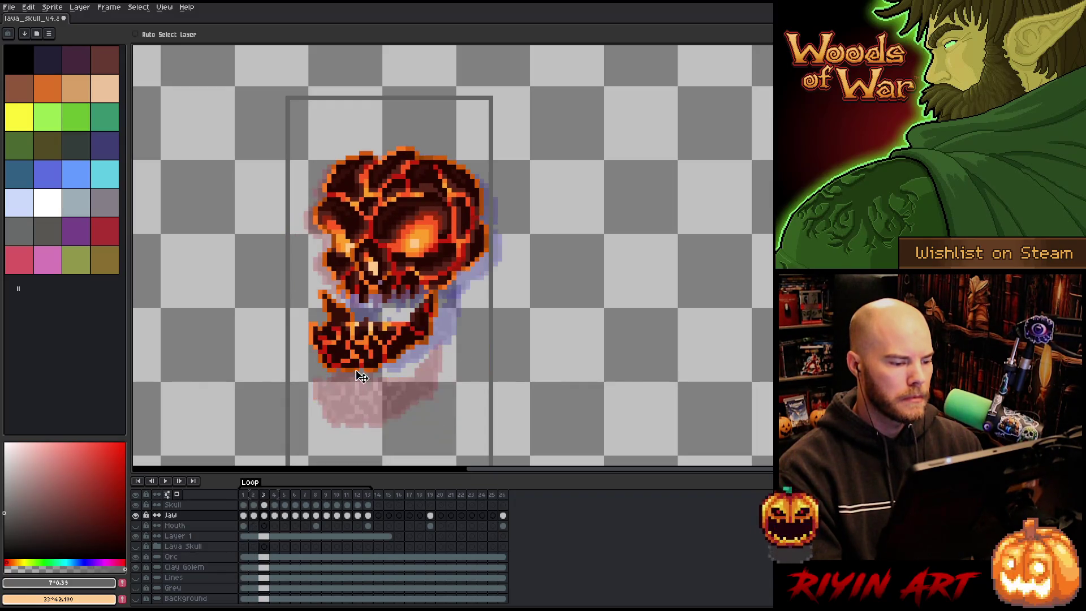
drag(357, 355, 359, 372)
key(Right)
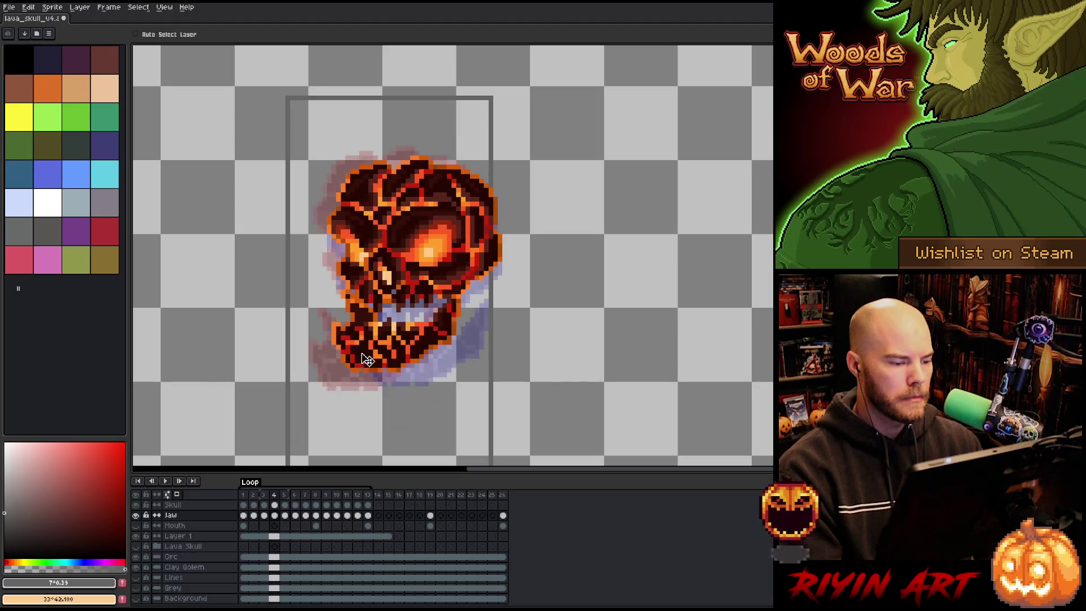
key(Right)
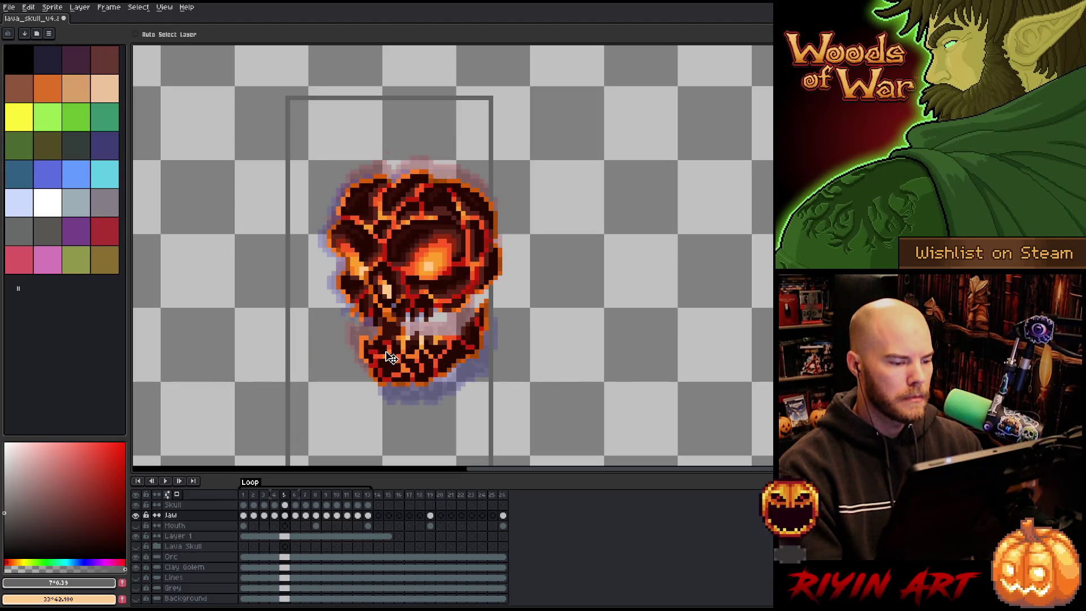
drag(406, 366, 417, 376)
key(Right)
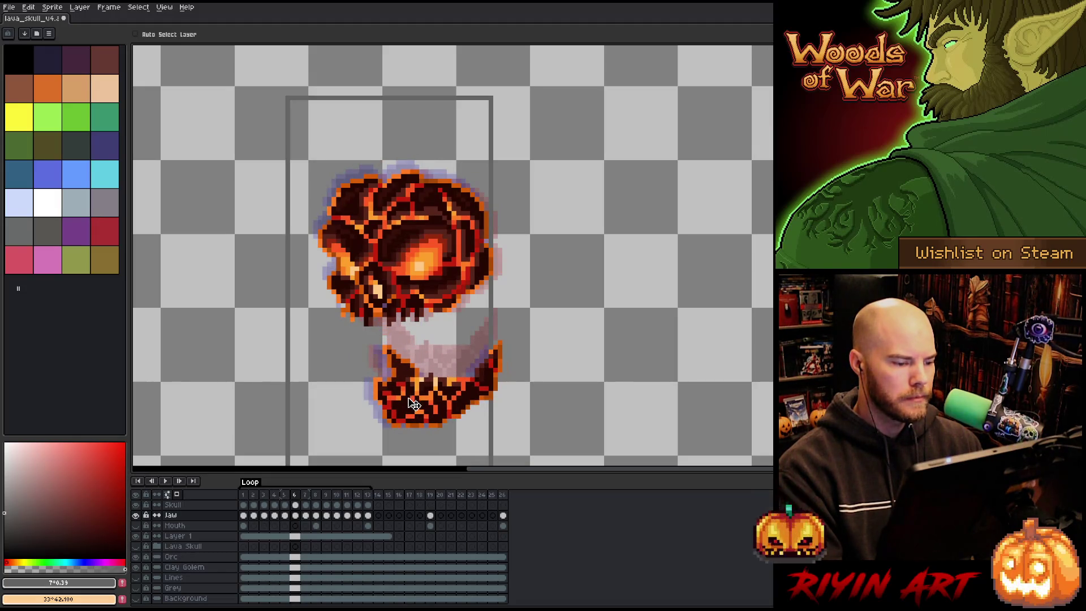
Step: Play the loop to check the jaw motion, then nudge the frame-7 jaw slightly right
key(Right)
scroll(420, 403, down, 1)
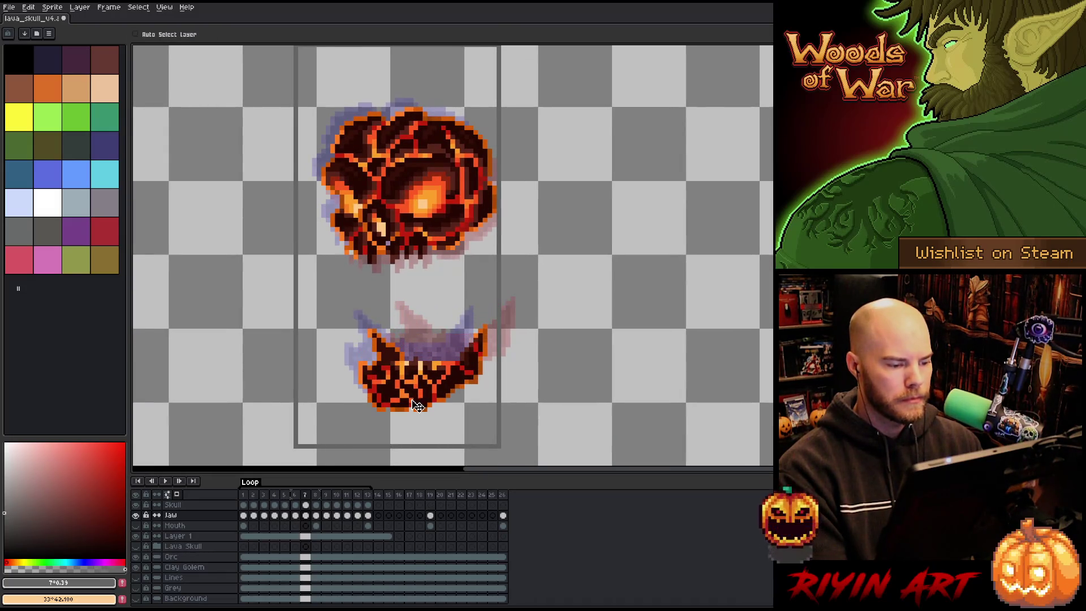
key(Right)
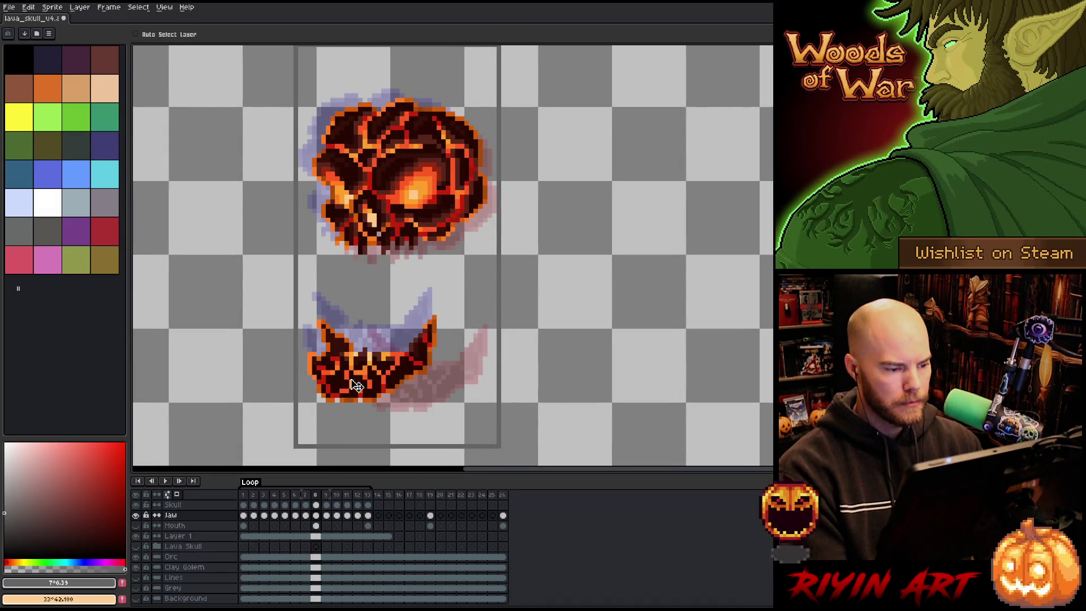
key(Right)
key(Right)
key(Right)
key(Return)
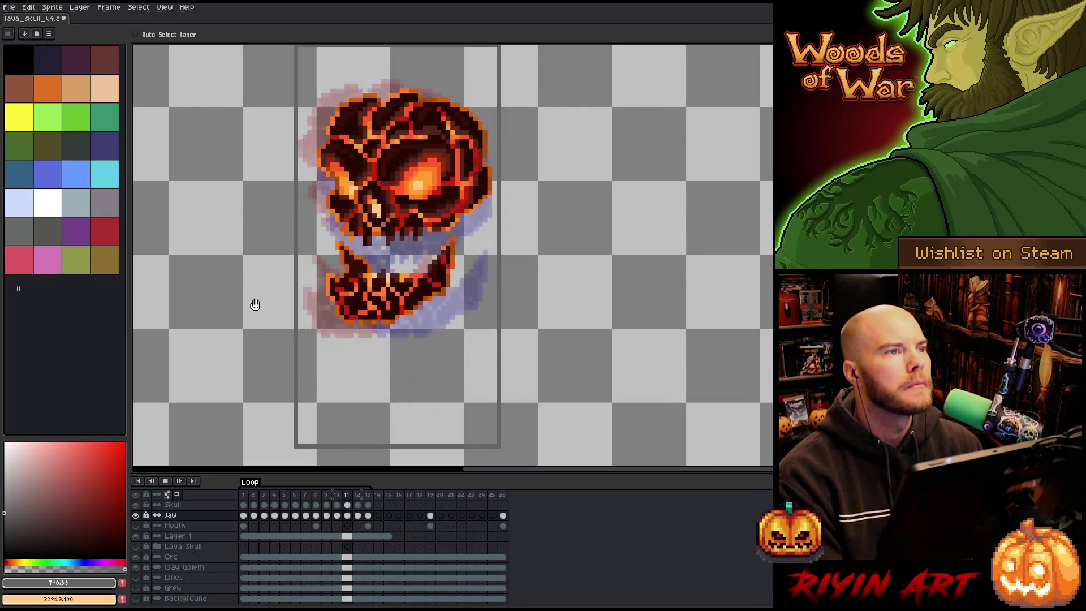
key(Return)
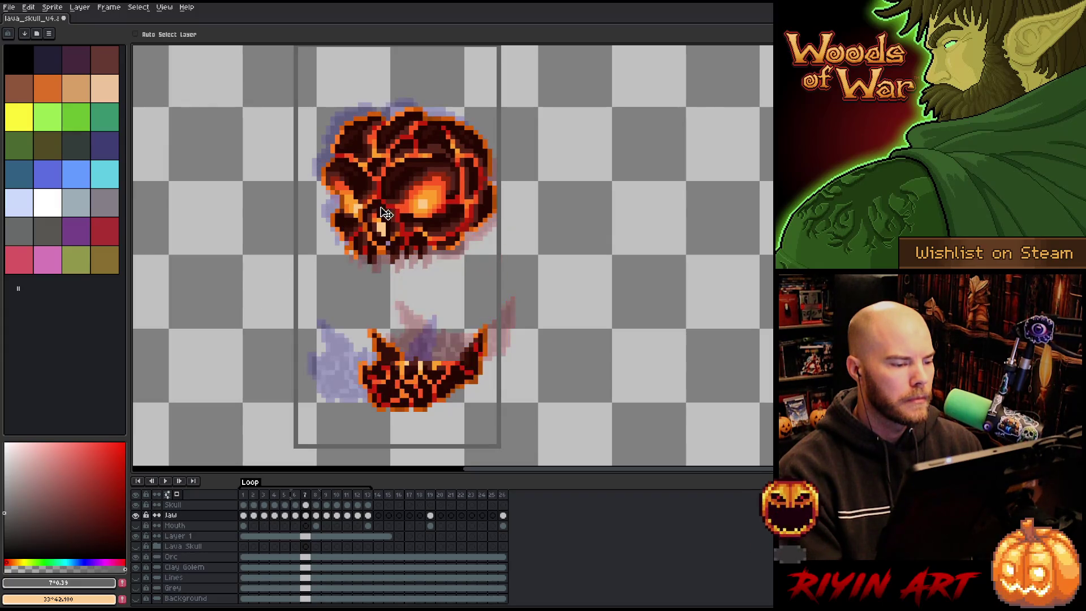
drag(367, 249, 379, 245)
click(306, 505)
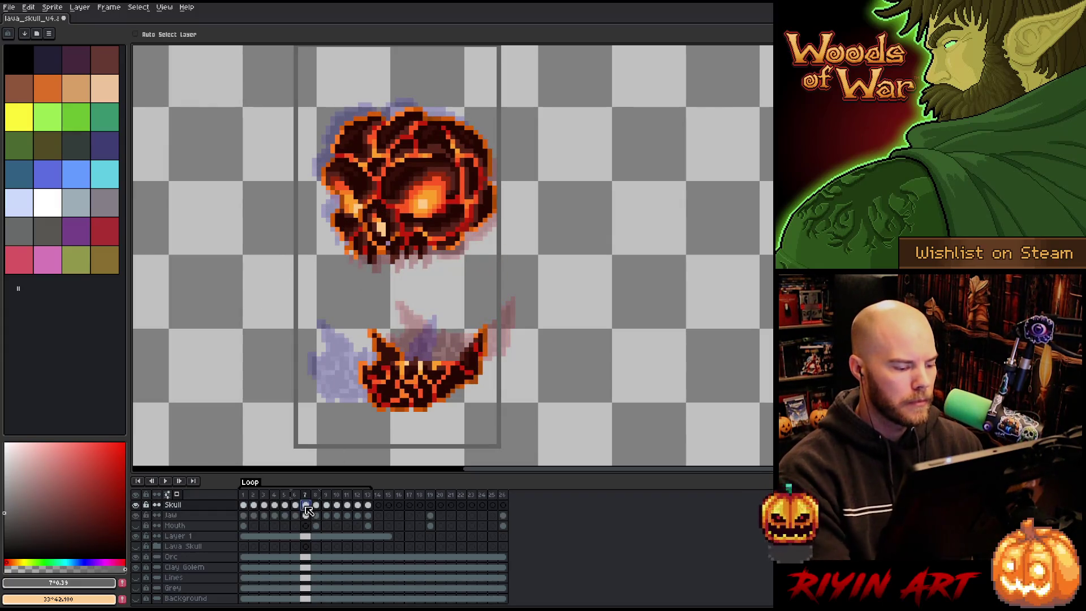
Step: Clear the cel selection, play the loop, and save the skull file with Ctrl+S
click(415, 228)
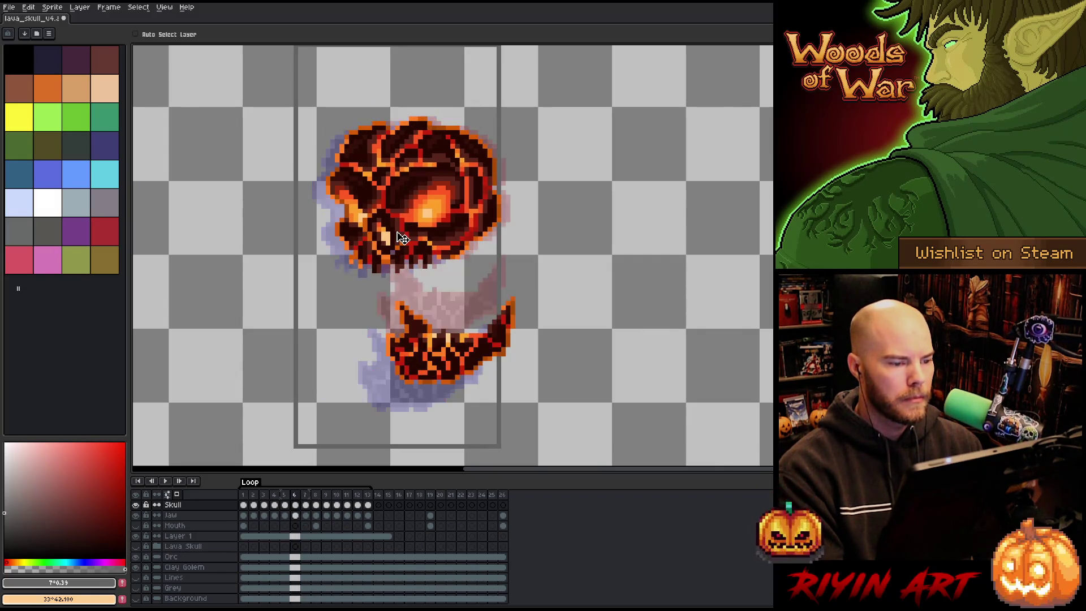
key(Right)
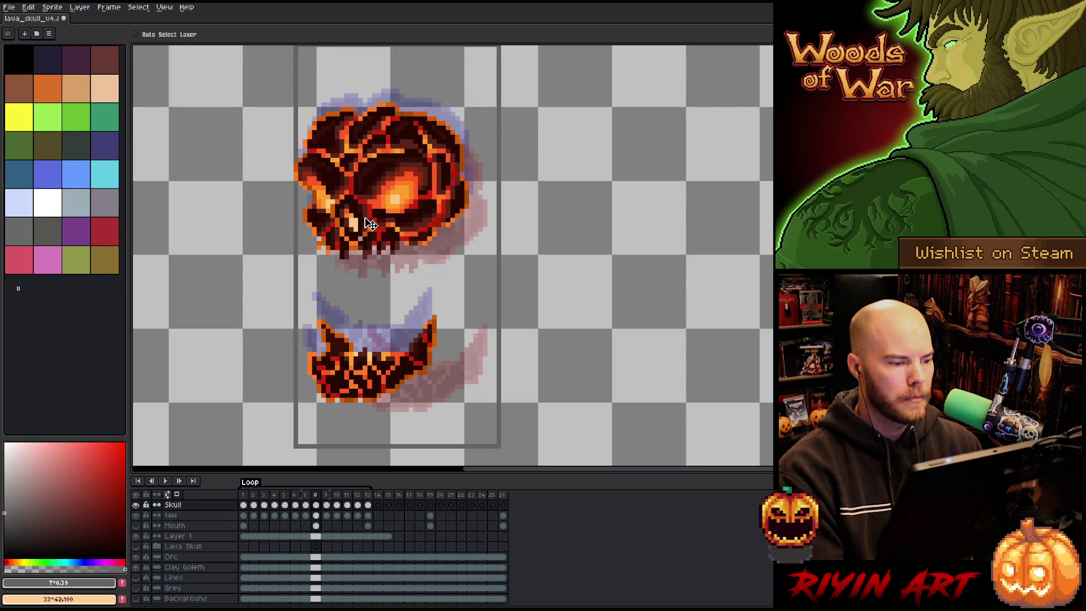
key(Return)
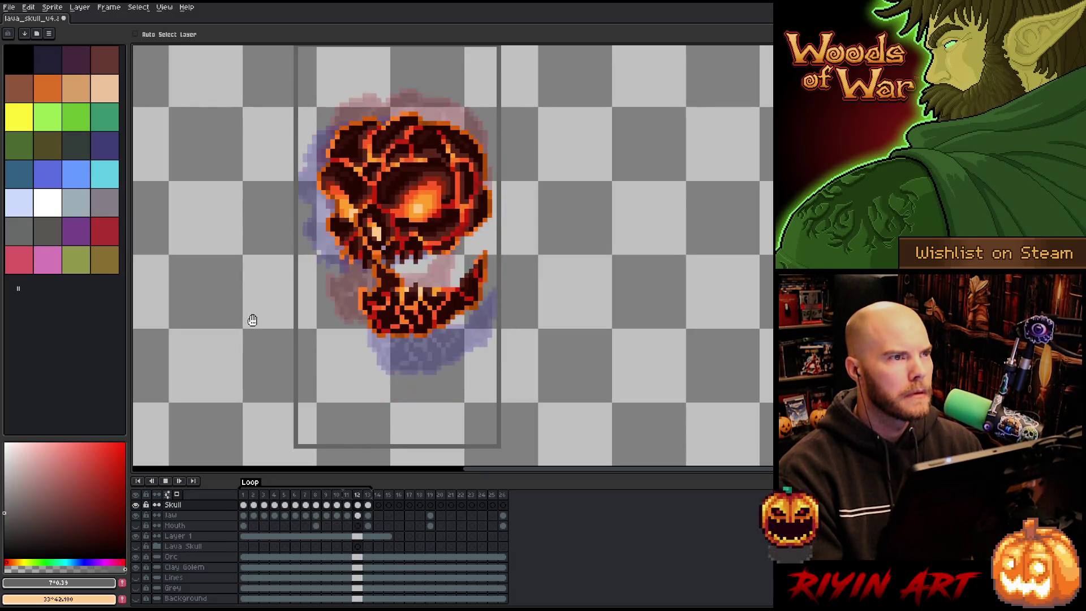
key(ctrl+s)
Step: Step through frames 11, 12, 1 and 6–7 to compare the jaw poses
key(Right)
key(Right)
key(Right)
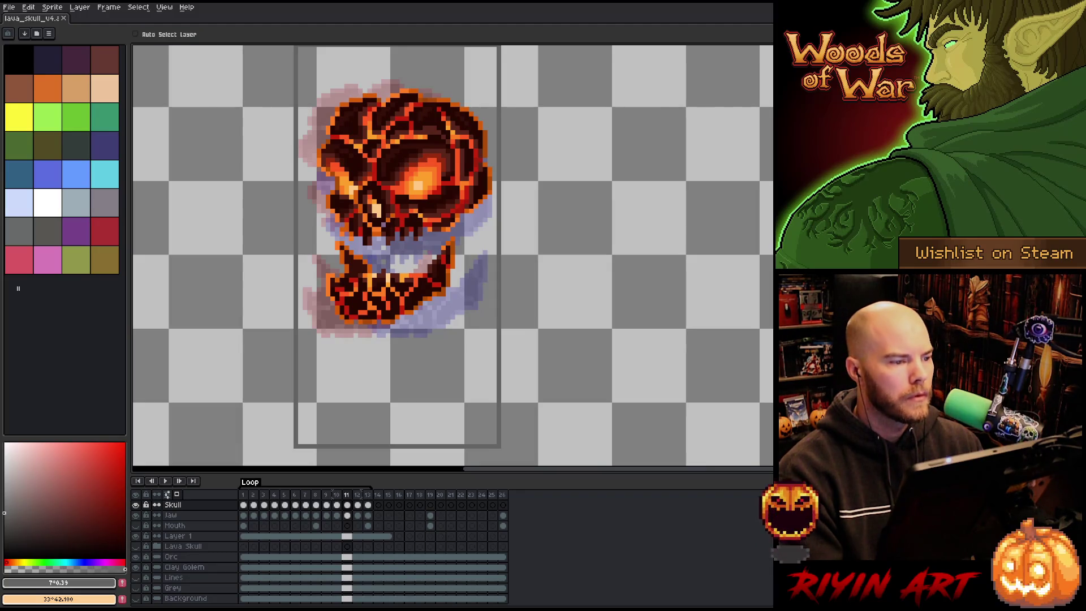
key(Right)
key(Right)
key(Right)
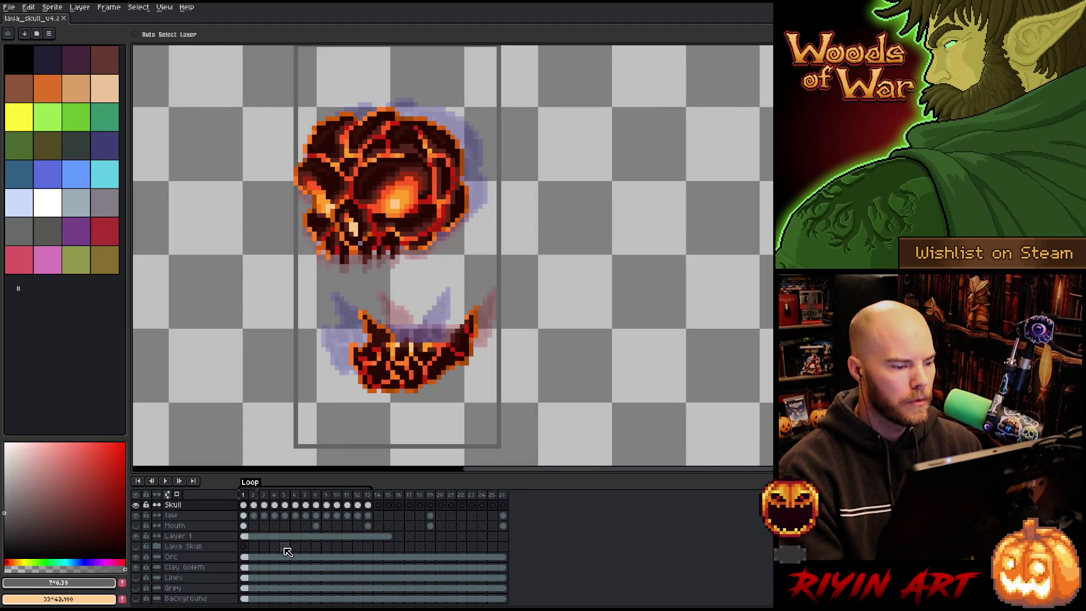
key(Right)
key(Right)
key(Right)
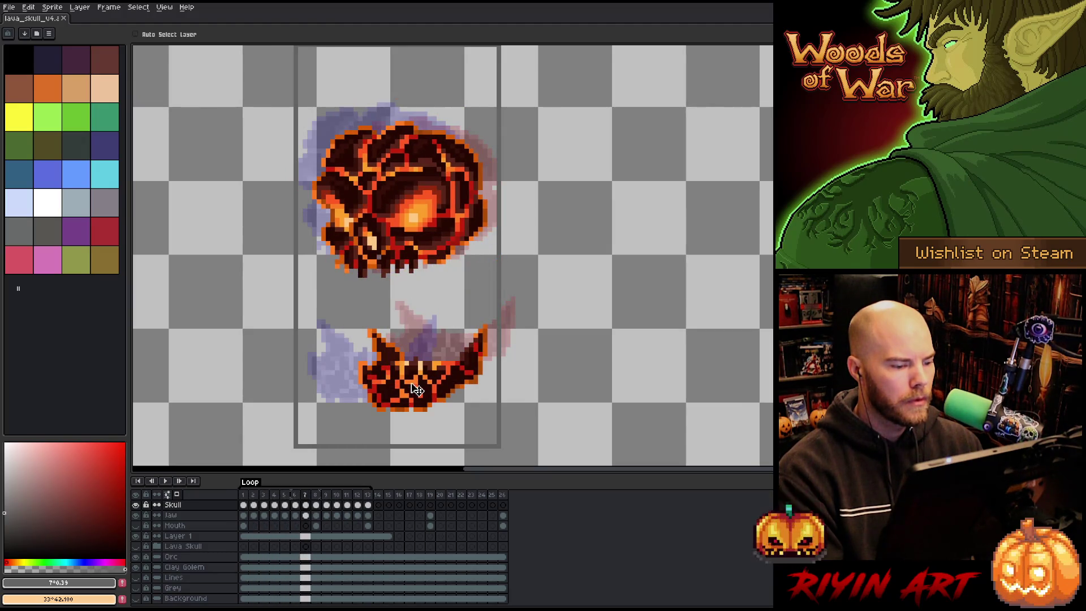
key(Left)
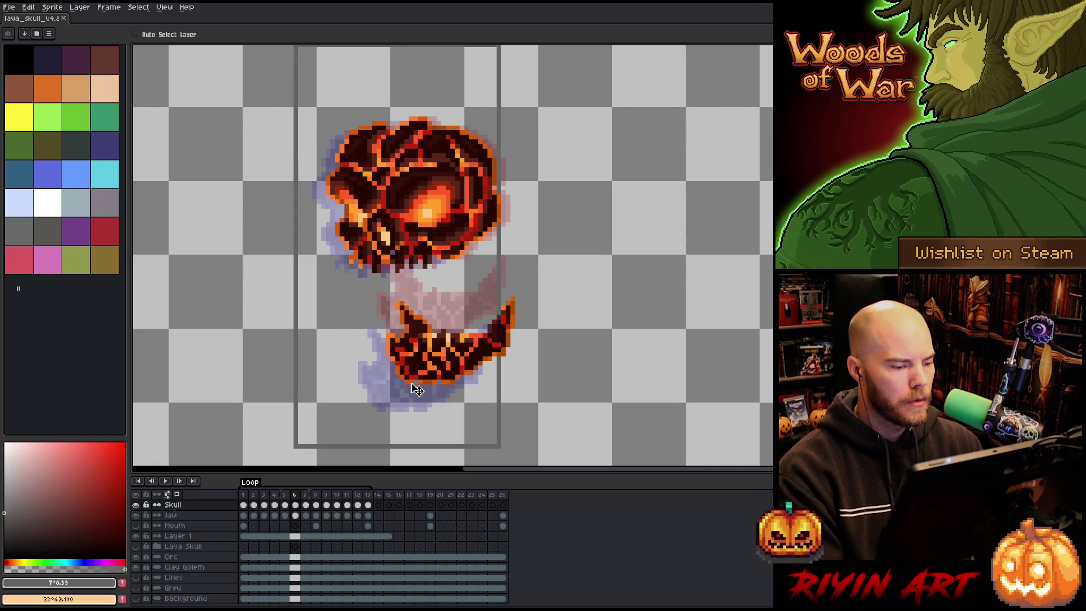
key(Right)
key(Left)
key(Left)
click(305, 514)
Step: Raise the jaw closer to the skull on frame 7 of the Jaw layer
click(305, 515)
drag(439, 386, 451, 342)
key(Left)
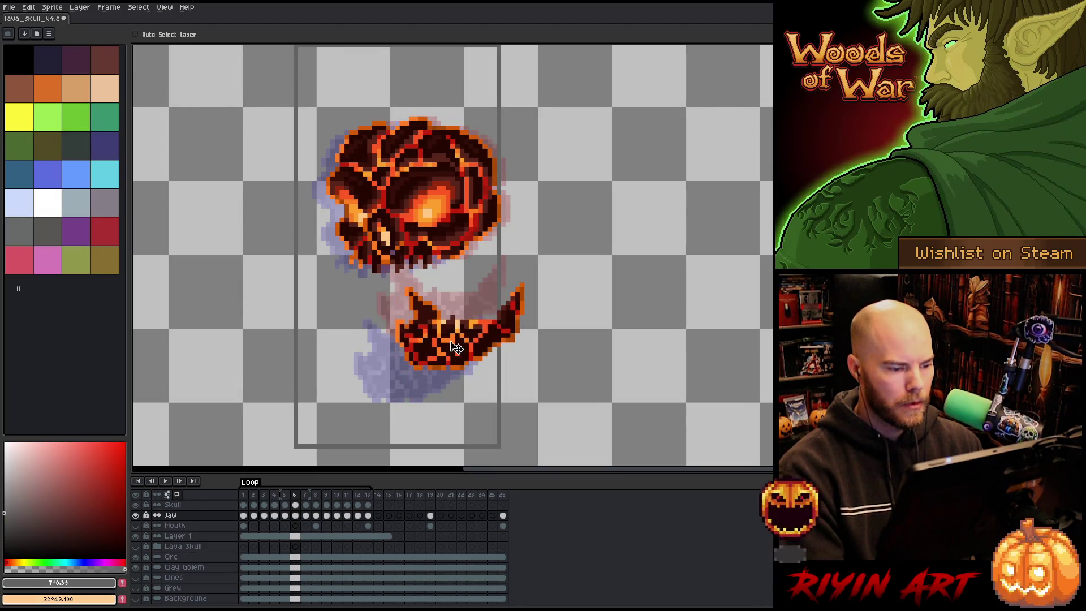
Step: Step through frames 9–12 and play the loop to check the jaw motion
key(Right)
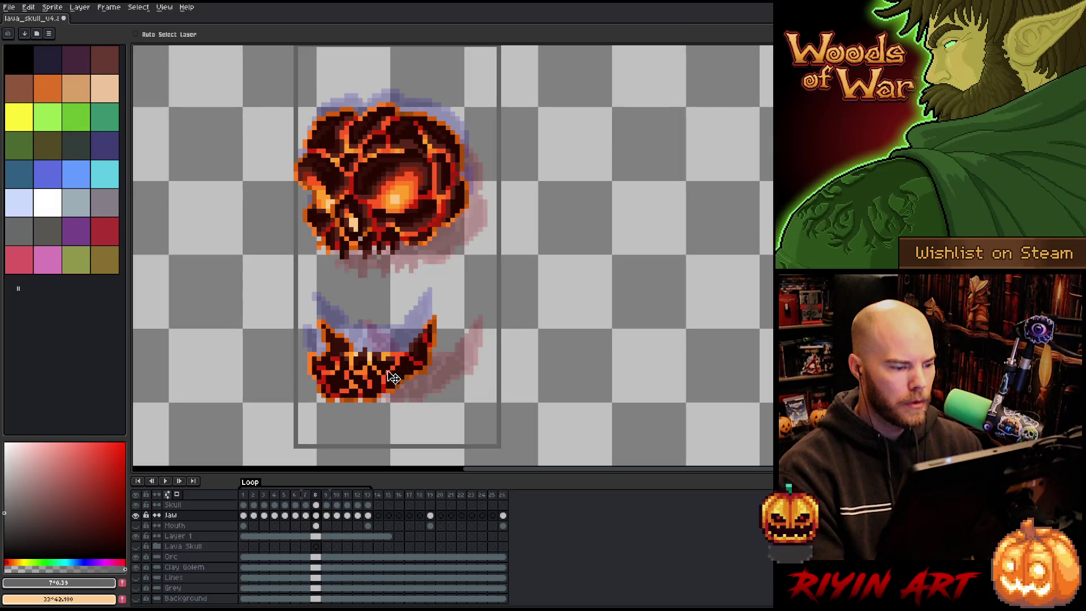
key(Right)
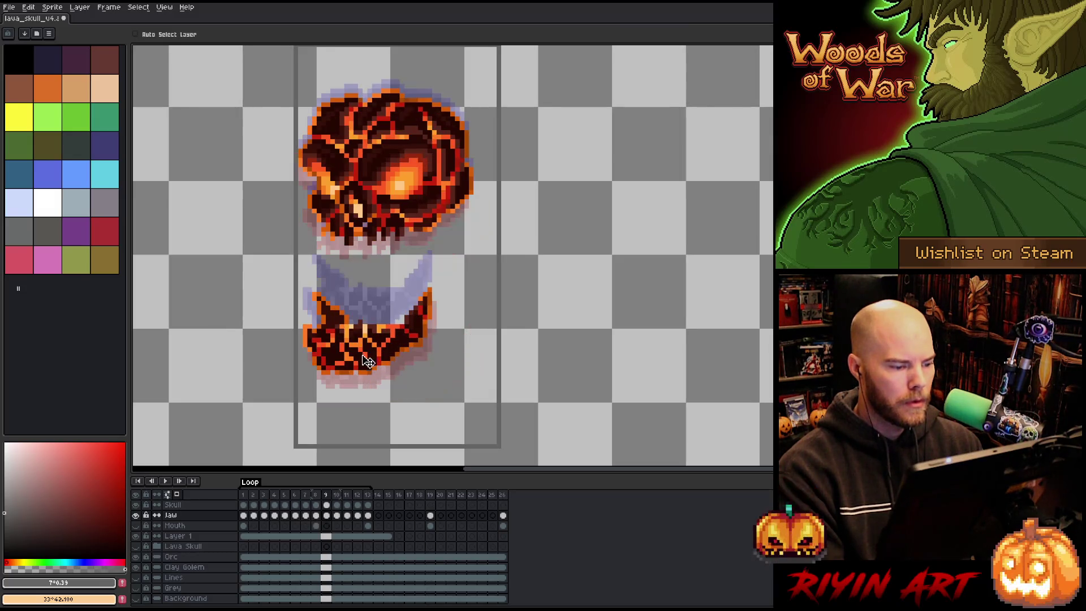
key(Right)
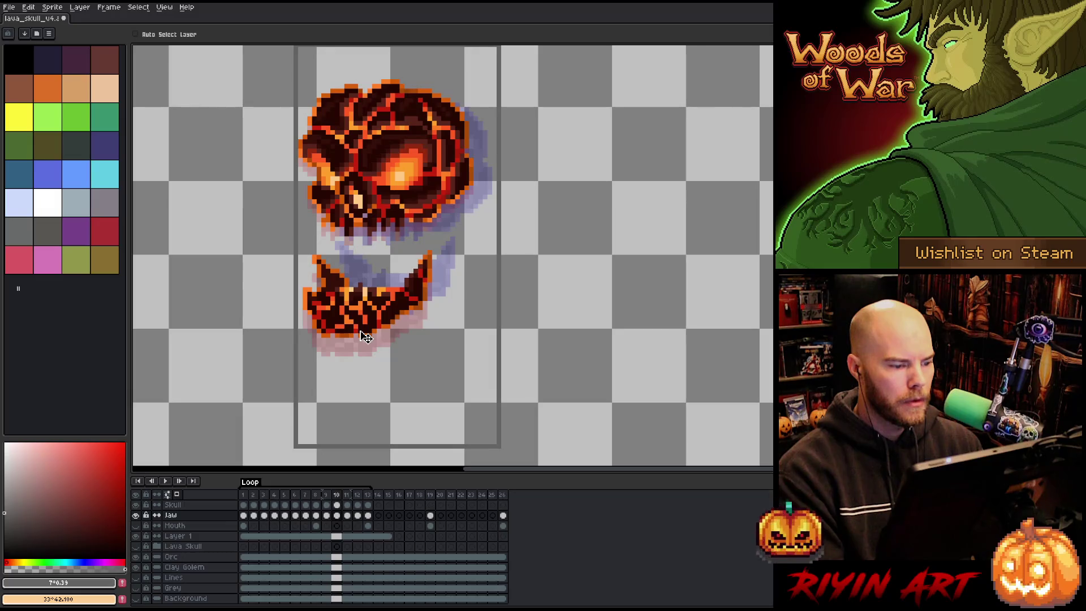
key(Right)
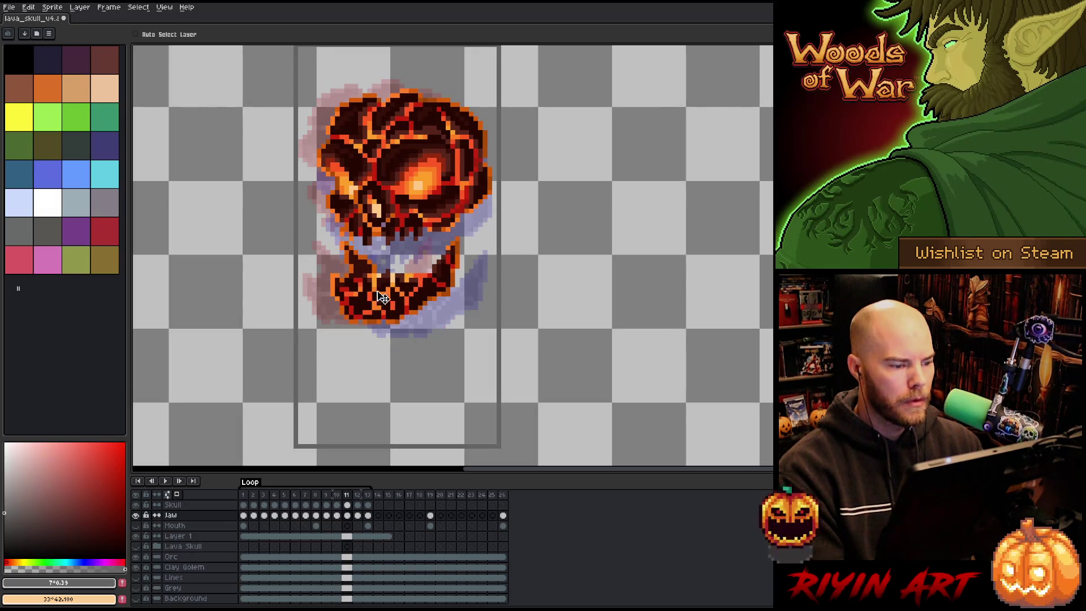
key(Right)
key(Right)
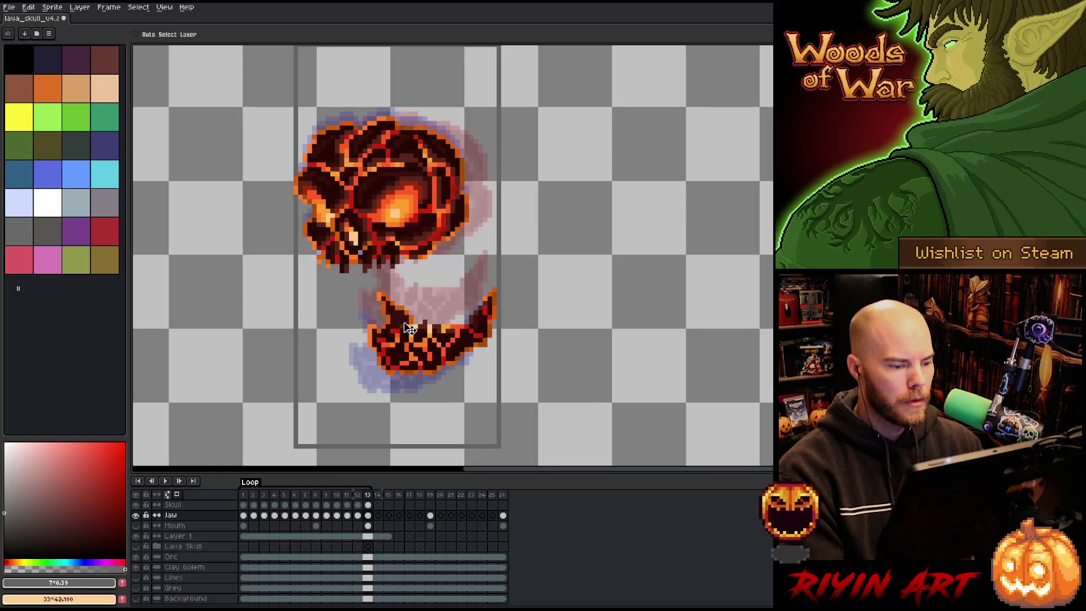
key(Return)
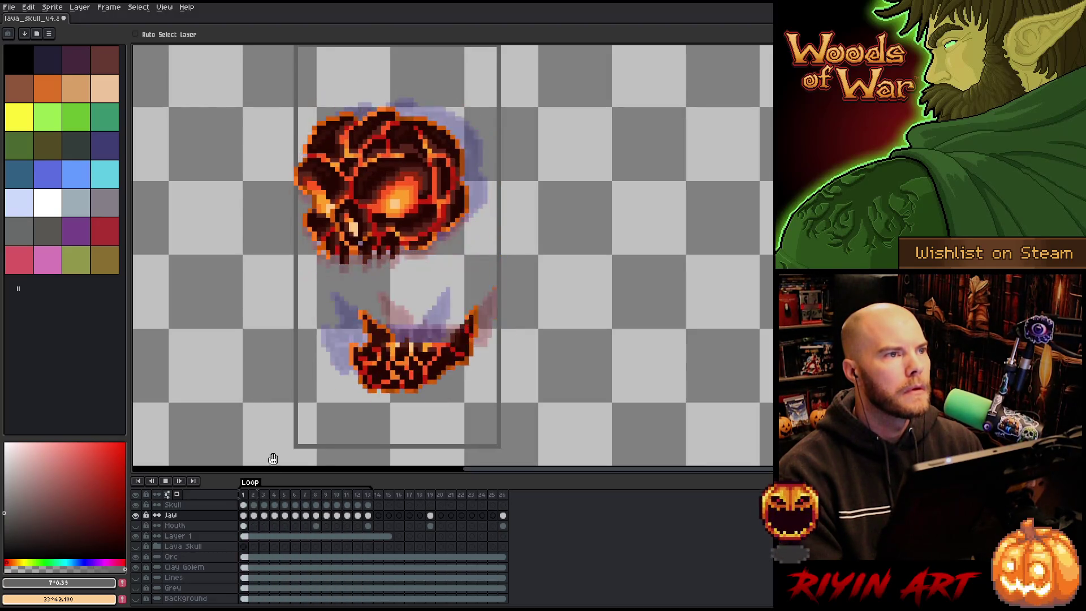
key(Return)
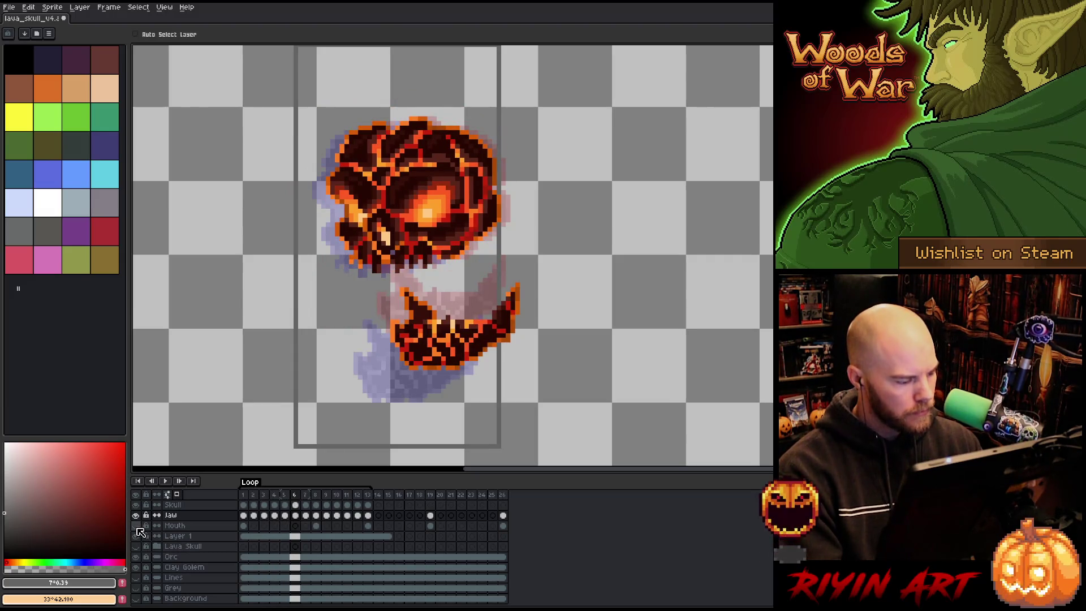
click(247, 526)
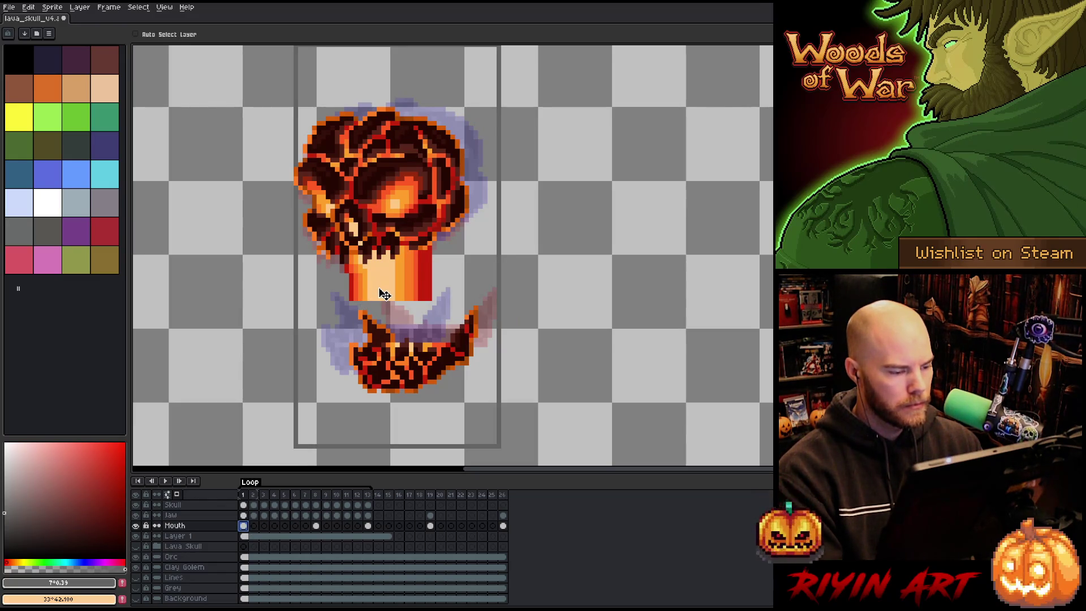
Step: Lower the frame-1 lava column onto the jaw and delete the surplus Mouth and Jaw cels
mouse_move(385, 294)
mouse_down()
mouse_move(405, 338)
mouse_move(453, 269)
mouse_move(514, 303)
mouse_move(405, 337)
mouse_up()
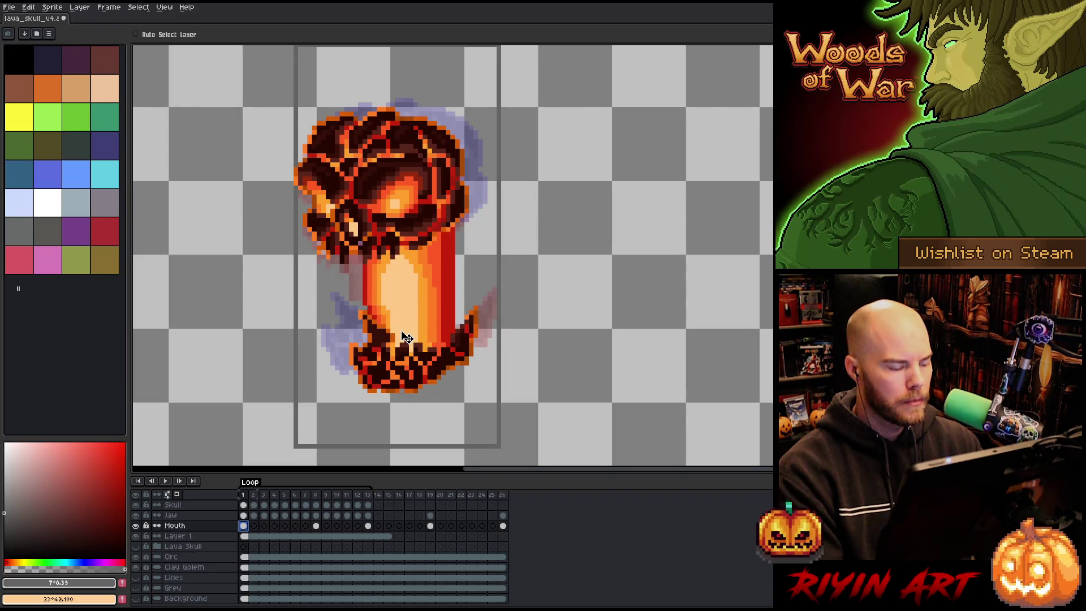
click(296, 525)
mouse_move(320, 526)
mouse_down()
mouse_move(504, 525)
mouse_move(432, 518)
mouse_up()
key(Delete)
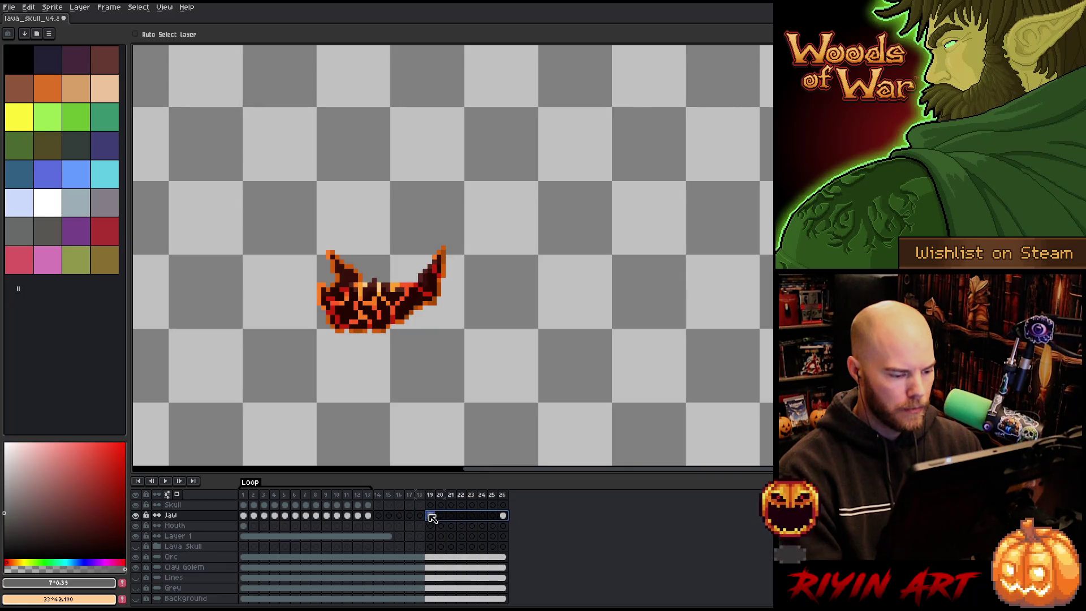
key(Delete)
drag(243, 526, 374, 529)
Step: Link Mouth cels 1–13, then unlink them so each frame holds its own lava column copy
right_click(371, 528)
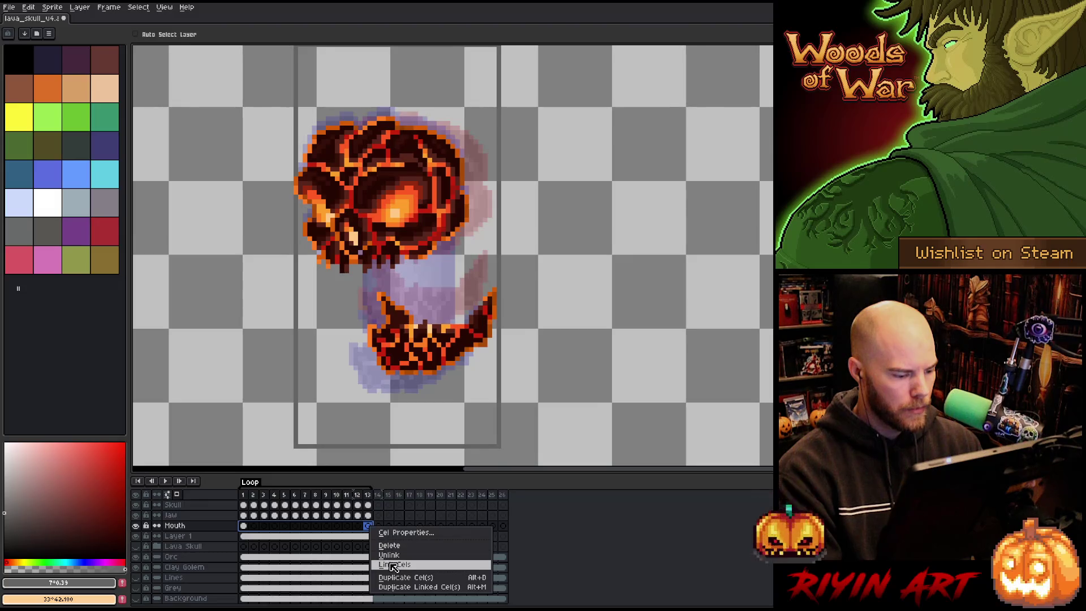
click(389, 563)
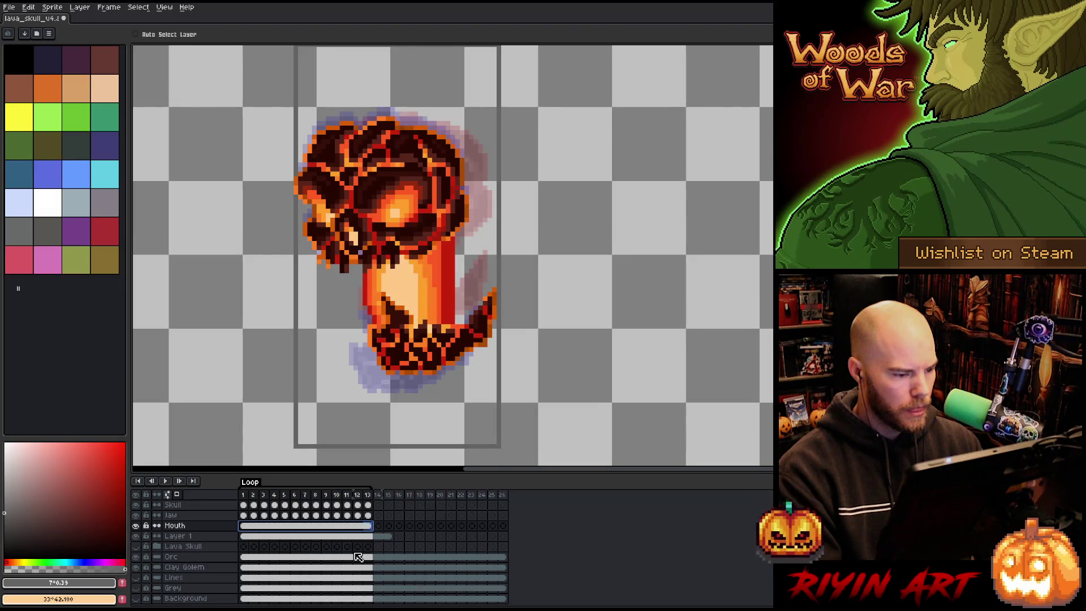
right_click(315, 527)
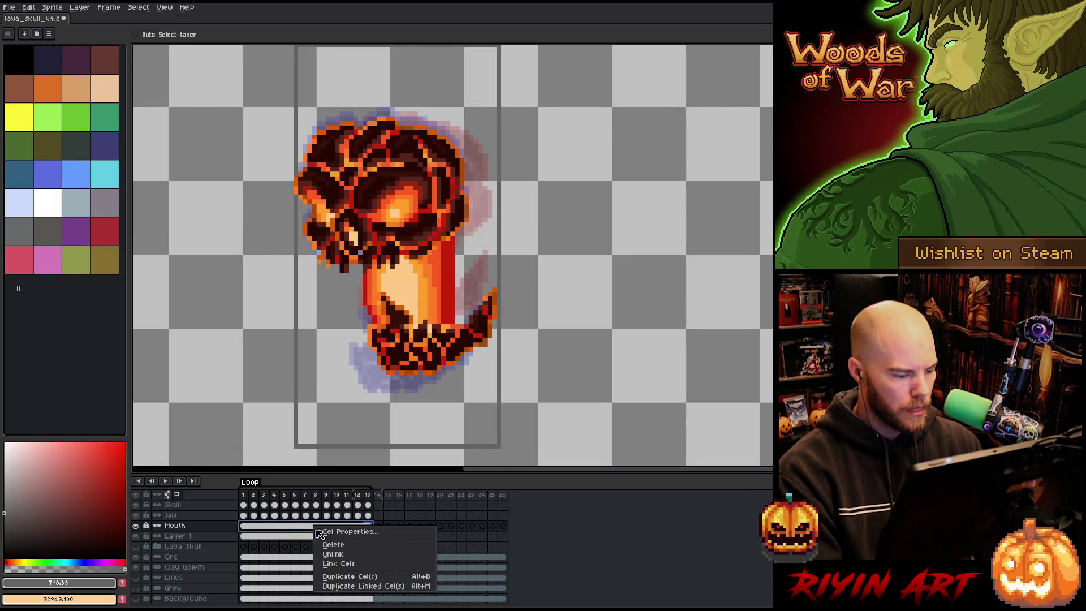
click(333, 555)
click(247, 525)
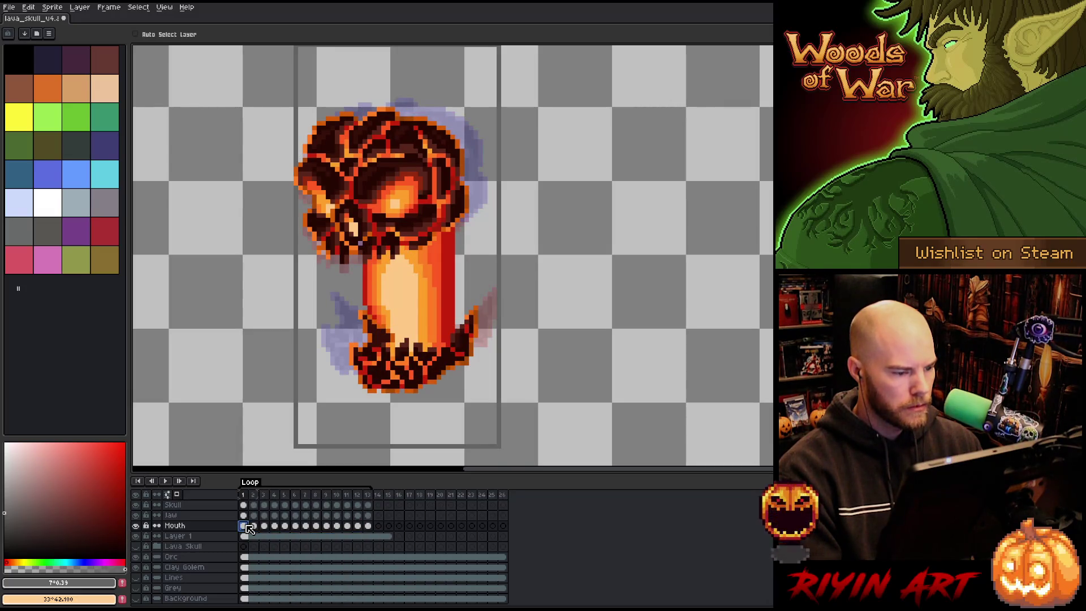
key(ctrl)
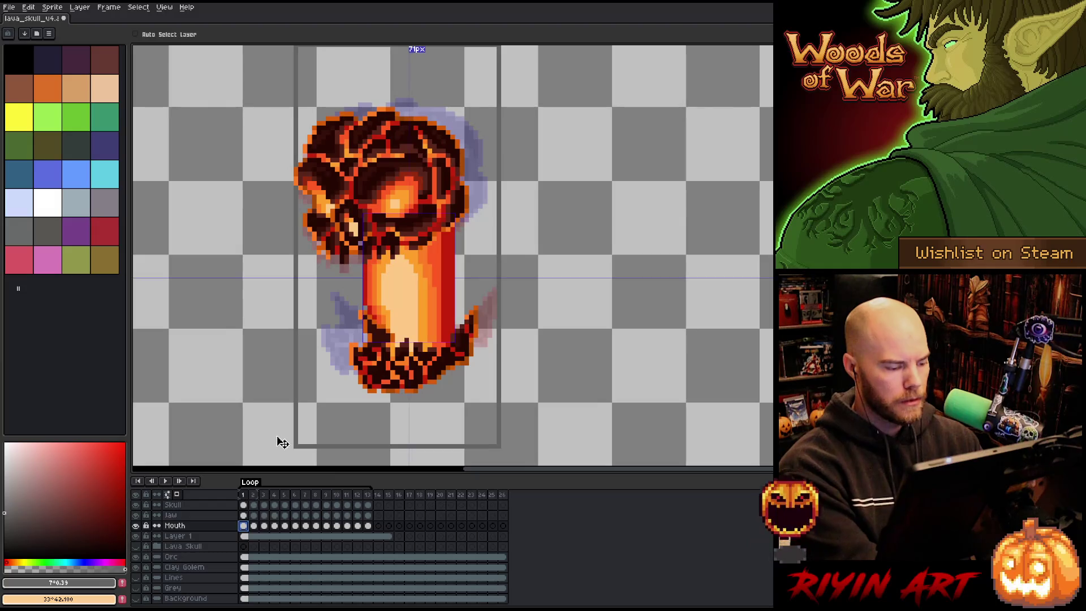
key(ctrl+t)
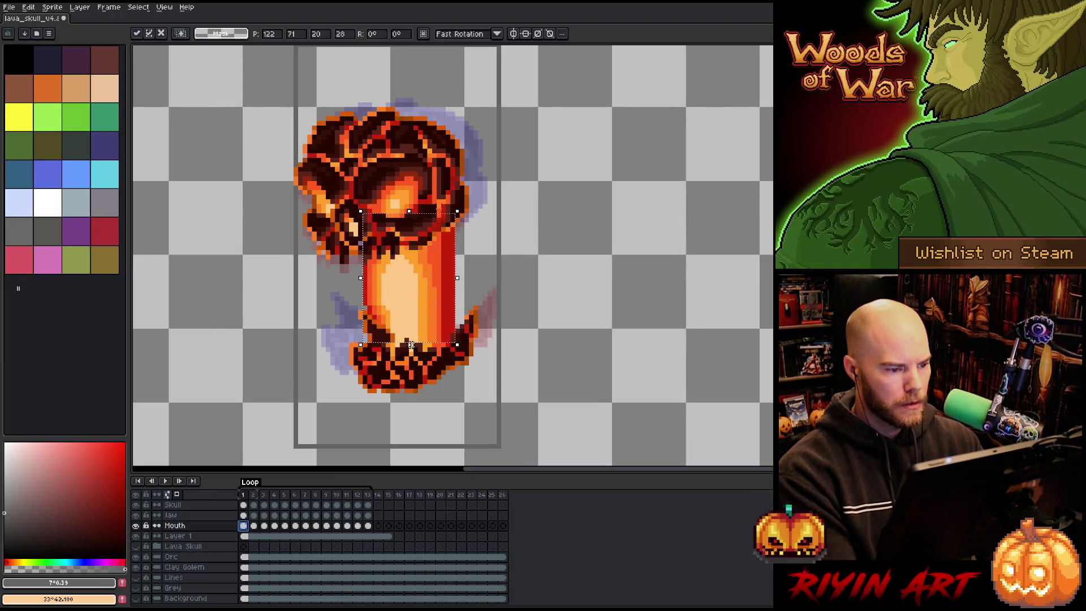
drag(458, 200, 430, 192)
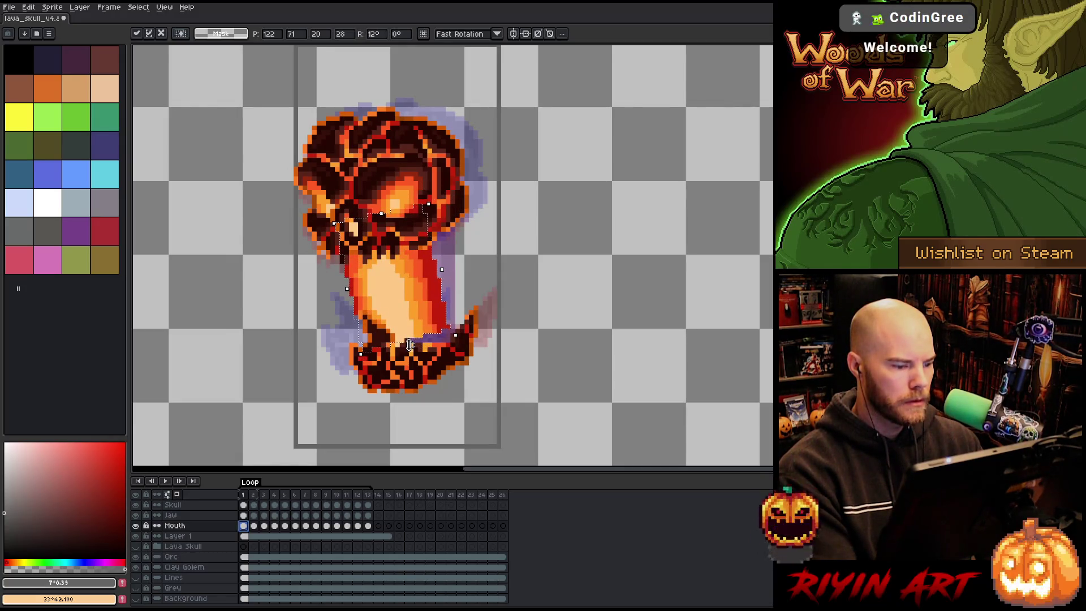
mouse_move(411, 348)
mouse_down()
mouse_move(413, 328)
mouse_move(432, 371)
mouse_up()
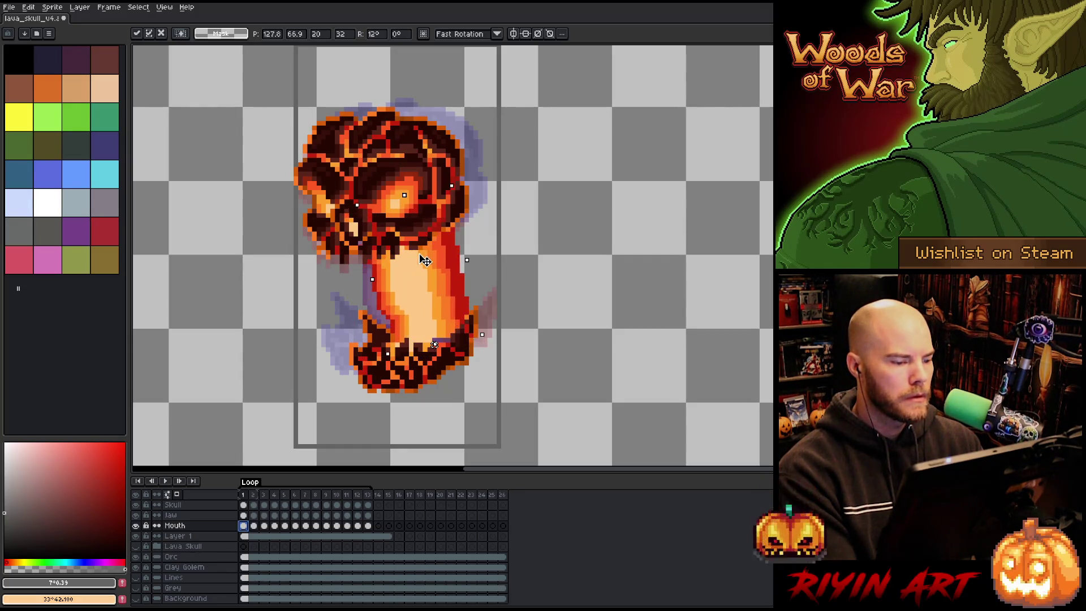
drag(421, 261, 421, 265)
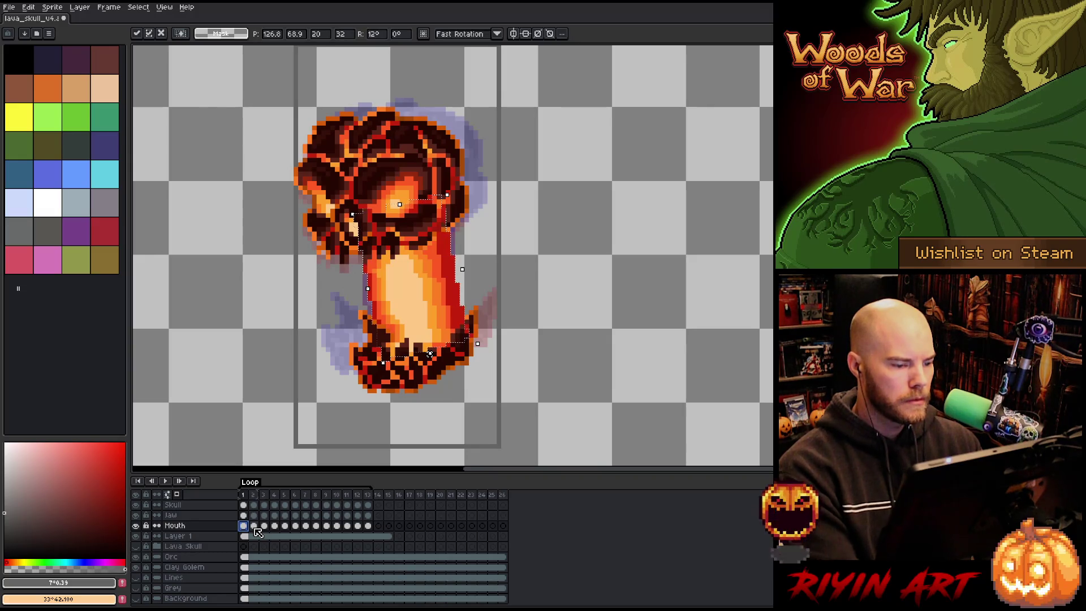
key(Return)
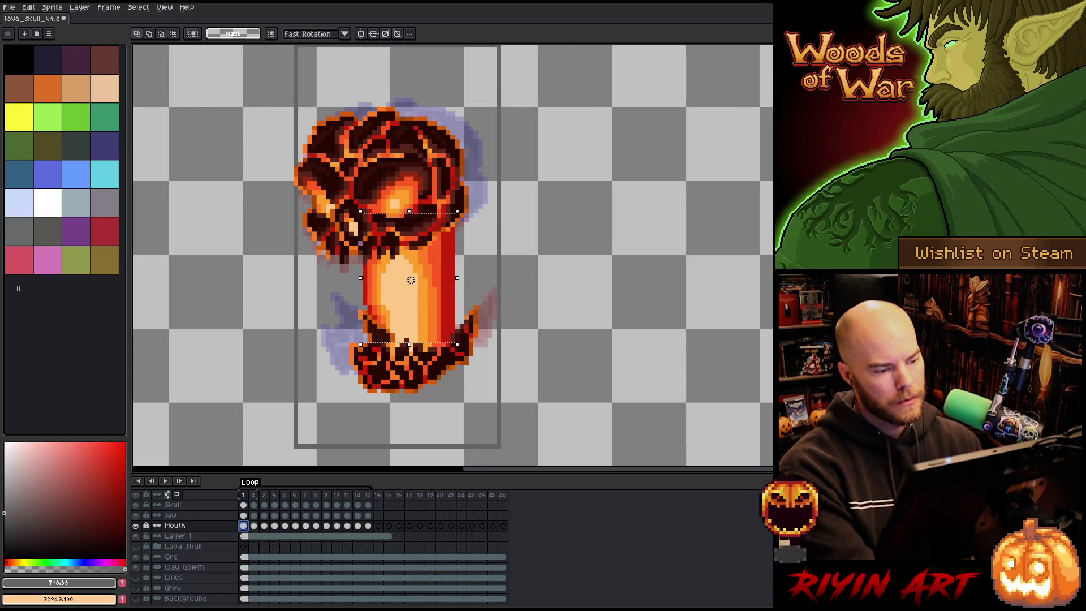
Step: Add a new layer above Mouth and clear the selection around the lava column
key(shift+n)
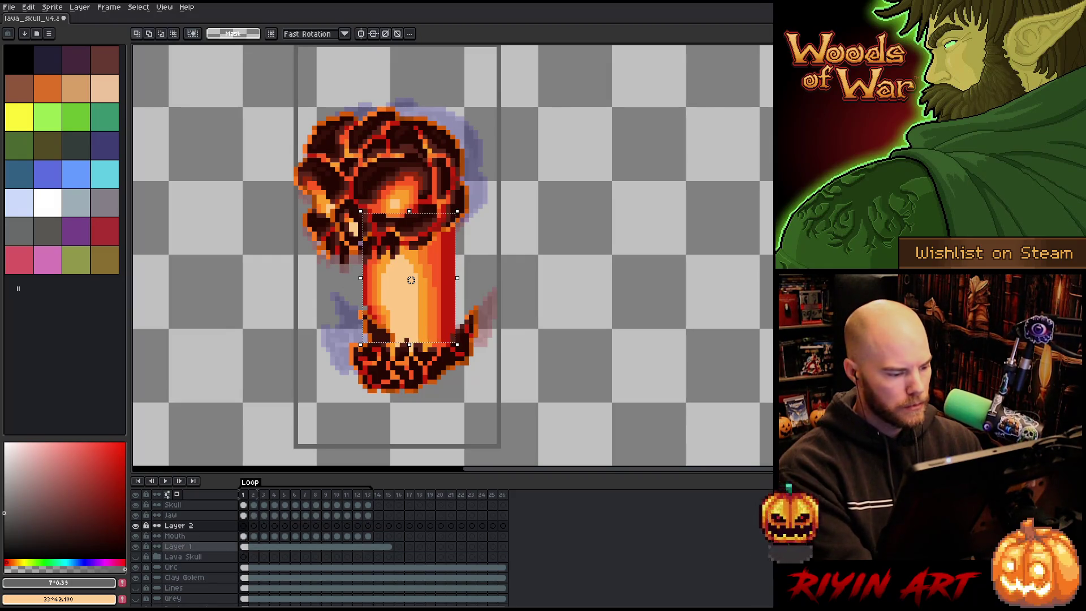
key(Down)
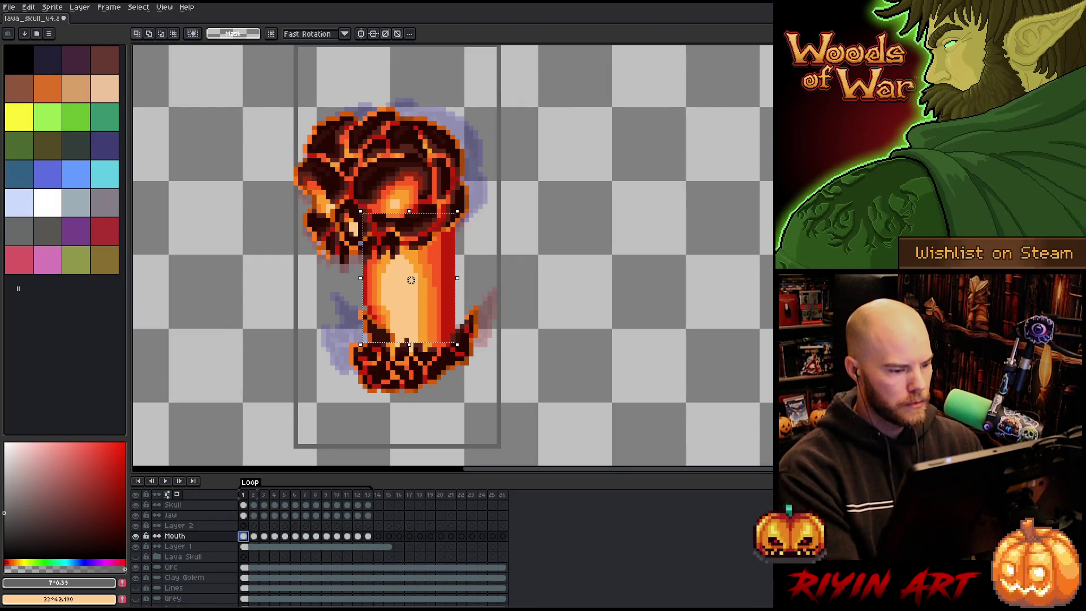
key(ctrl+d)
Step: Sample the light peach colour, hide Mouth, and sketch a peach circle on Layer 2
key(b)
key(i)
click(447, 270)
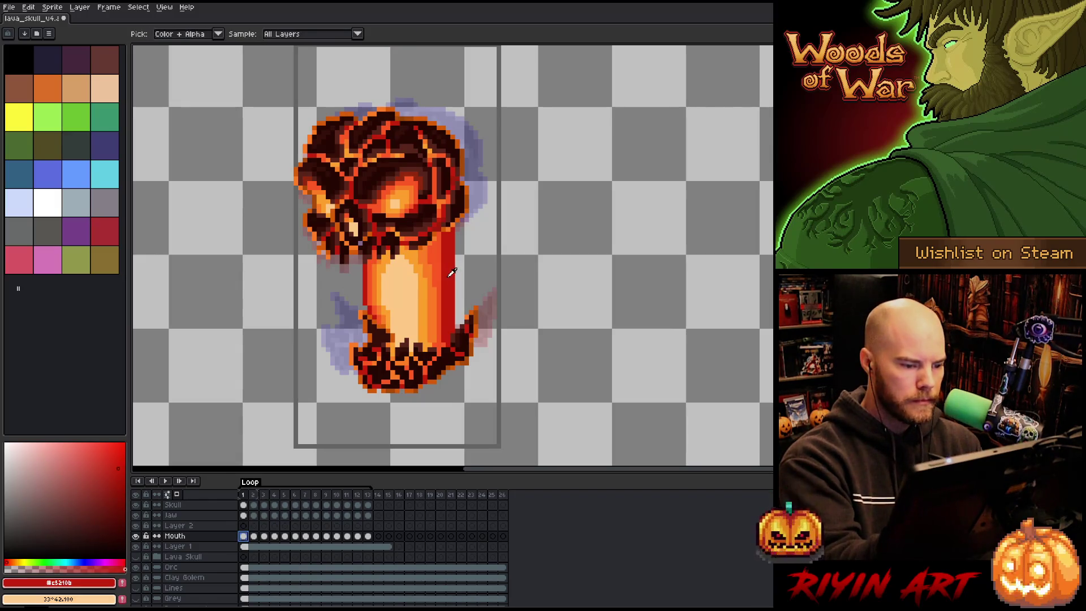
click(408, 288)
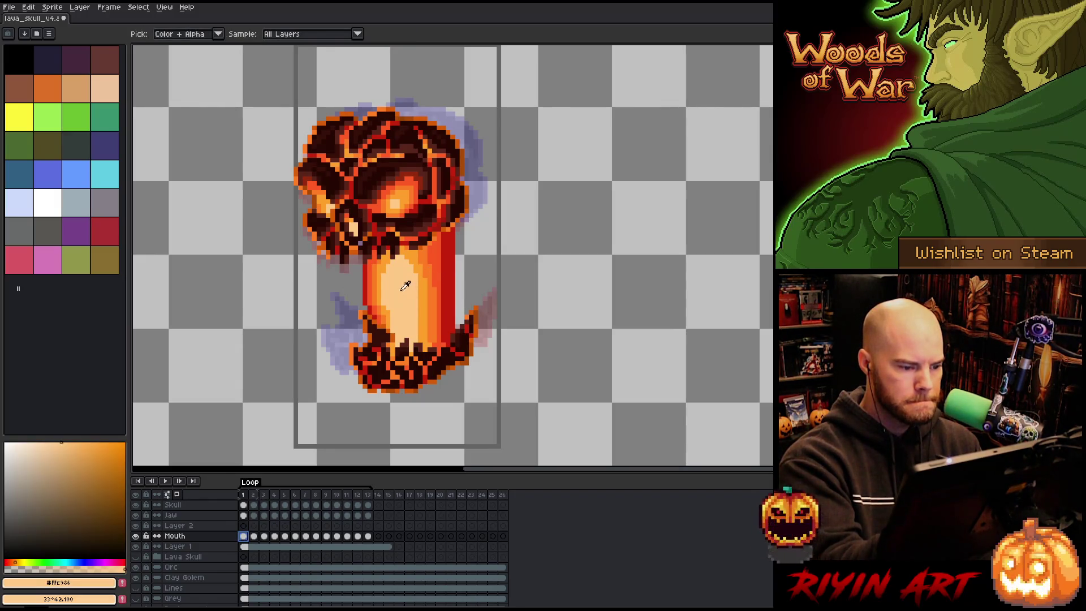
key(b)
click(135, 536)
click(244, 526)
mouse_move(387, 294)
mouse_down()
mouse_move(423, 258)
mouse_move(387, 308)
mouse_move(423, 258)
mouse_move(434, 300)
mouse_up()
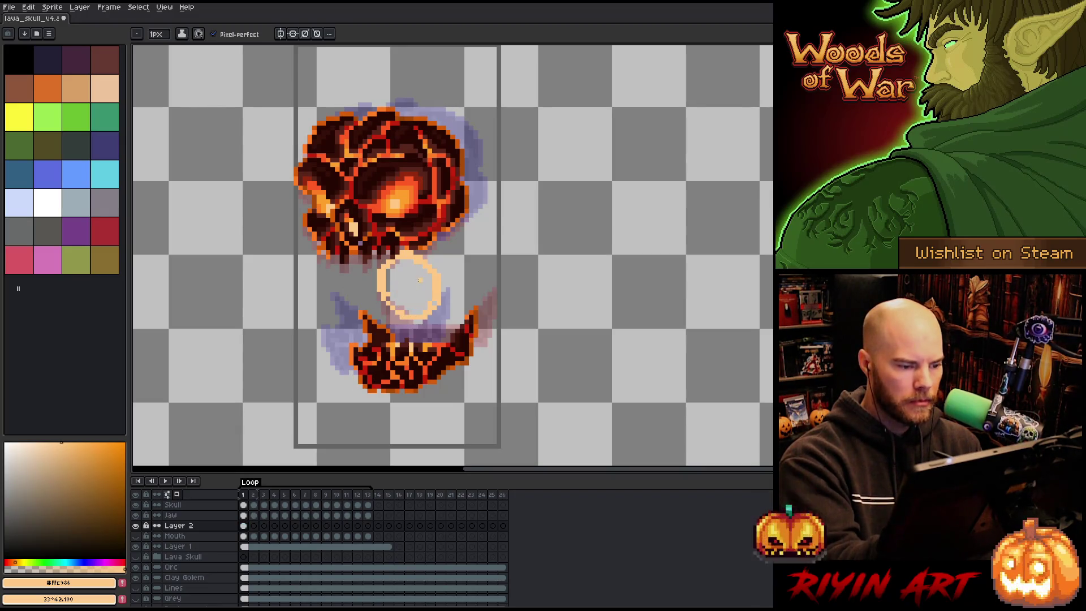
Step: Fill the frame-1 peach circle solid with the Paint Bucket
key(g)
click(411, 284)
key(b)
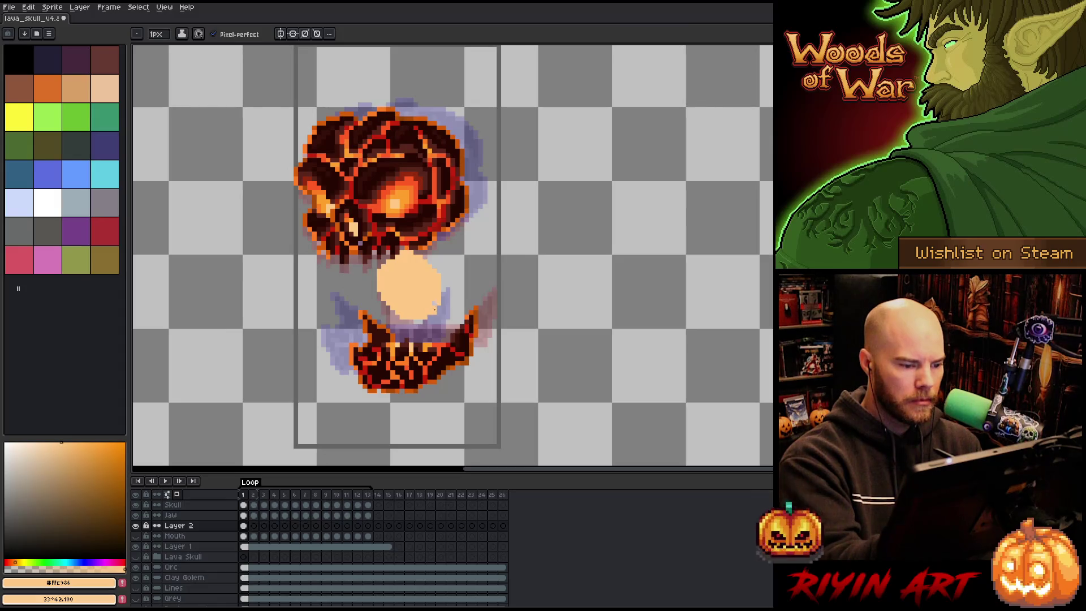
key(e)
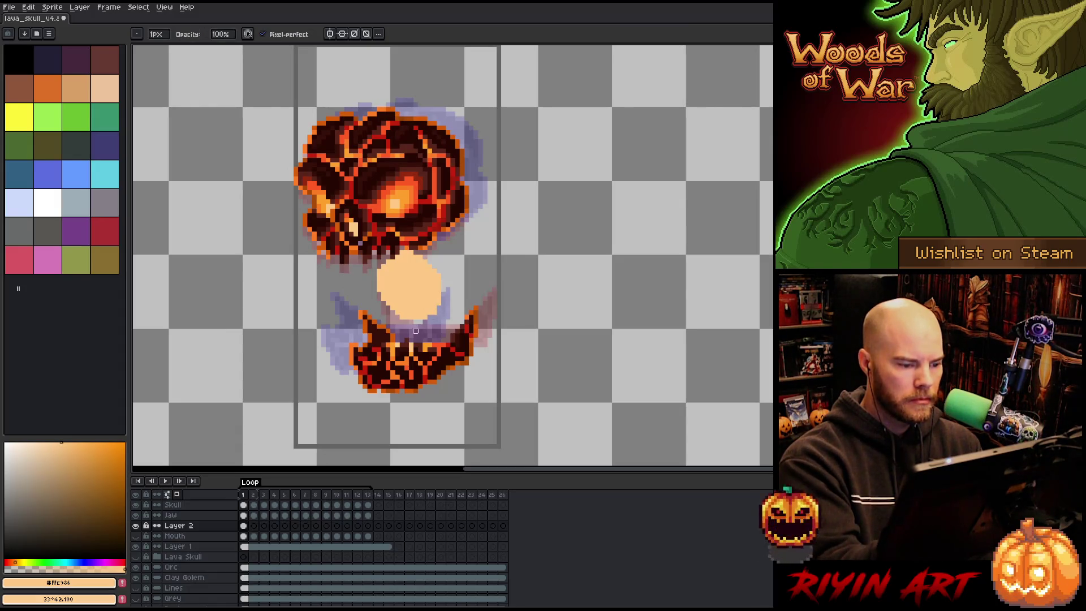
click(192, 525)
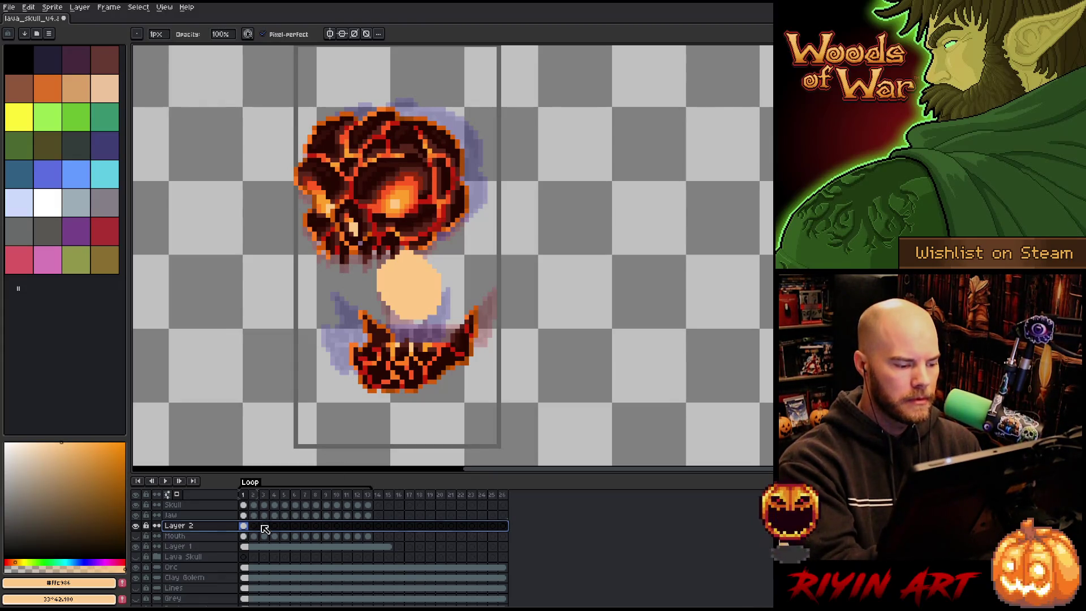
Step: Sketch a peach ring between skull and jaw on frame 2
key(Right)
key(e)
mouse_move(406, 266)
mouse_down()
mouse_move(415, 301)
mouse_move(373, 257)
mouse_move(421, 278)
mouse_move(395, 311)
mouse_move(413, 317)
mouse_move(444, 286)
mouse_move(379, 294)
mouse_move(429, 268)
mouse_up()
key(ctrl+z)
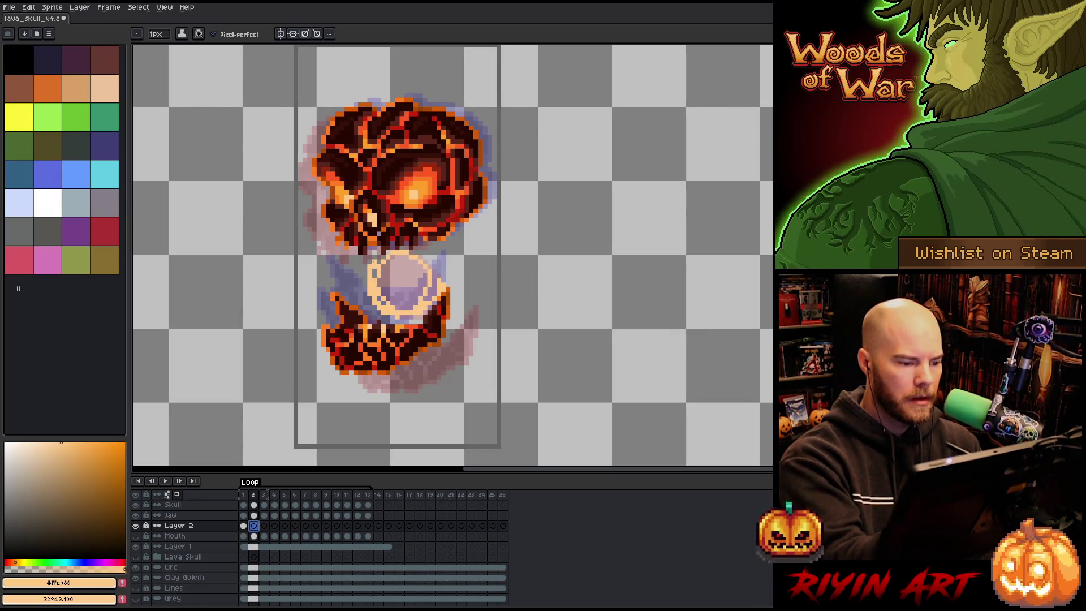
Step: Fill the frame-2 ring and widen the circle's edges on frames 2 and 1
click(402, 282)
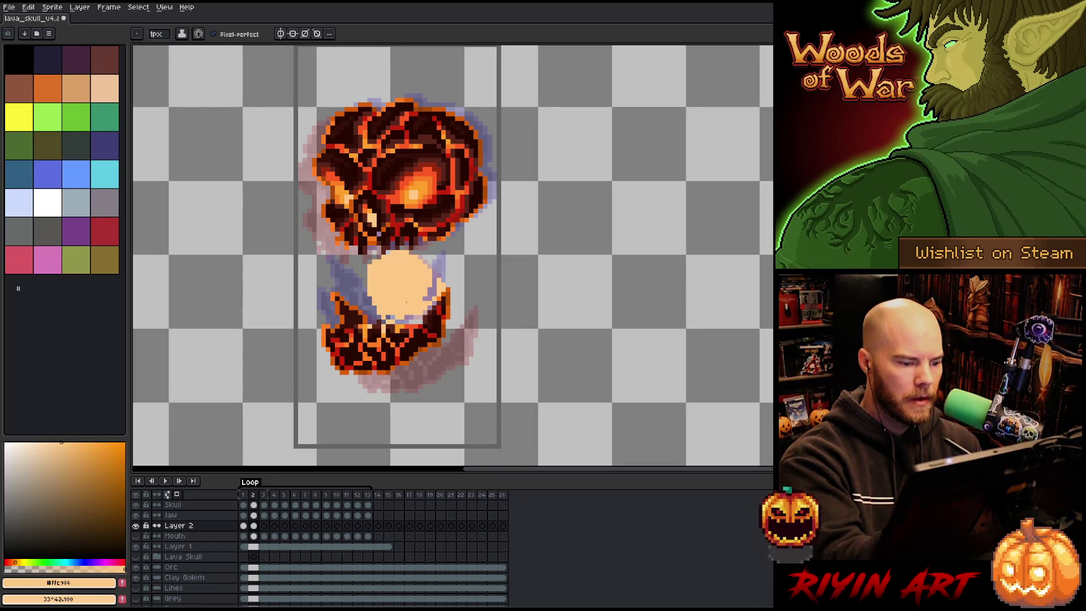
mouse_move(374, 273)
mouse_down()
mouse_move(358, 265)
mouse_move(401, 248)
mouse_up()
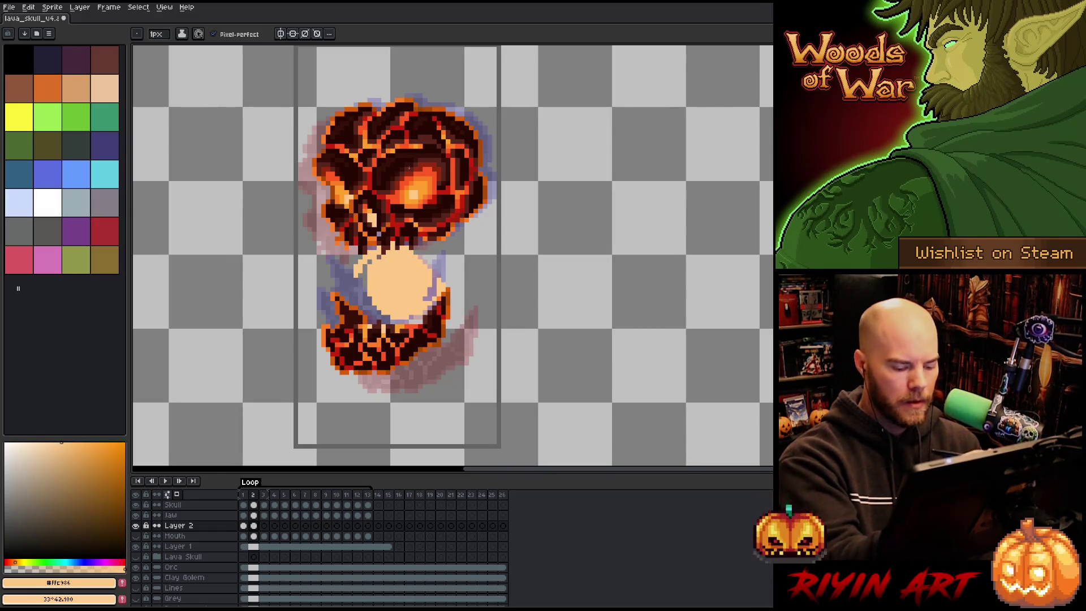
key(comma)
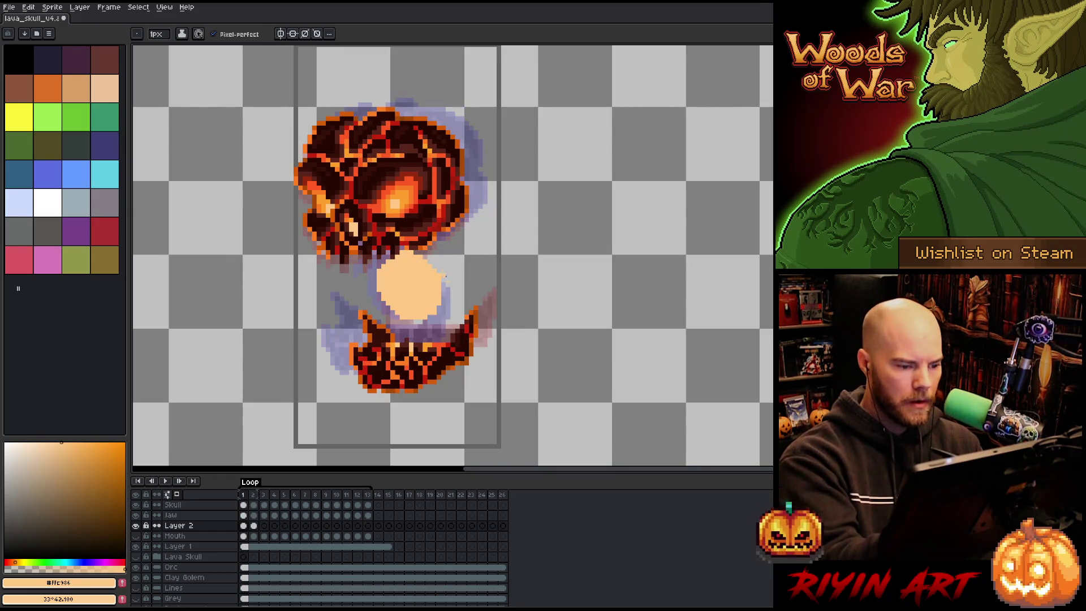
drag(442, 278, 433, 252)
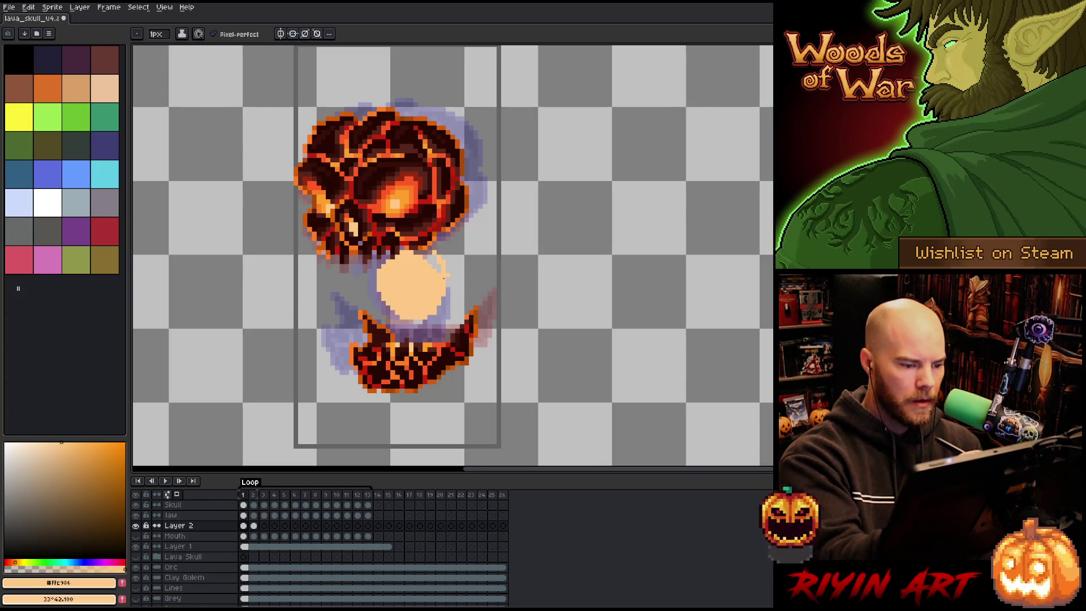
mouse_move(374, 283)
mouse_down()
mouse_move(387, 322)
mouse_move(370, 275)
mouse_up()
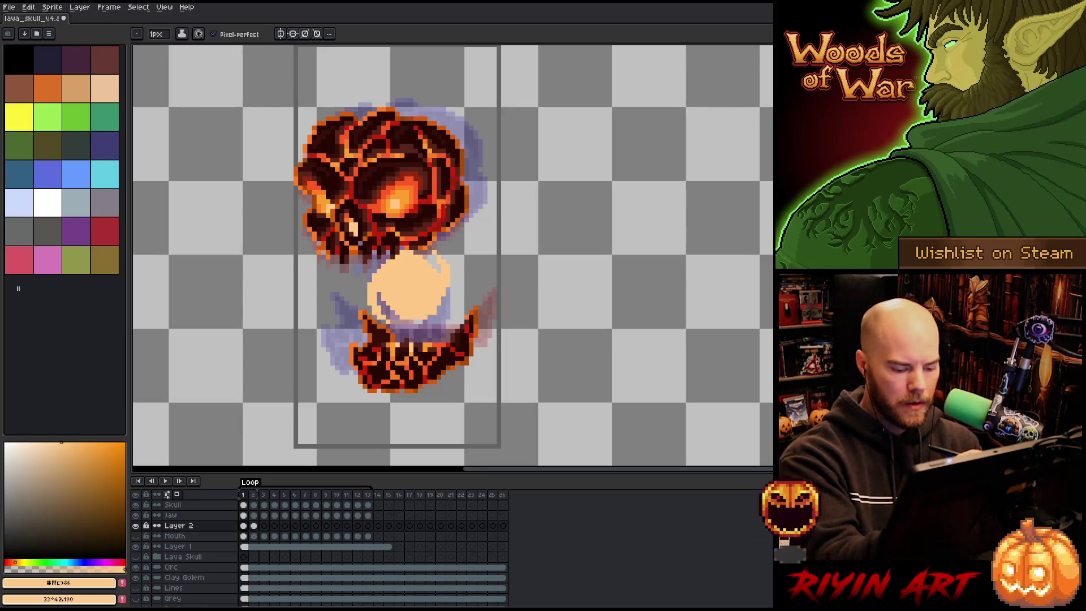
Step: Compare neighbouring frames and shift the frame-2 peach circle left with the Move tool
key(period)
key(period)
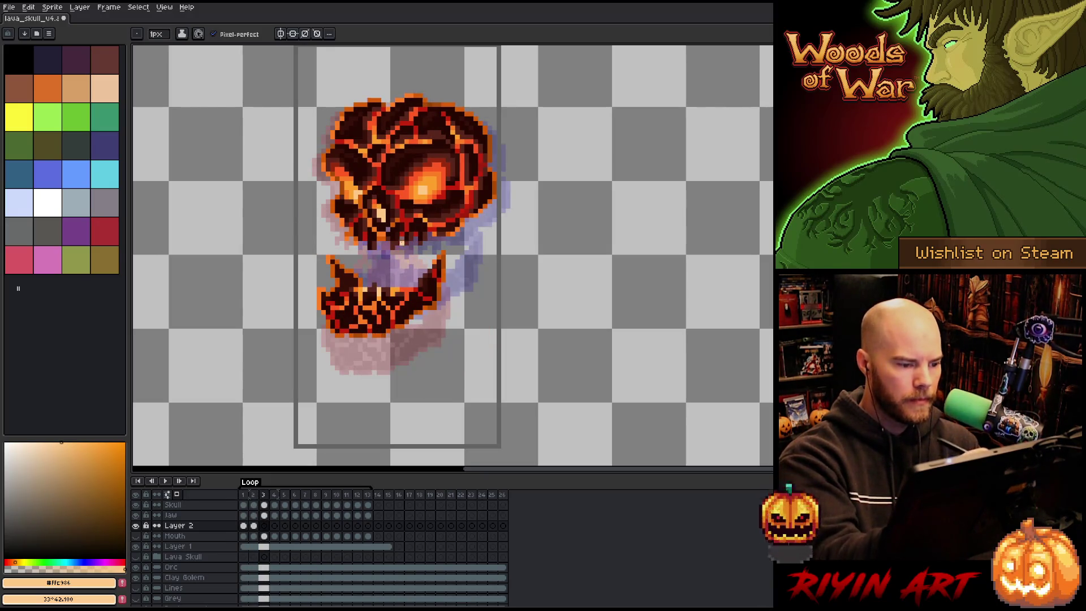
key(comma)
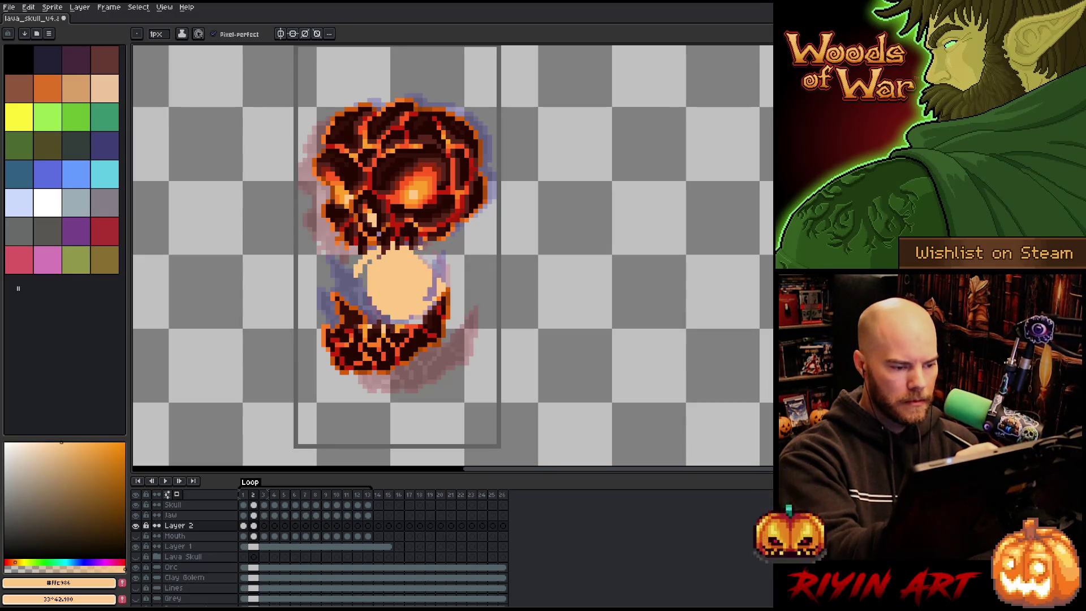
key(period)
key(comma)
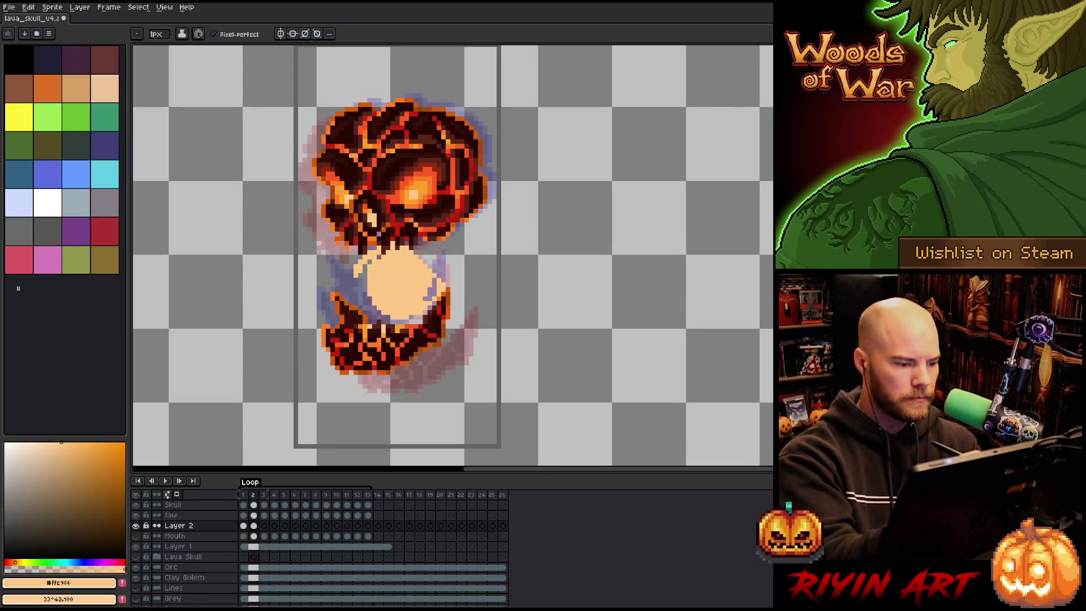
key(v)
drag(400, 291, 389, 287)
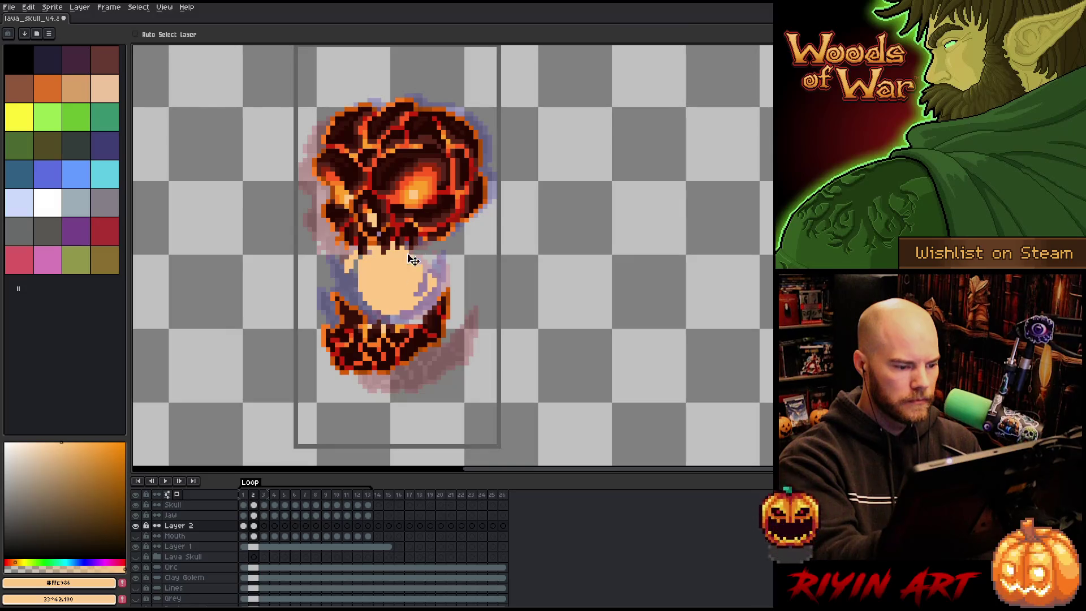
Step: Paint the peach fireball between skull and jaw on frames 3 and 4
key(period)
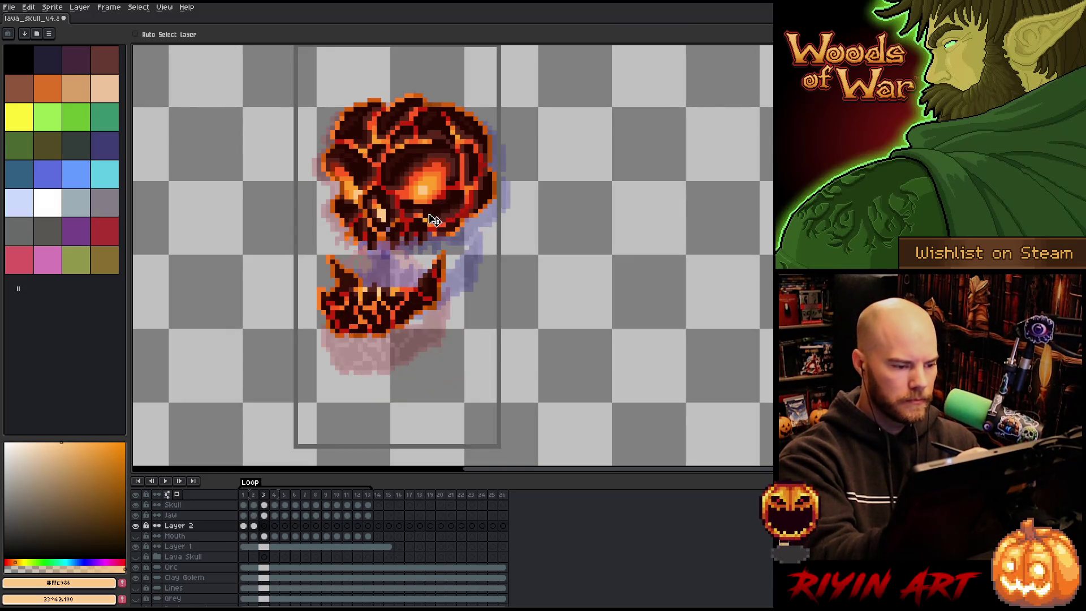
key(b)
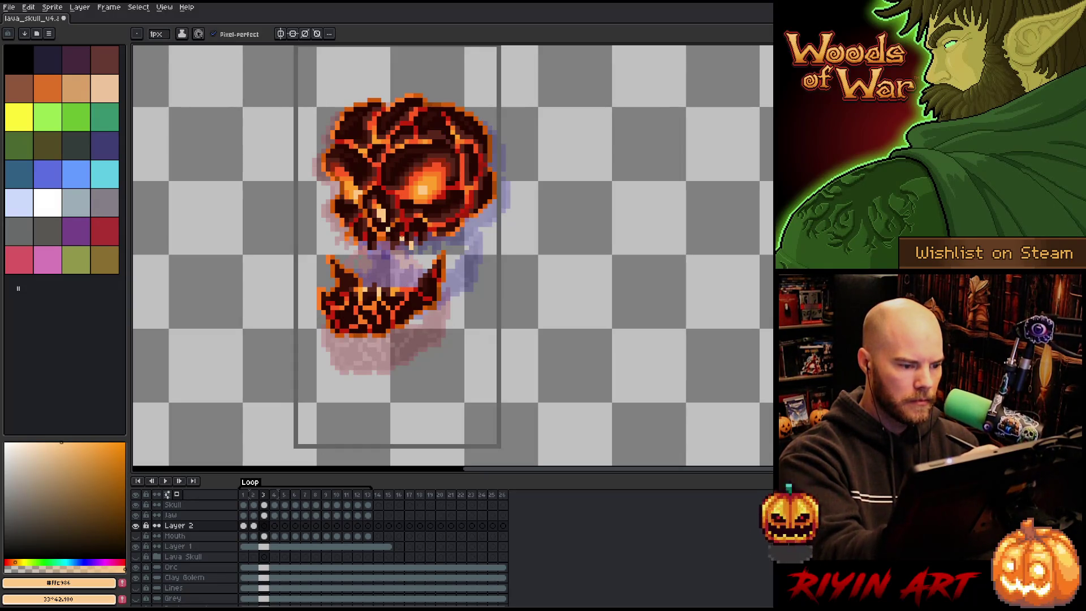
mouse_move(365, 265)
mouse_down()
mouse_move(368, 285)
mouse_move(378, 257)
mouse_move(406, 262)
mouse_move(396, 272)
mouse_move(390, 251)
mouse_move(402, 252)
mouse_move(408, 281)
mouse_move(361, 269)
mouse_up()
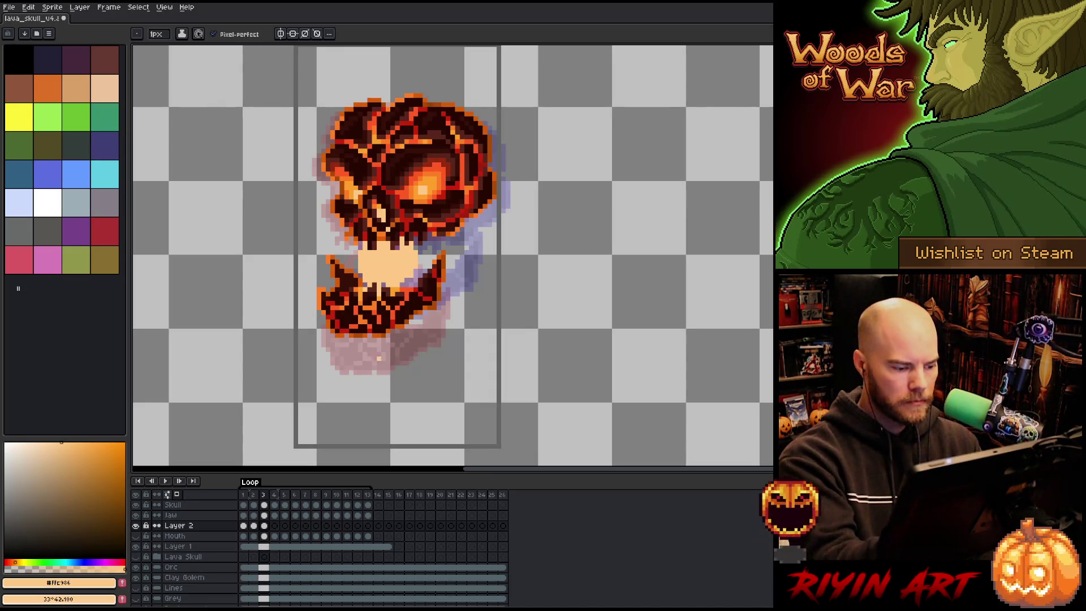
click(274, 526)
drag(447, 242, 445, 269)
drag(402, 238, 402, 267)
Step: Fill the frame-4 fireball and outline and fill the frame-5 fireball in peach
key(g)
click(427, 257)
click(285, 525)
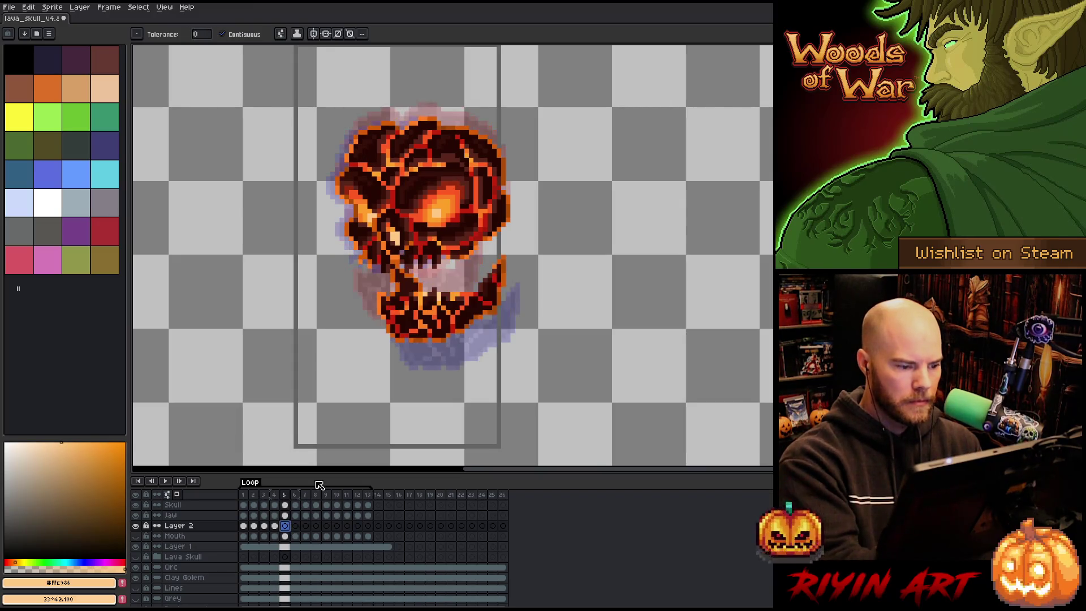
key(b)
mouse_move(478, 241)
mouse_down()
mouse_move(469, 281)
mouse_move(476, 263)
mouse_move(467, 276)
mouse_move(414, 277)
mouse_move(462, 278)
mouse_up()
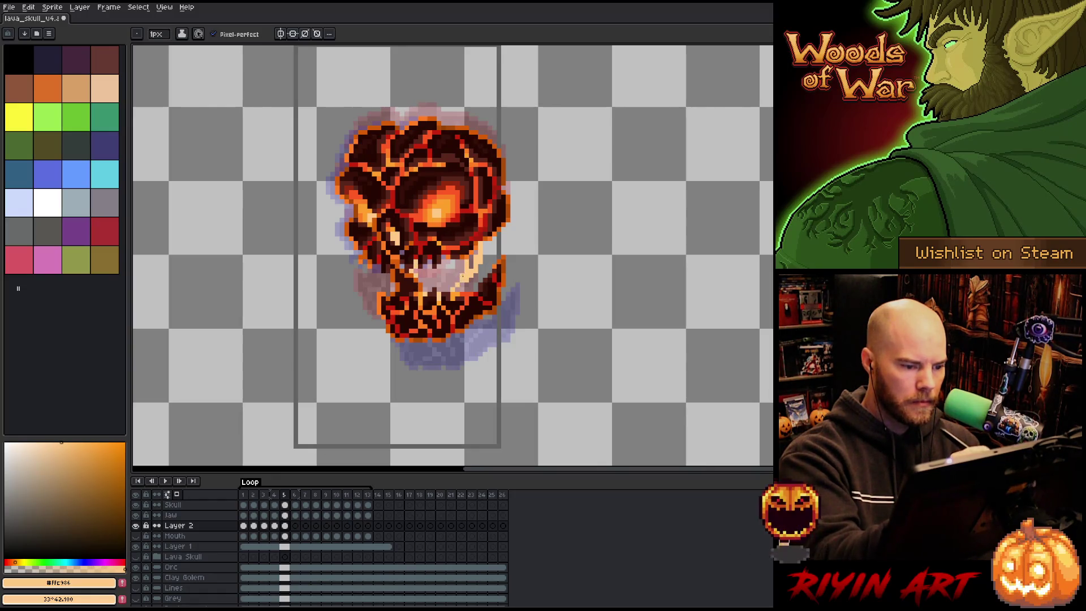
key(g)
click(441, 271)
key(b)
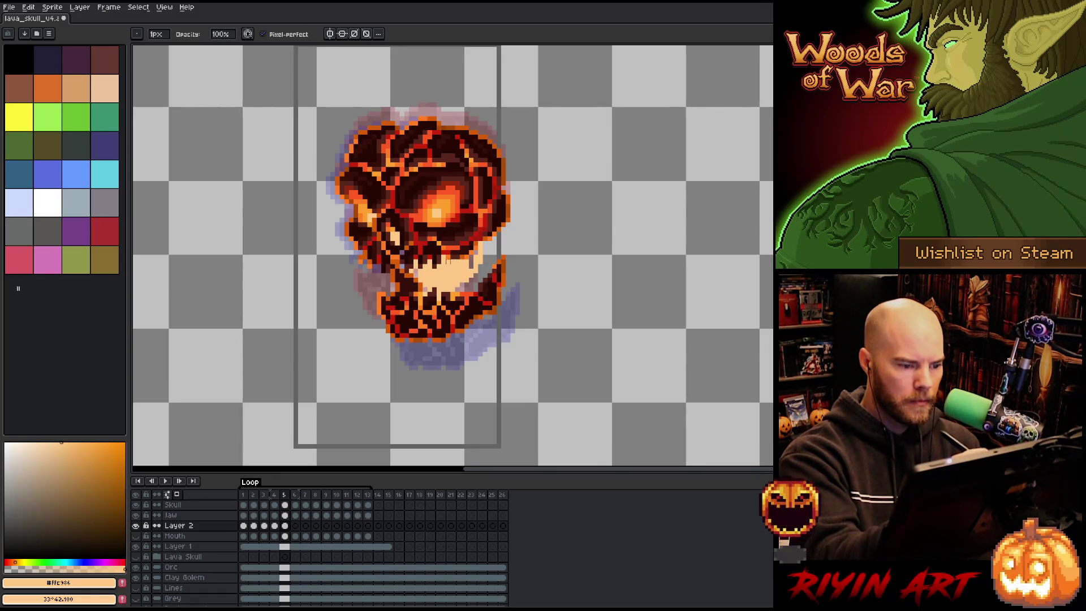
Step: Outline and fill the frame-6 fireball, erase stray mouth pixels, and save
key(e)
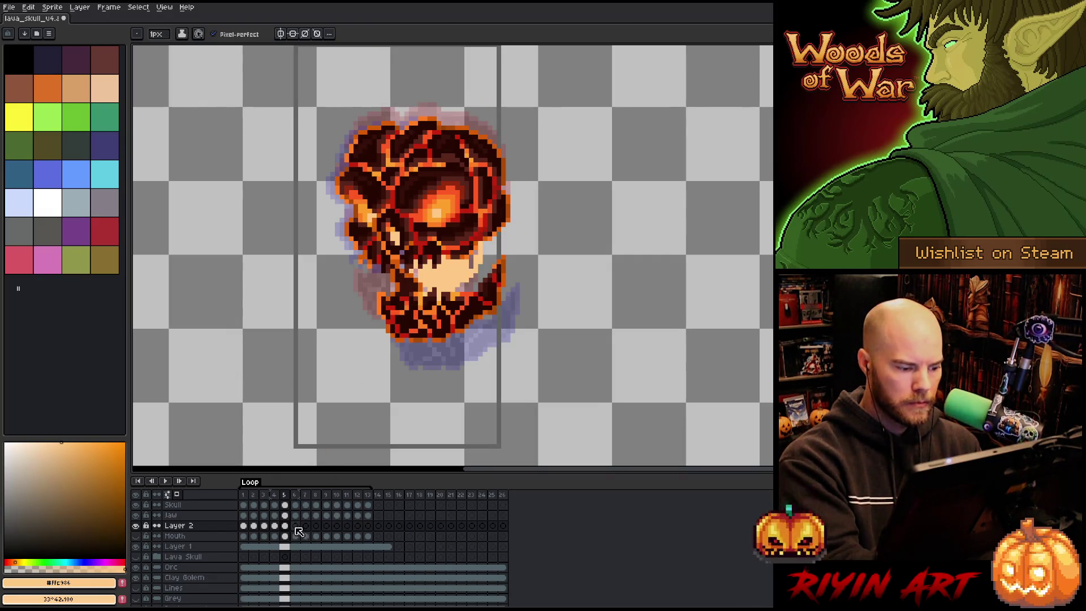
key(period)
mouse_move(433, 298)
mouse_down()
mouse_move(476, 295)
mouse_move(426, 296)
mouse_move(421, 270)
mouse_move(466, 269)
mouse_move(427, 285)
mouse_move(434, 309)
mouse_up()
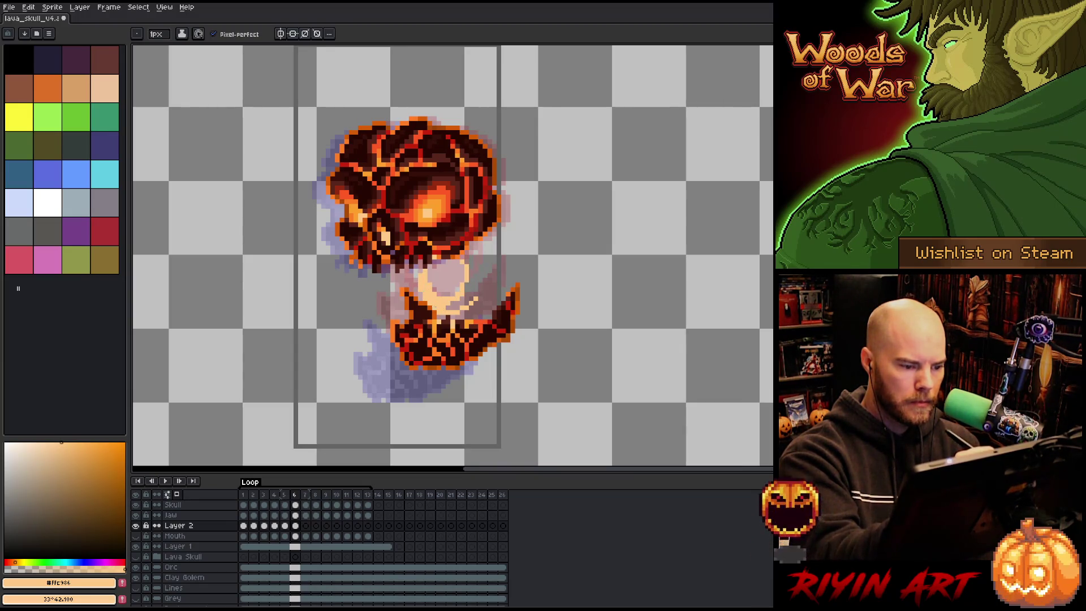
click(444, 275)
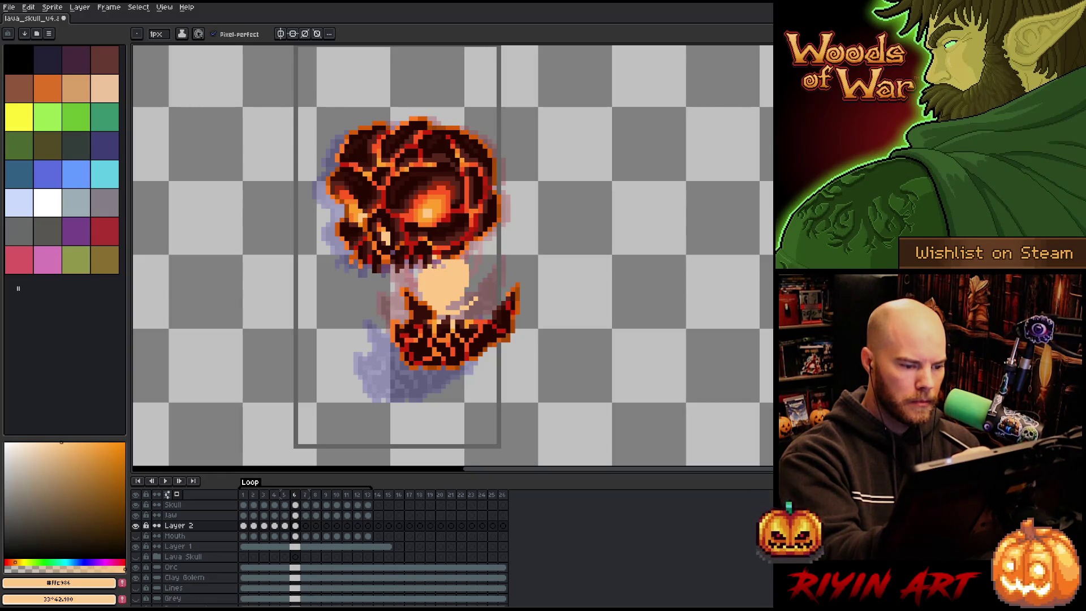
key(e)
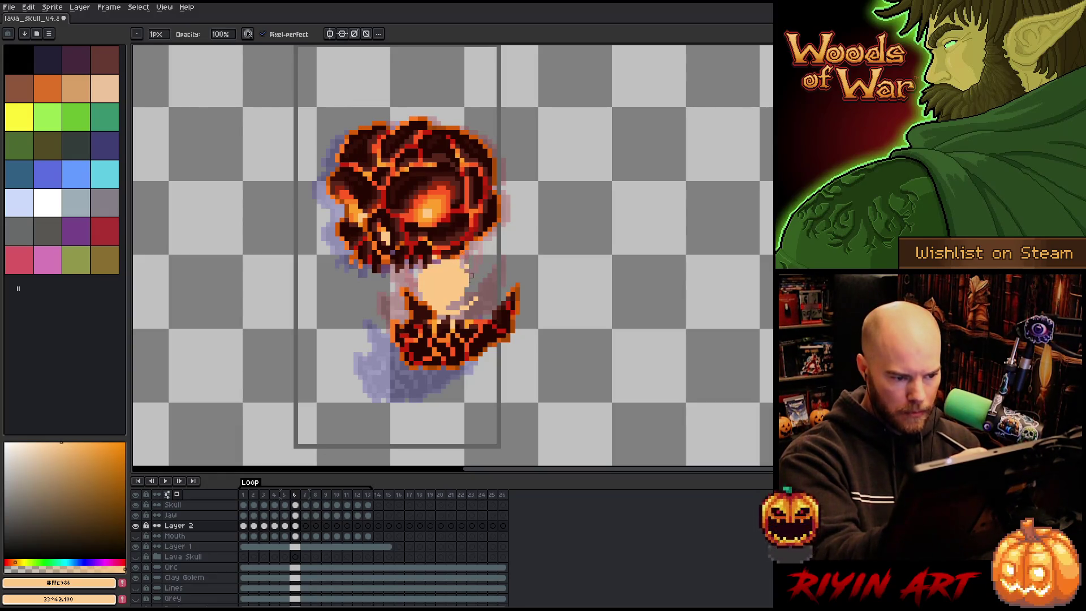
key(e)
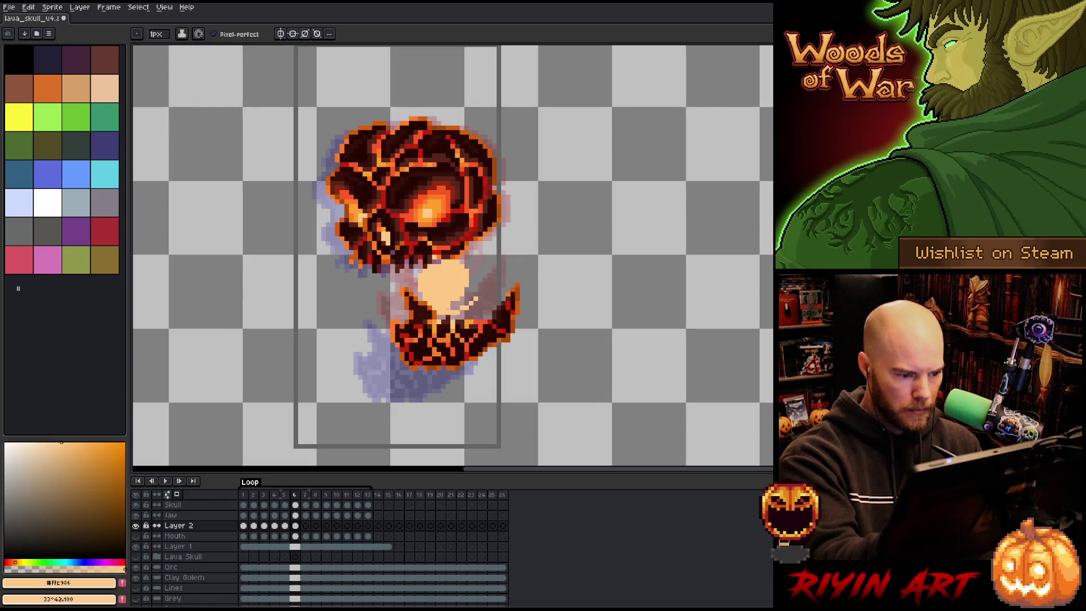
drag(456, 307, 445, 309)
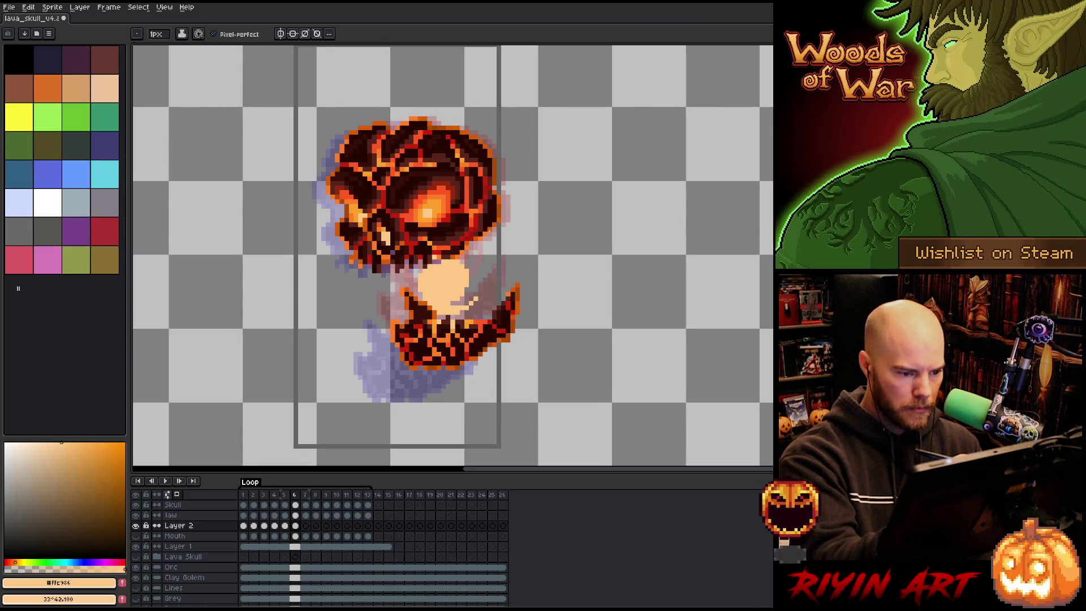
key(ctrl+s)
click(306, 525)
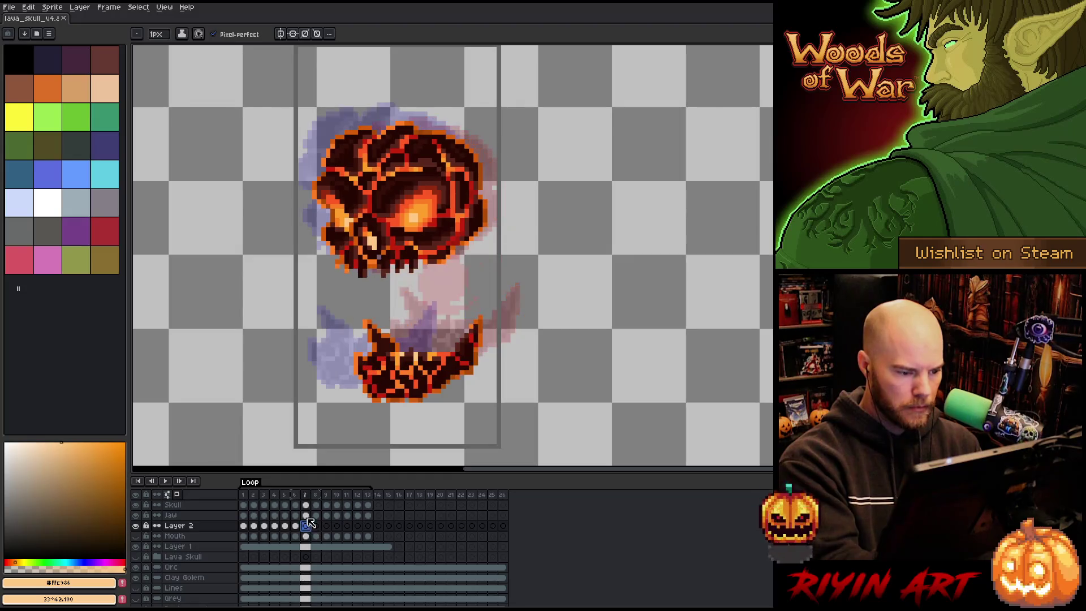
Step: Fill the oval ring between skull and jaw on frame 7 with solid peach
mouse_move(420, 280)
mouse_down()
mouse_move(390, 309)
mouse_move(405, 278)
mouse_move(440, 300)
mouse_move(396, 334)
mouse_move(404, 285)
mouse_up()
key(ctrl+z)
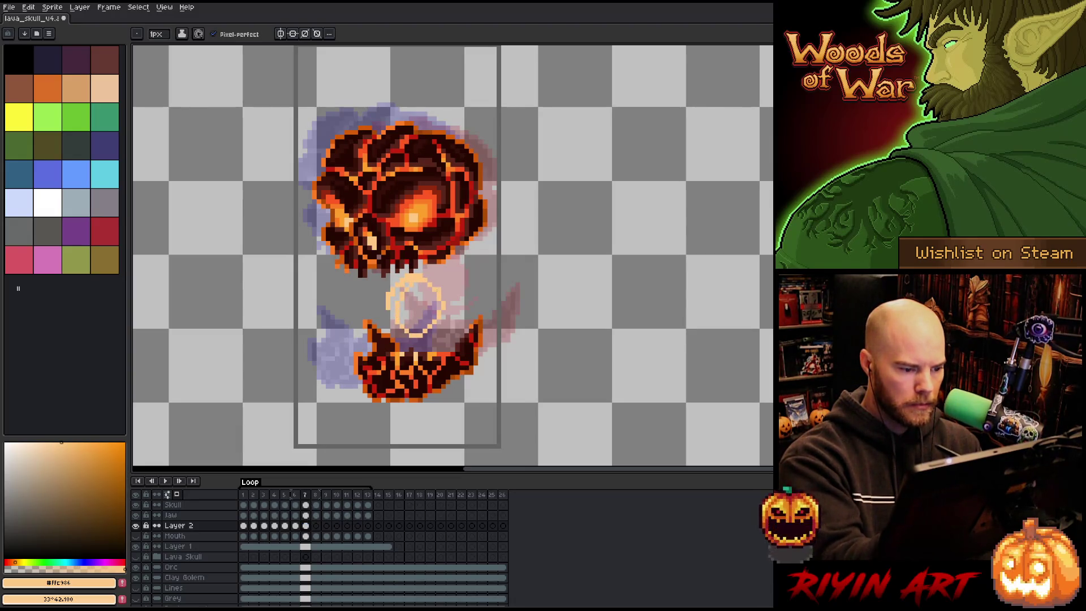
key(e)
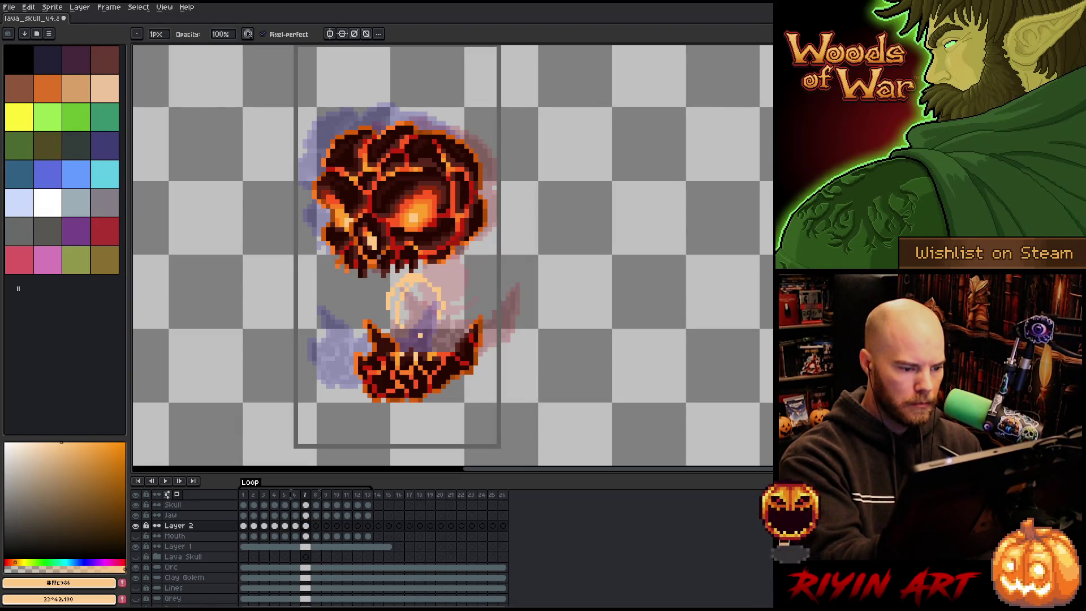
key(b)
drag(401, 322, 433, 317)
key(g)
click(415, 299)
key(b)
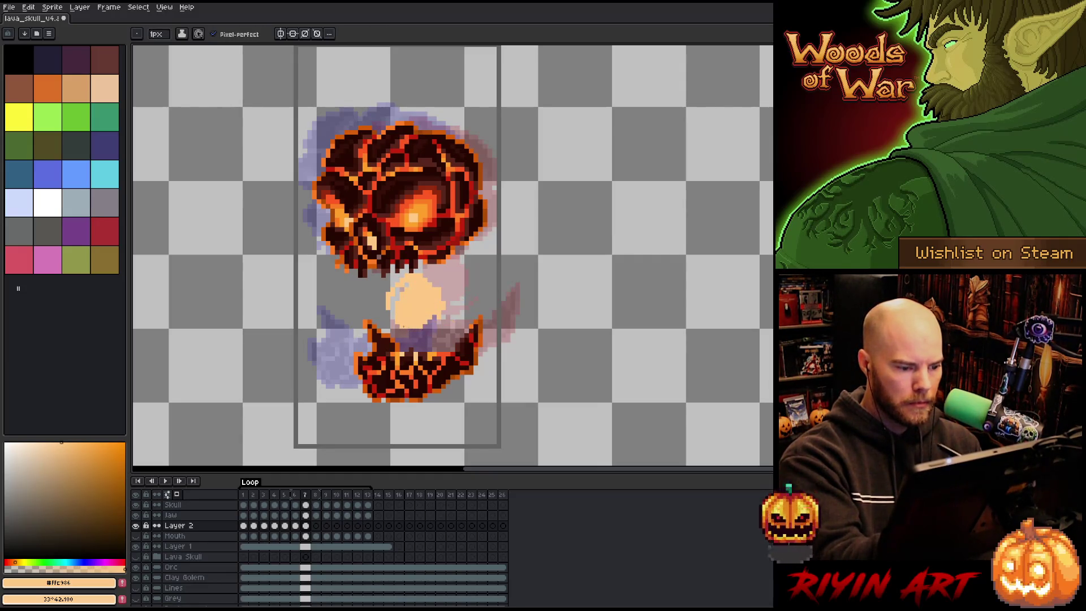
Step: Save the lava skull animation file, then go to frame 8
key(e)
key(b)
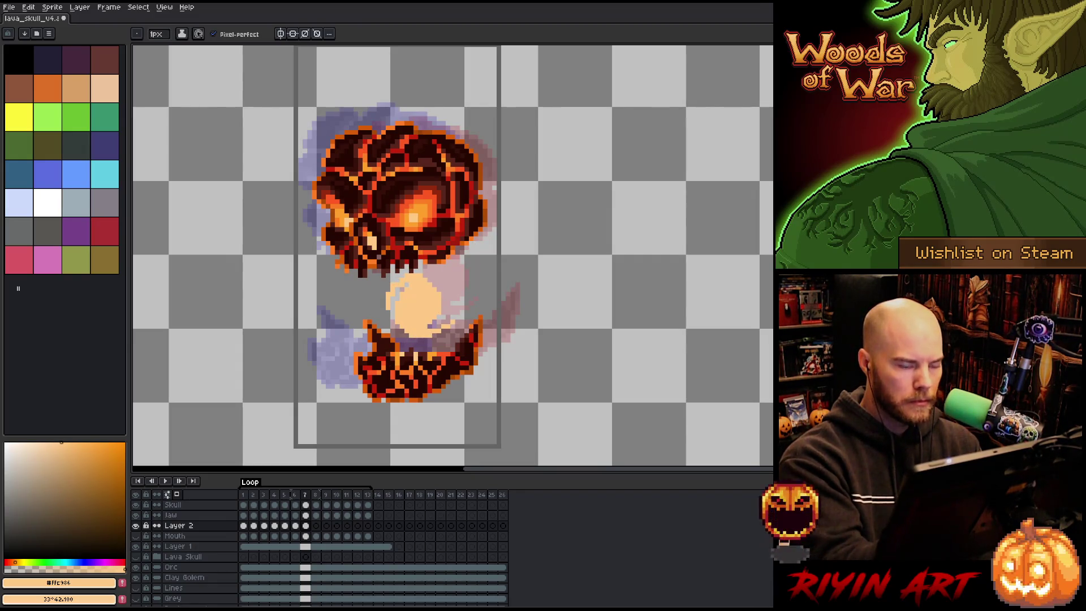
key(ctrl+s)
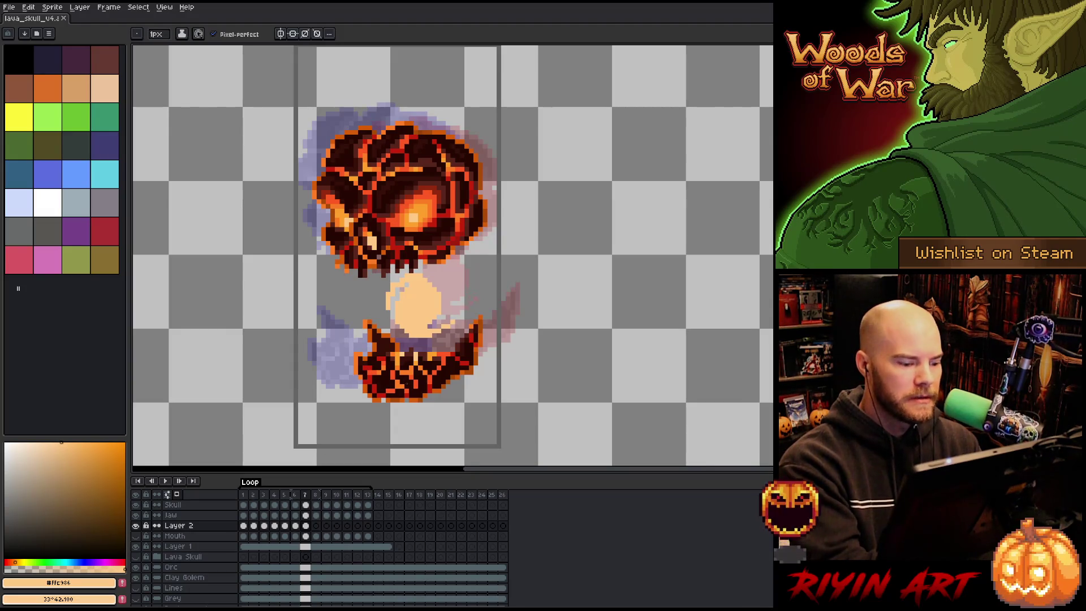
click(316, 526)
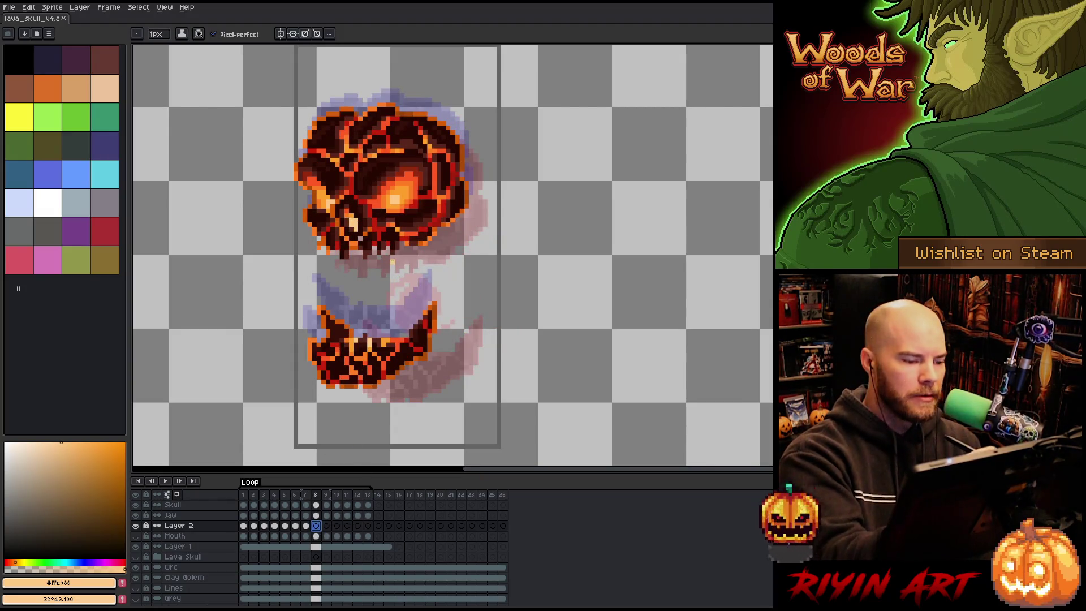
Step: Draw an orange loop below the skull on frame 8, redrawing its left side
drag(402, 282, 396, 254)
mouse_move(395, 303)
mouse_down()
mouse_move(377, 309)
mouse_move(403, 266)
mouse_move(393, 304)
mouse_move(388, 295)
mouse_move(373, 322)
mouse_up()
key(ctrl+z)
drag(353, 264, 351, 299)
Step: Fill the orange loop with peach using the Paint Bucket and tidy its pixels
key(g)
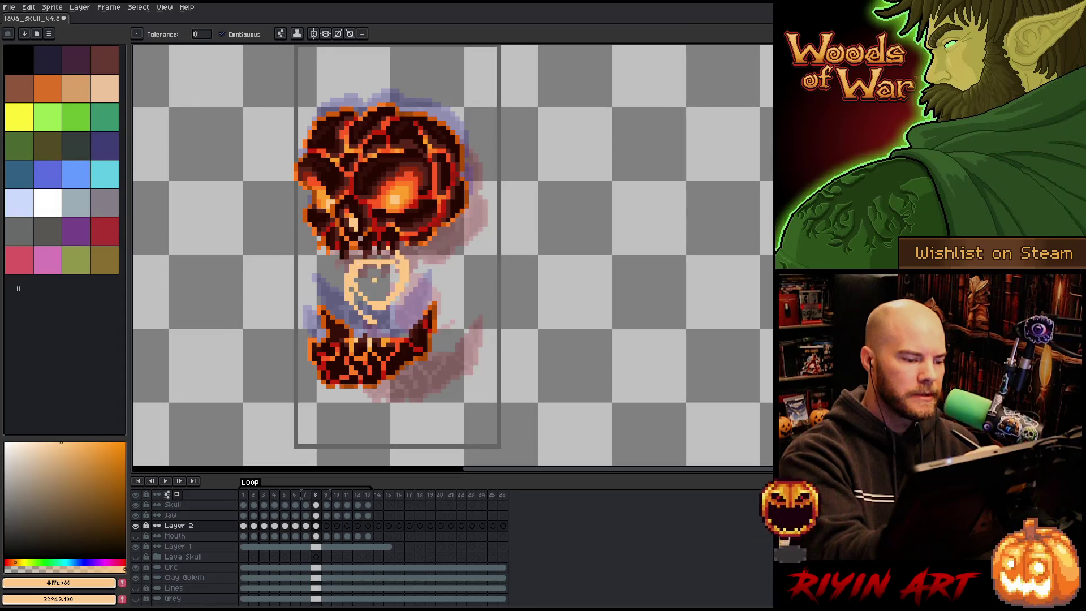
click(357, 281)
key(b)
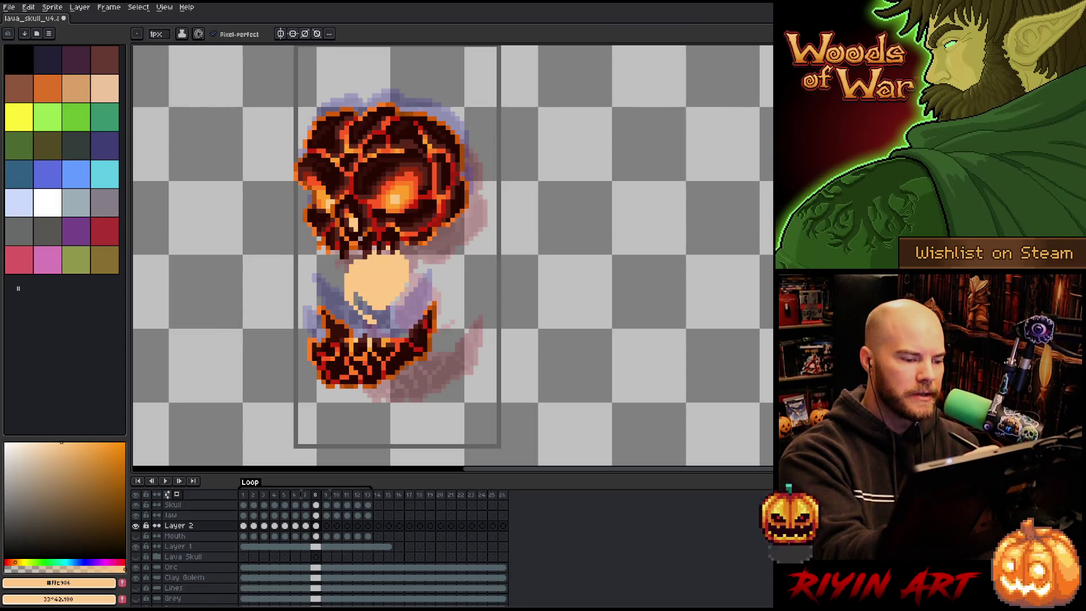
key(e)
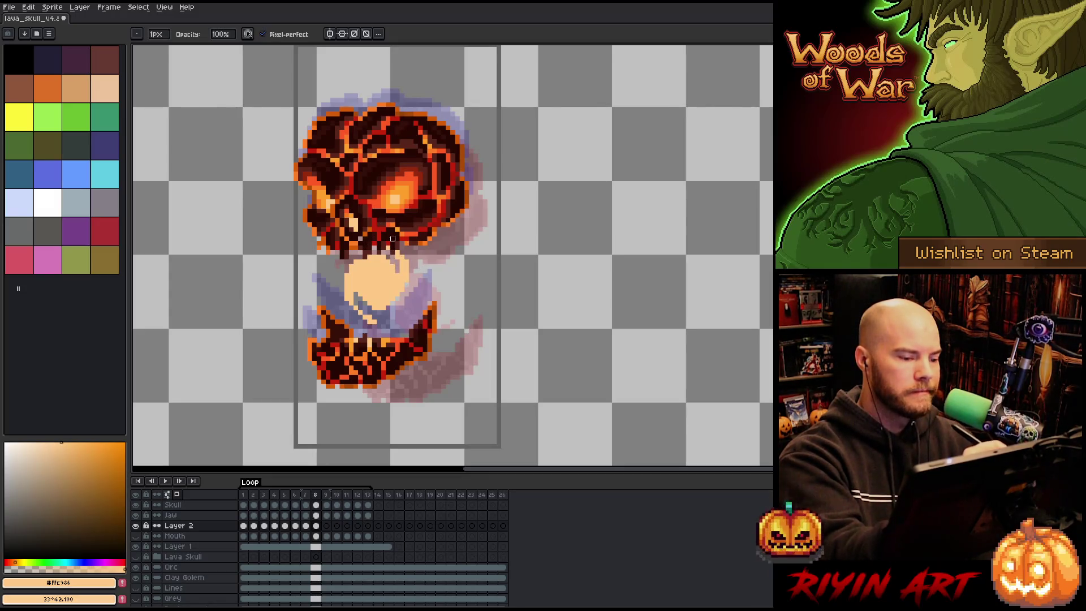
key(b)
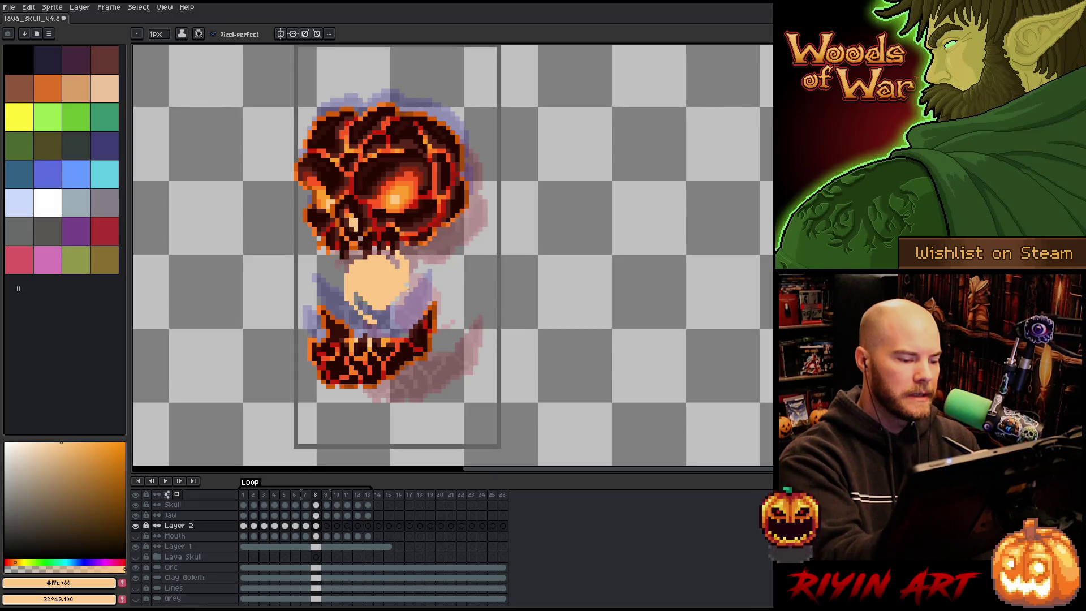
key(e)
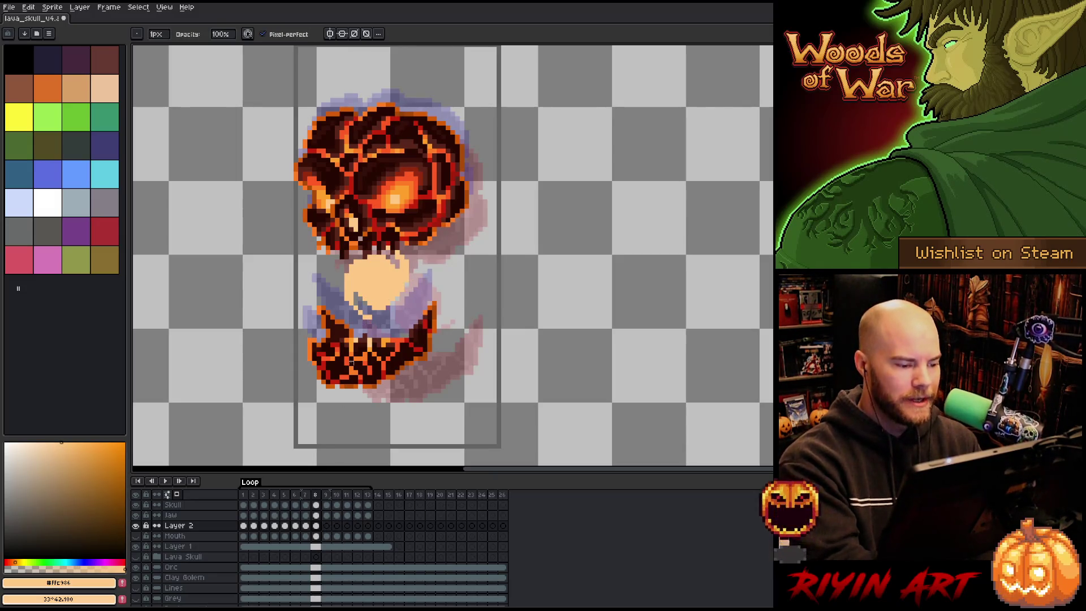
Step: Draw the peach mouth glow on frame 9, touch up its pixels, then go to frame 10
key(b)
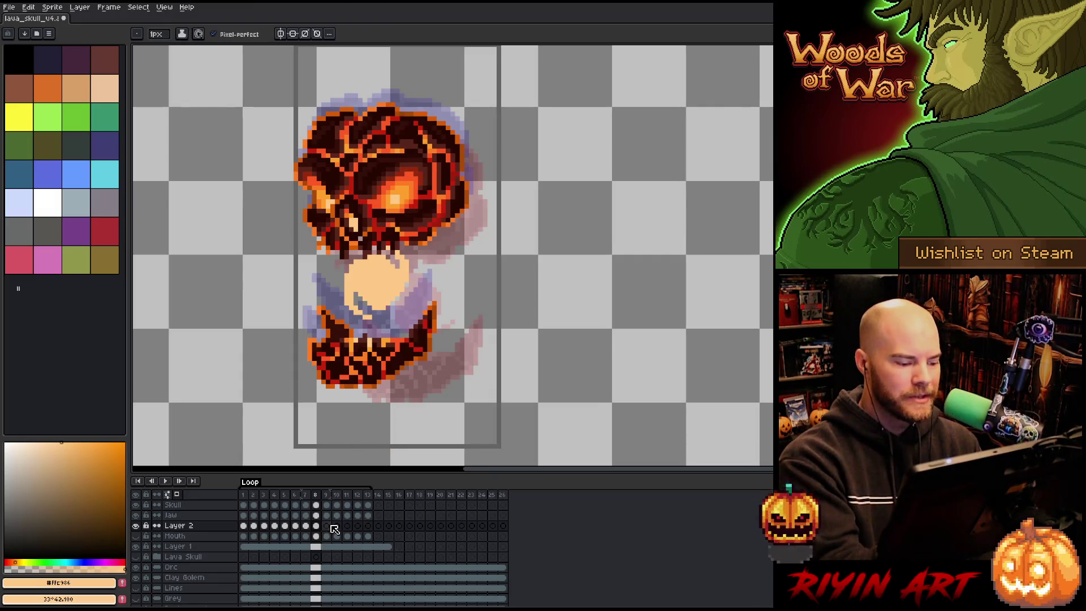
click(327, 525)
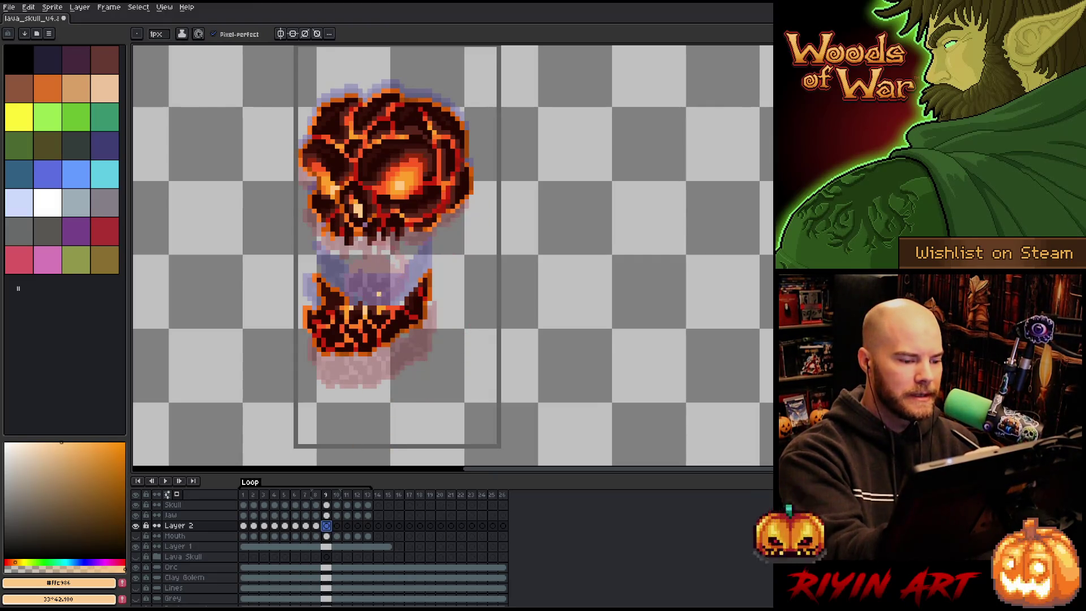
mouse_move(350, 258)
mouse_down()
mouse_move(397, 277)
mouse_move(364, 239)
mouse_move(390, 249)
mouse_move(342, 257)
mouse_move(353, 240)
mouse_move(368, 269)
mouse_move(381, 255)
mouse_move(373, 248)
mouse_move(373, 274)
mouse_up()
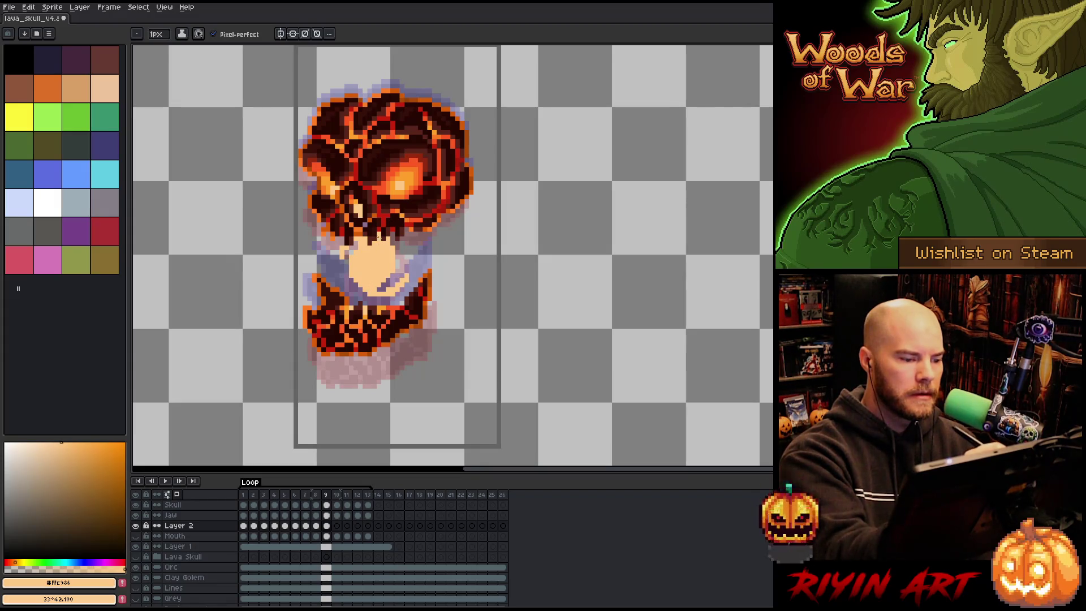
key(b)
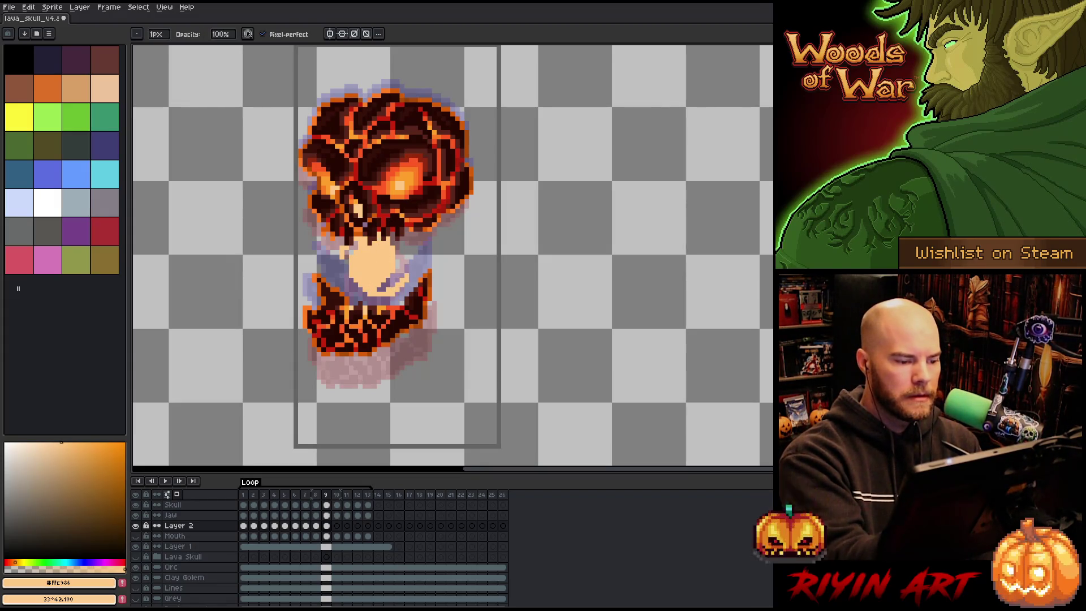
key(e)
mouse_move(356, 285)
mouse_down()
mouse_move(385, 297)
mouse_move(388, 287)
mouse_up()
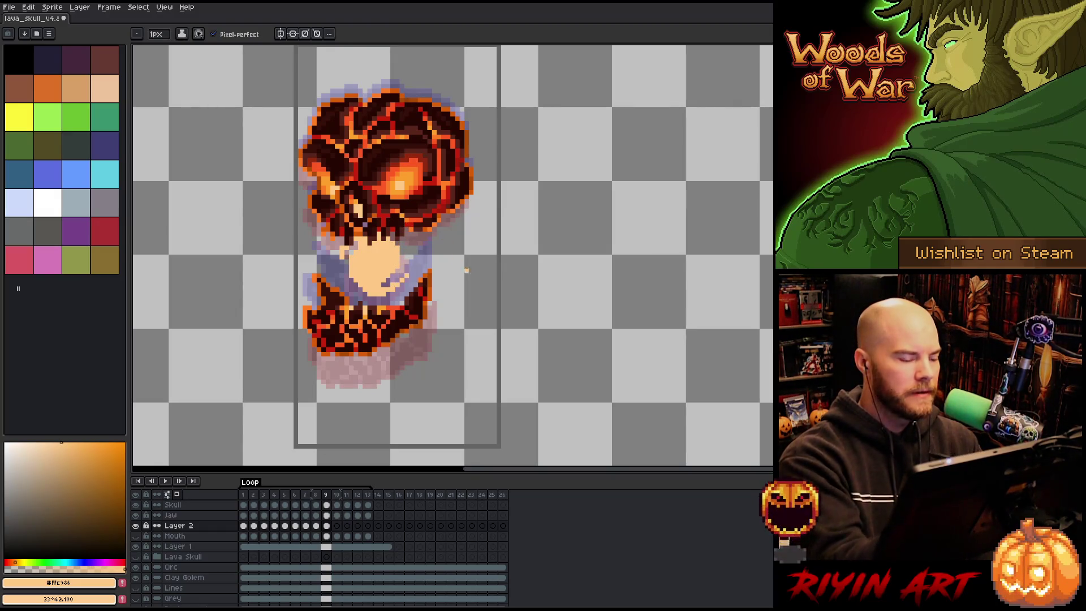
click(336, 525)
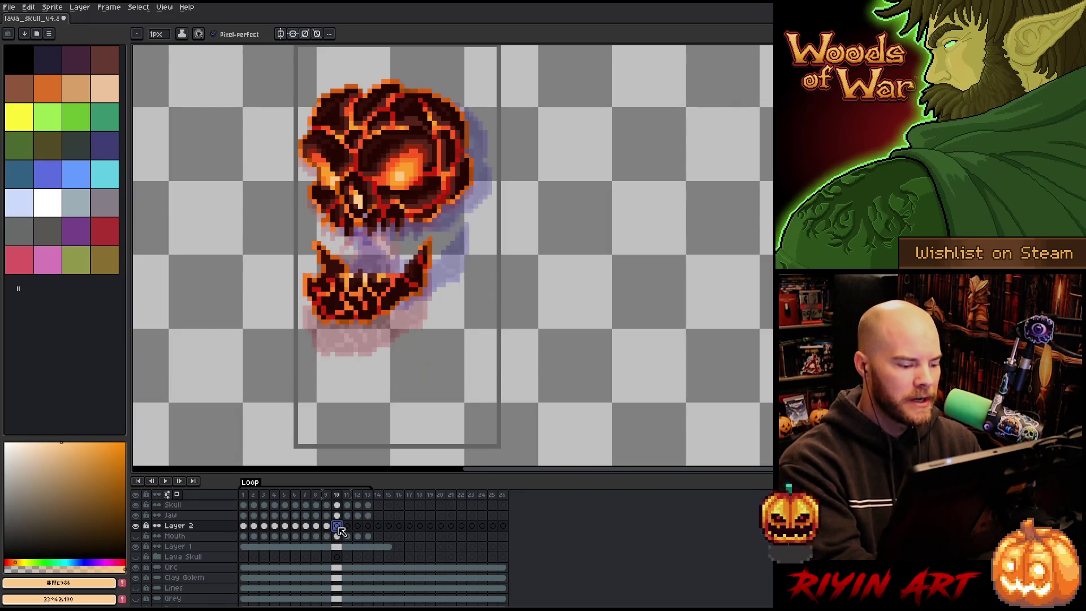
Step: Outline and fill the peach mouth shape on frames 10 and 11, then step to frame 12
mouse_move(400, 227)
mouse_down()
mouse_move(403, 244)
mouse_move(362, 231)
mouse_move(399, 236)
mouse_up()
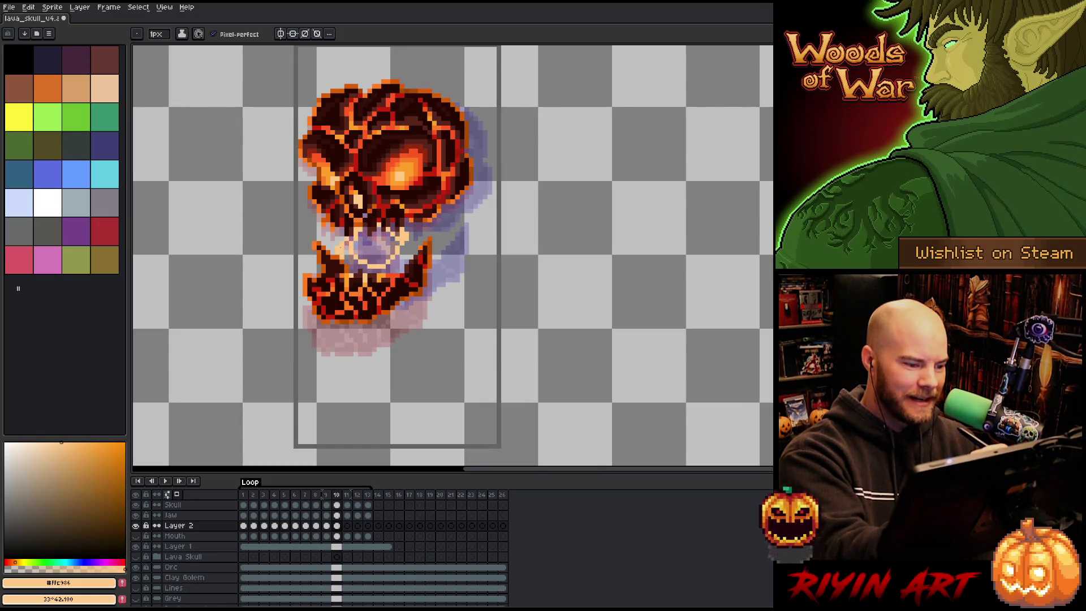
click(371, 249)
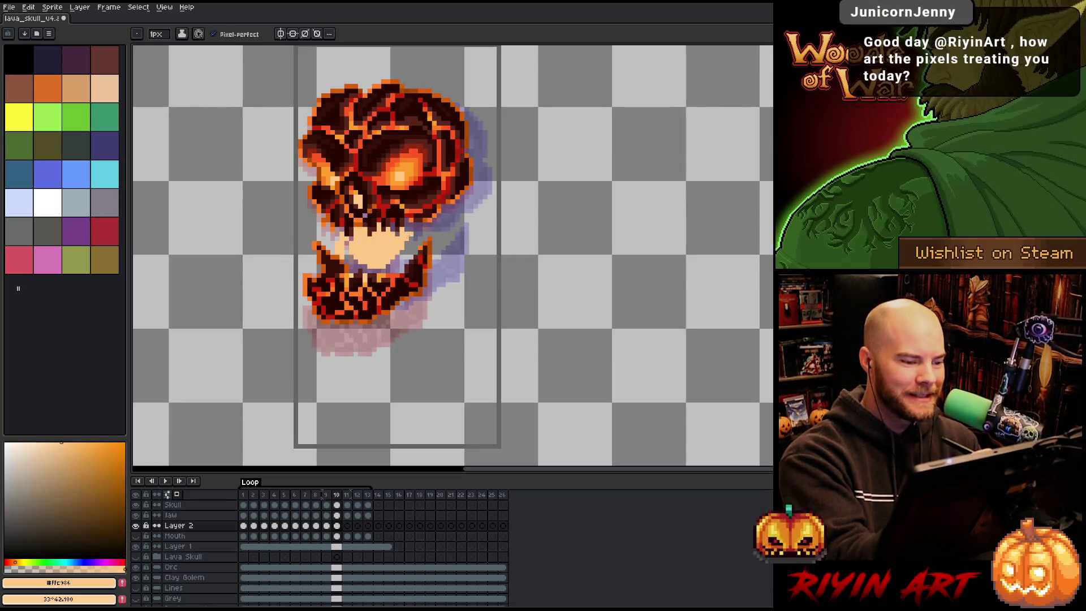
key(Right)
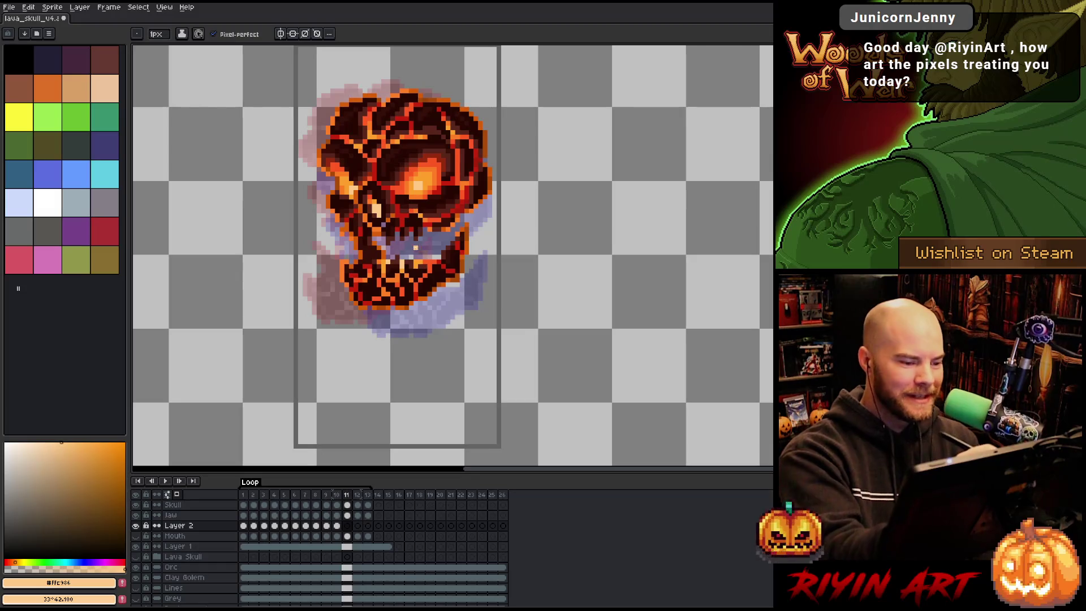
click(429, 250)
click(400, 257)
key(g)
click(419, 231)
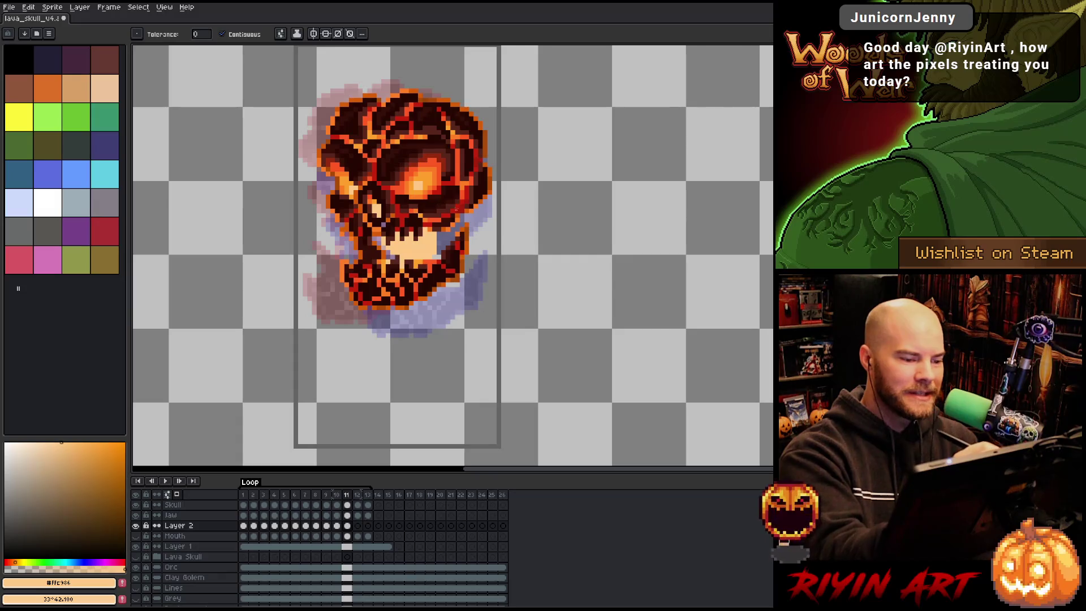
key(b)
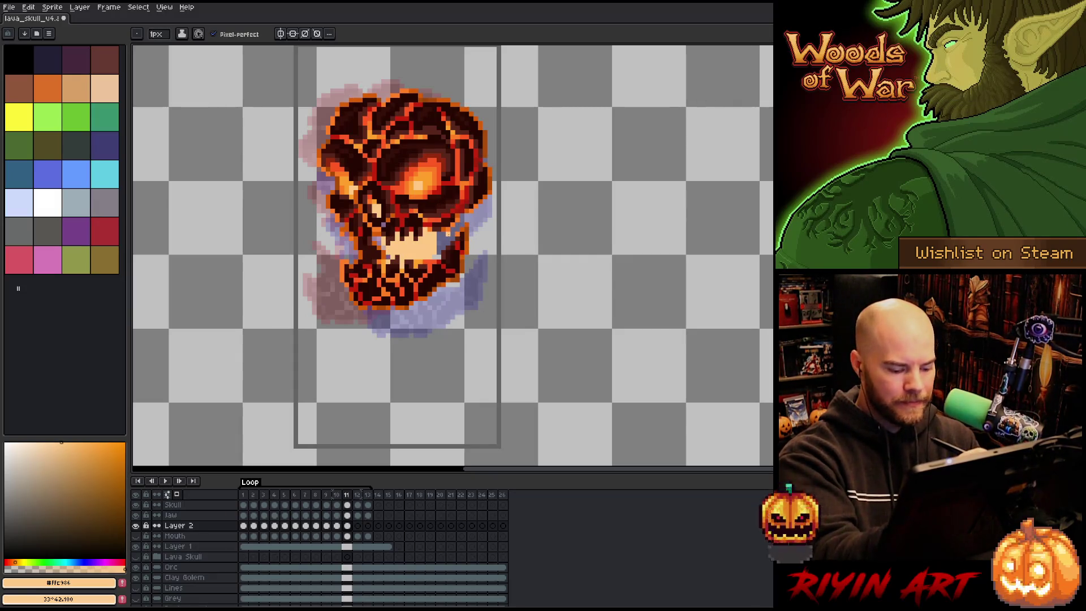
key(period)
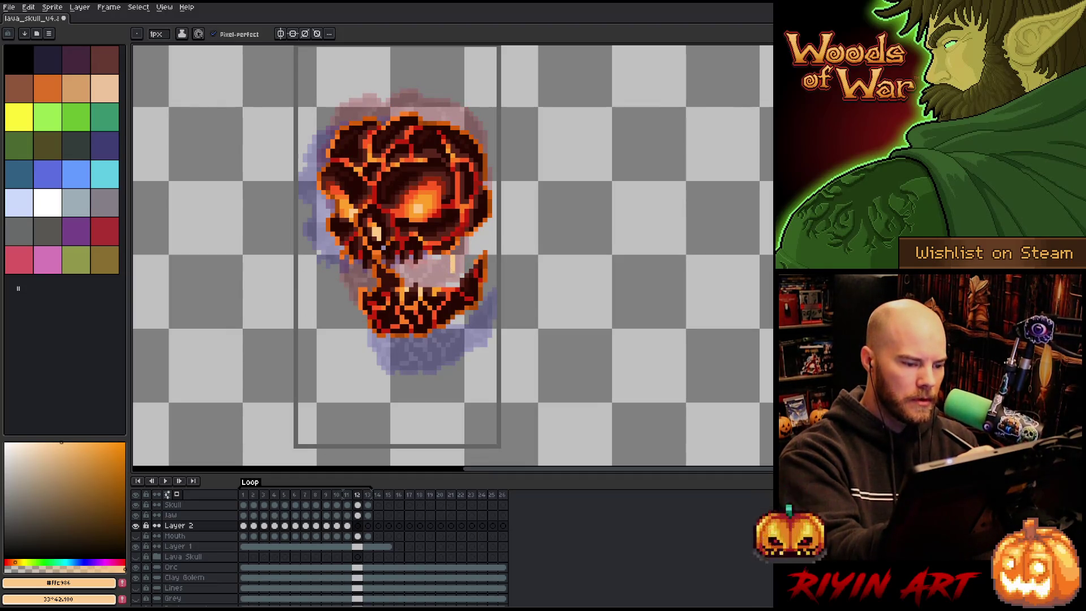
Step: Paint peach into frame 12's mouth gap, add a peach stroke on frame 13, and hide the jaw layer
mouse_move(456, 277)
mouse_down()
mouse_move(443, 263)
mouse_move(430, 280)
mouse_move(424, 266)
mouse_up()
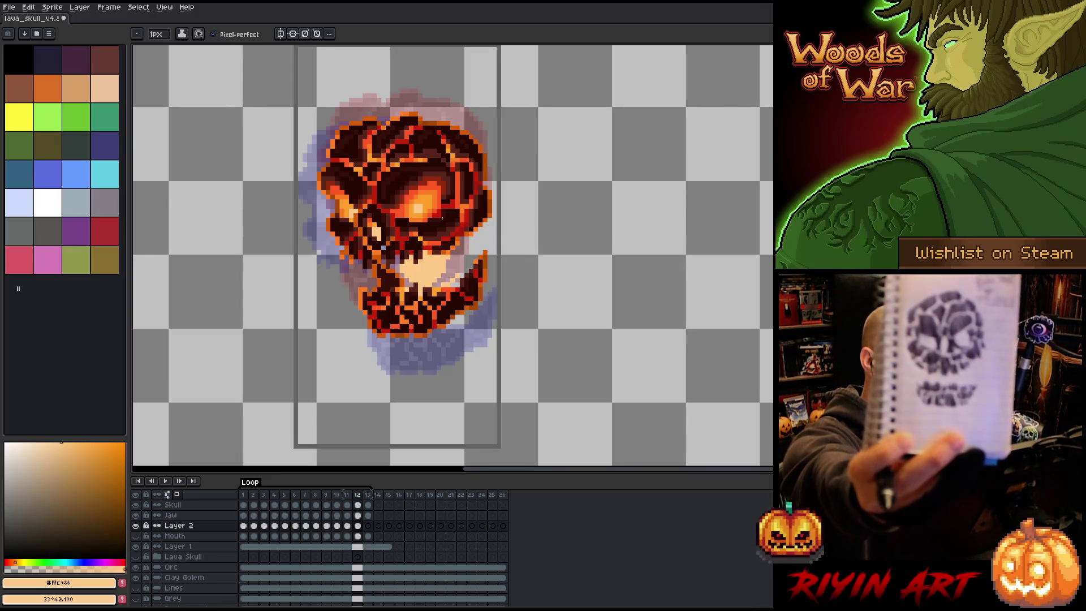
click(368, 525)
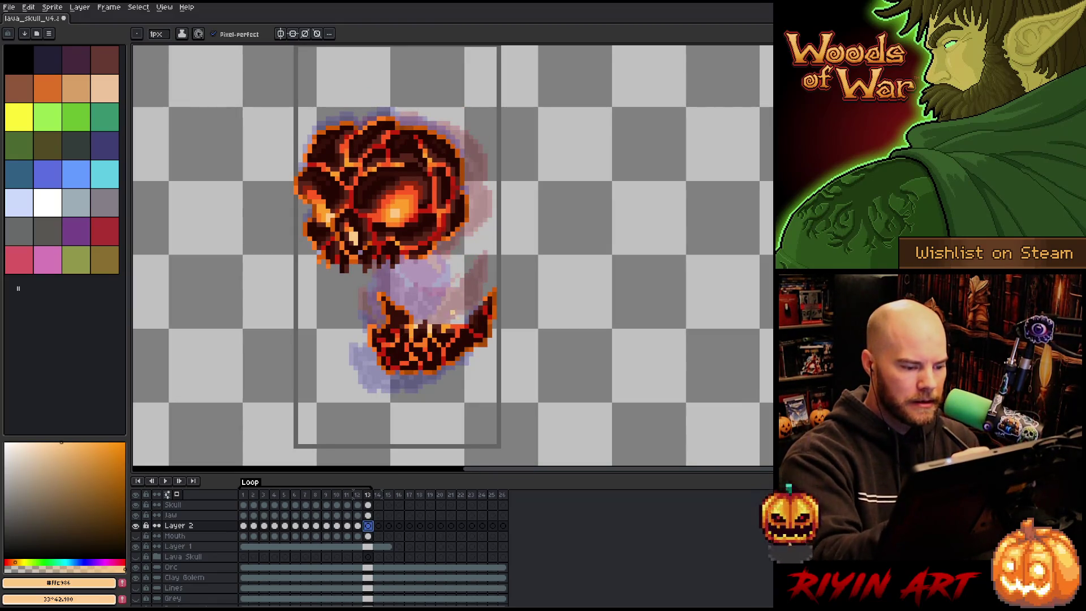
key(period)
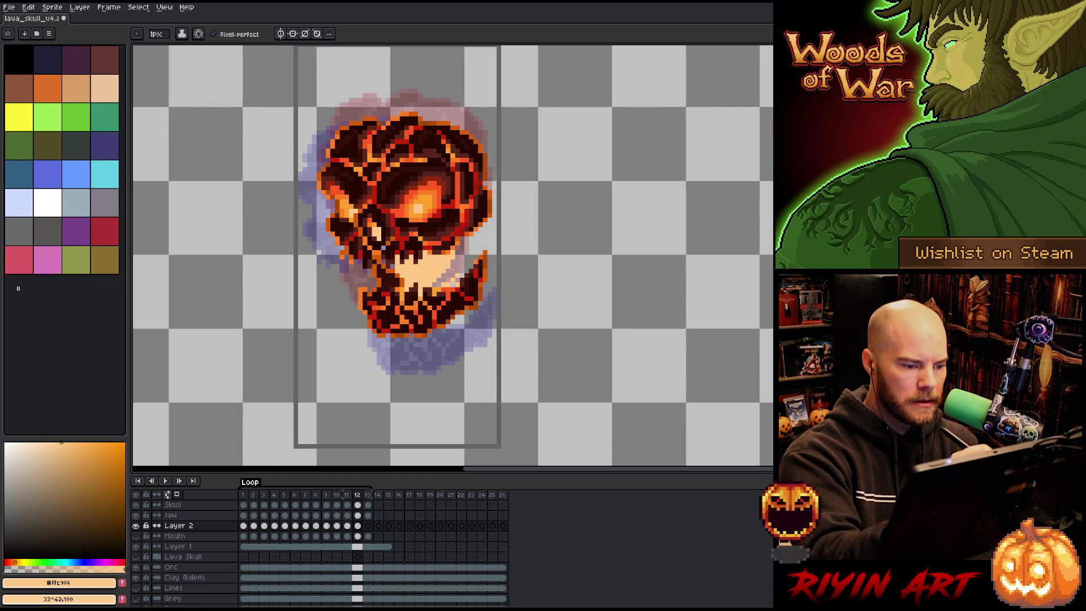
key(period)
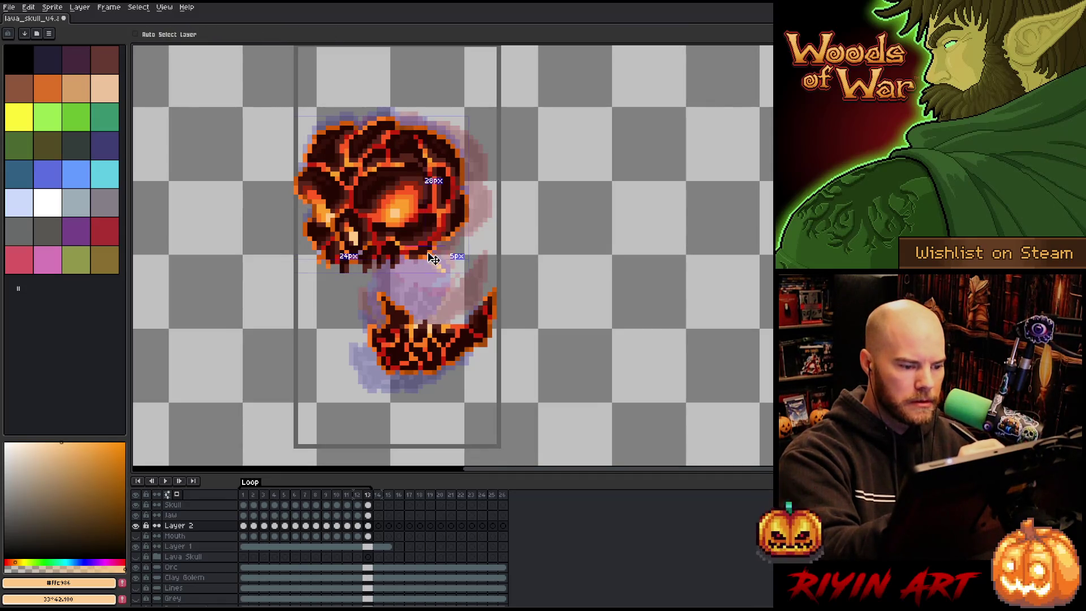
drag(428, 256, 445, 271)
key(Left)
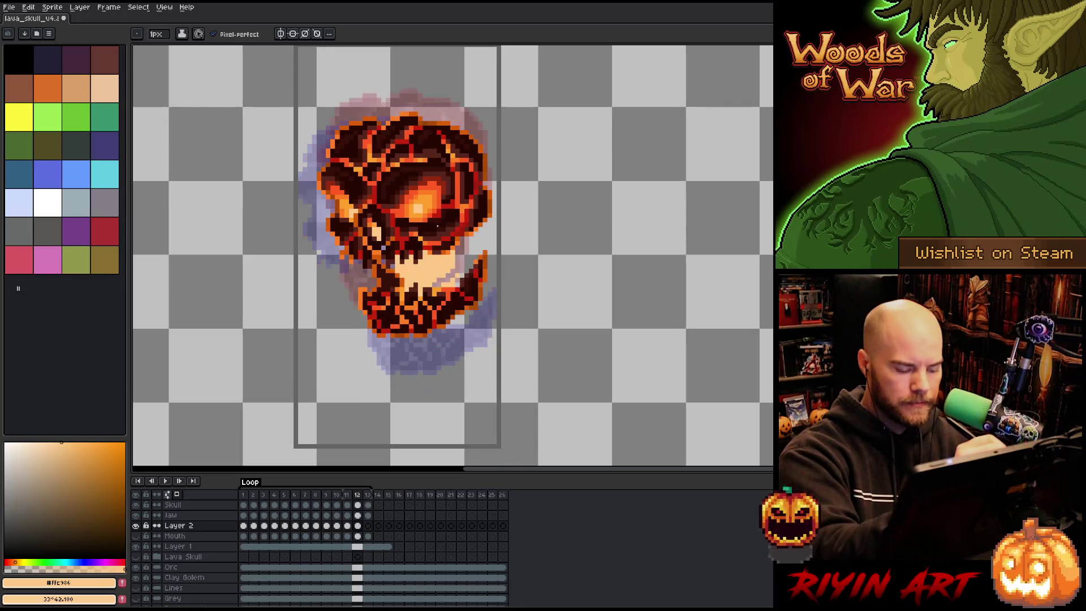
click(136, 514)
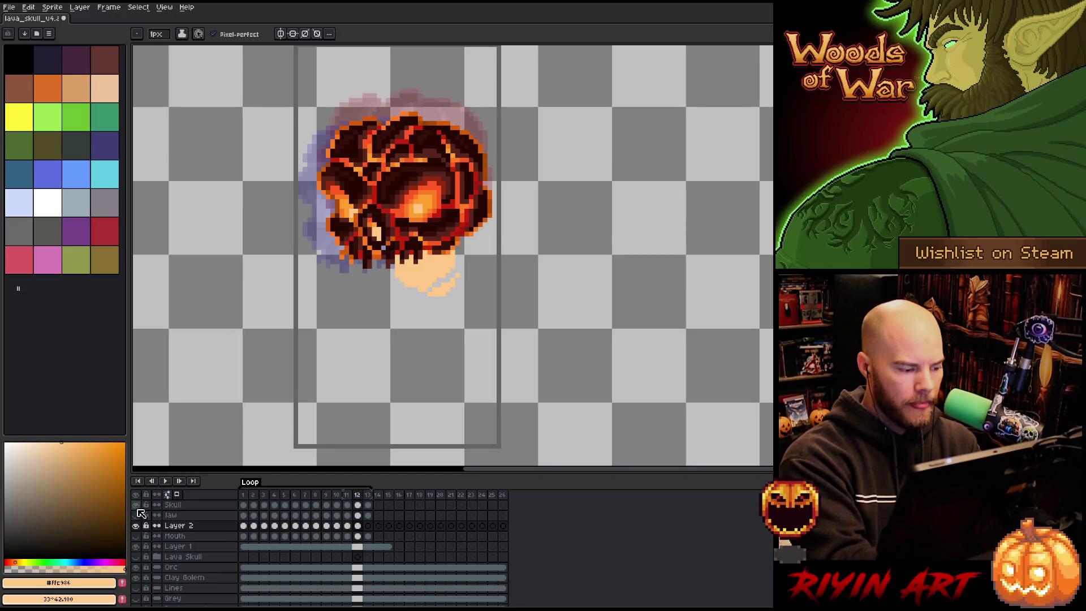
Step: With the Skull layer hidden, draw peach curves on frame 13 and fill the ring's interior
click(135, 504)
key(Right)
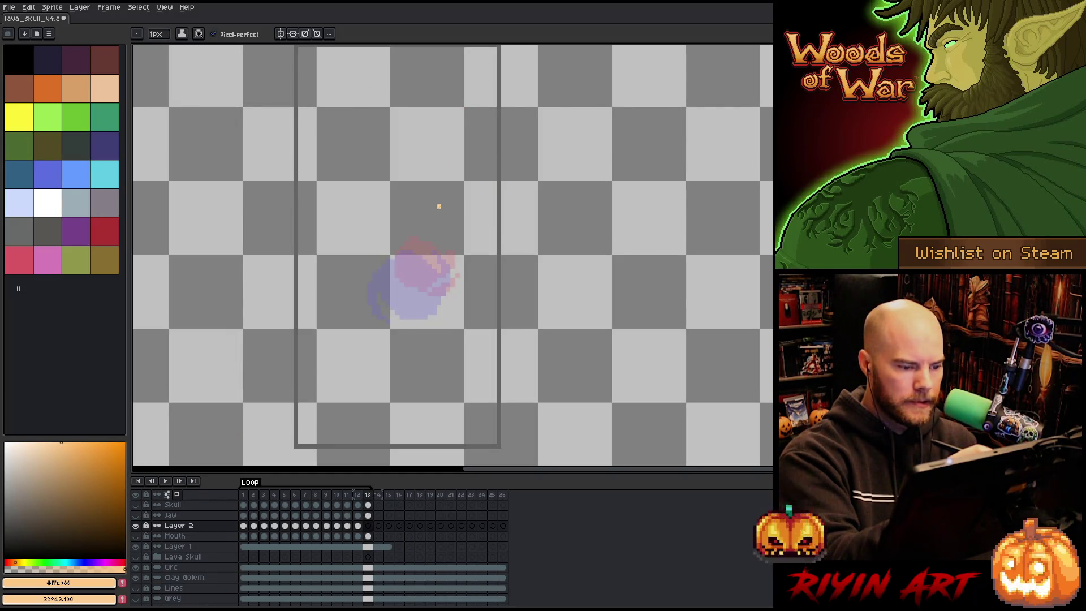
key(Left)
key(Right)
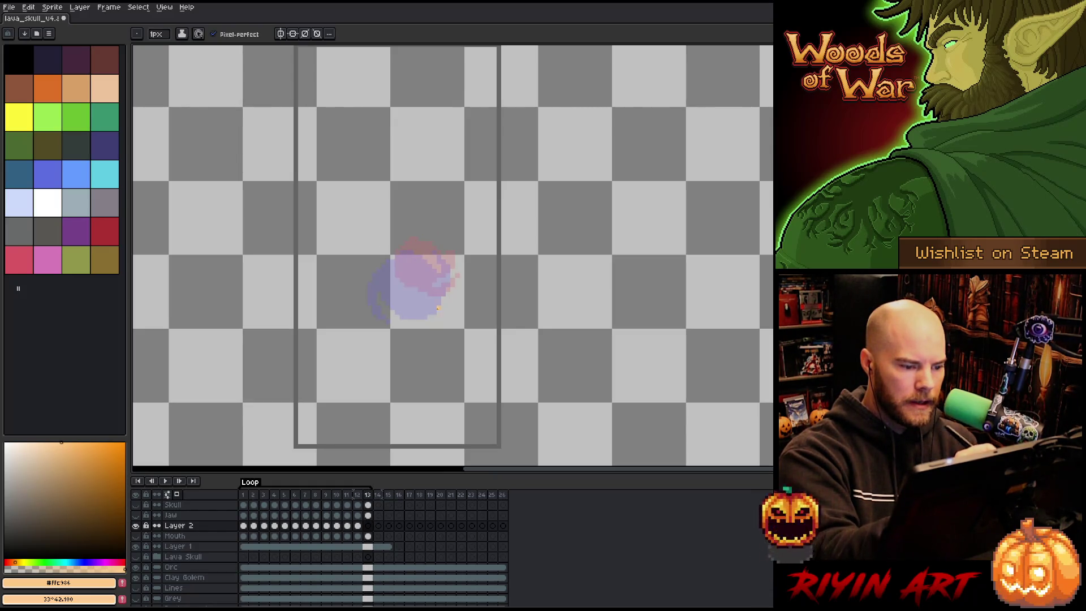
mouse_move(391, 305)
mouse_down()
mouse_move(440, 318)
mouse_move(393, 293)
mouse_move(403, 261)
mouse_move(425, 258)
mouse_move(397, 265)
mouse_move(444, 285)
mouse_move(421, 314)
mouse_move(385, 297)
mouse_move(402, 319)
mouse_up()
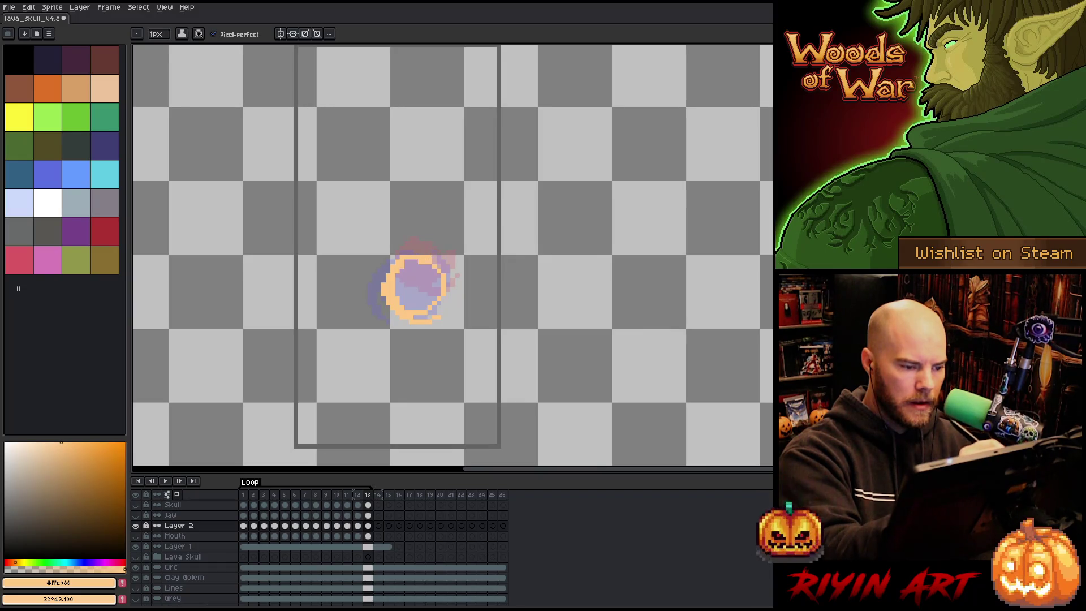
drag(424, 250, 383, 247)
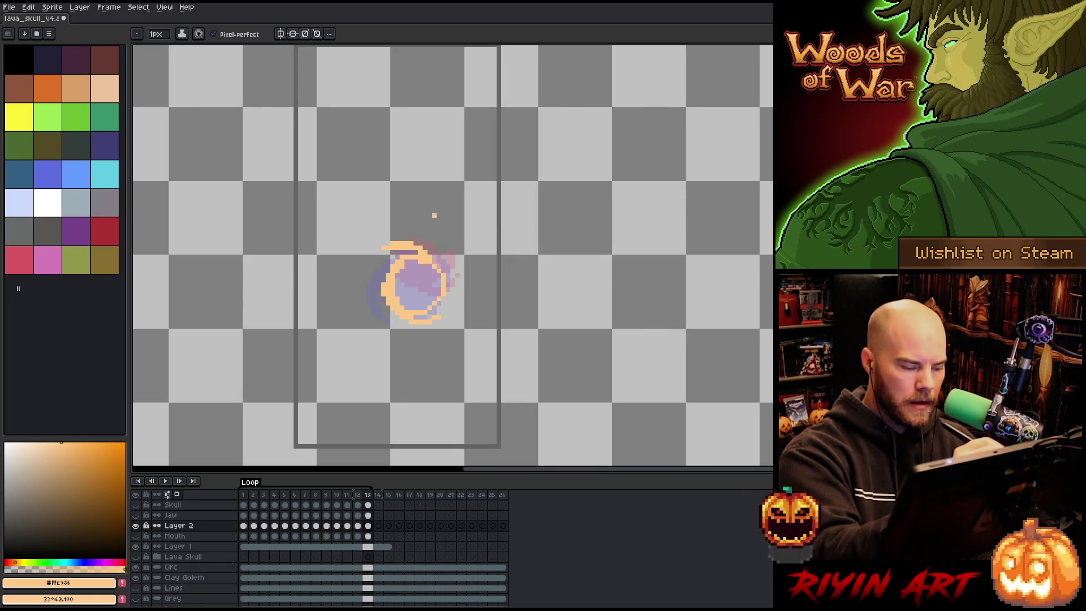
key(g)
click(425, 280)
Step: Erase peach pixels along the blob's top-left edge on frame 12 and preview the loop
key(comma)
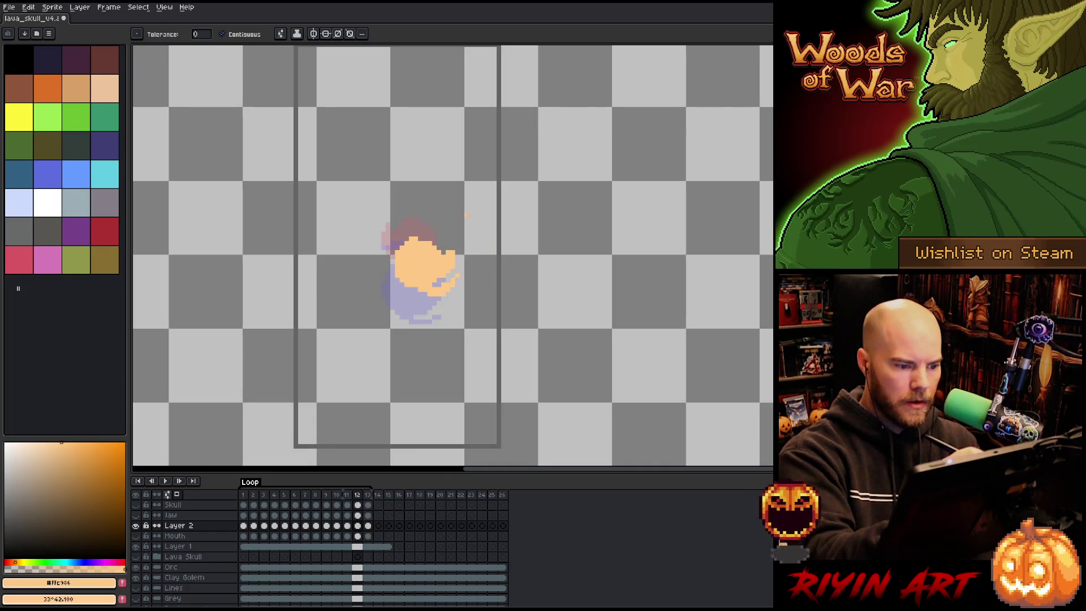
key(b)
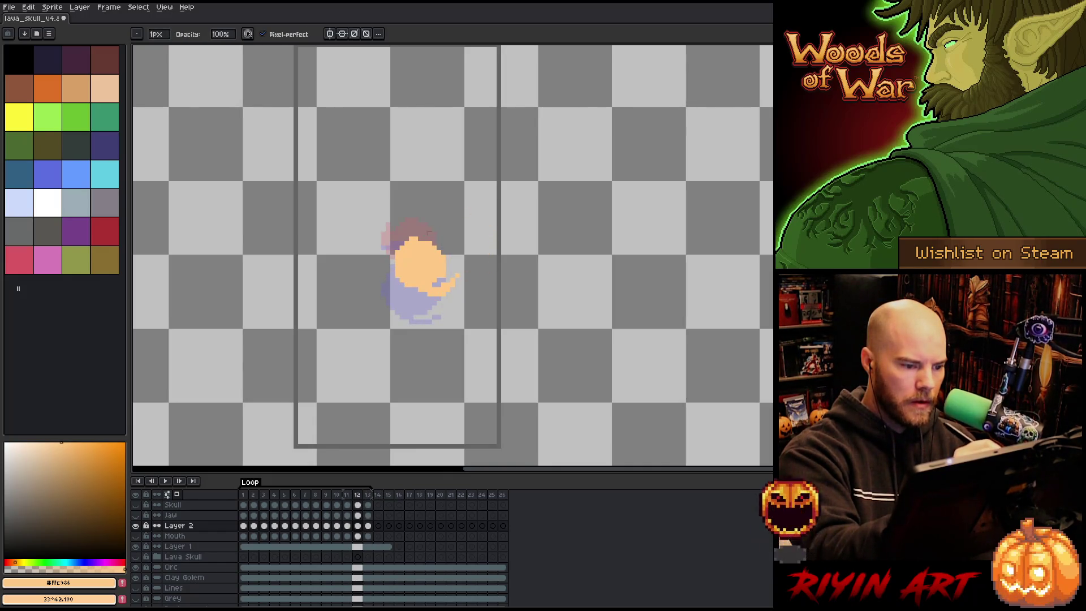
key(e)
drag(418, 234, 388, 249)
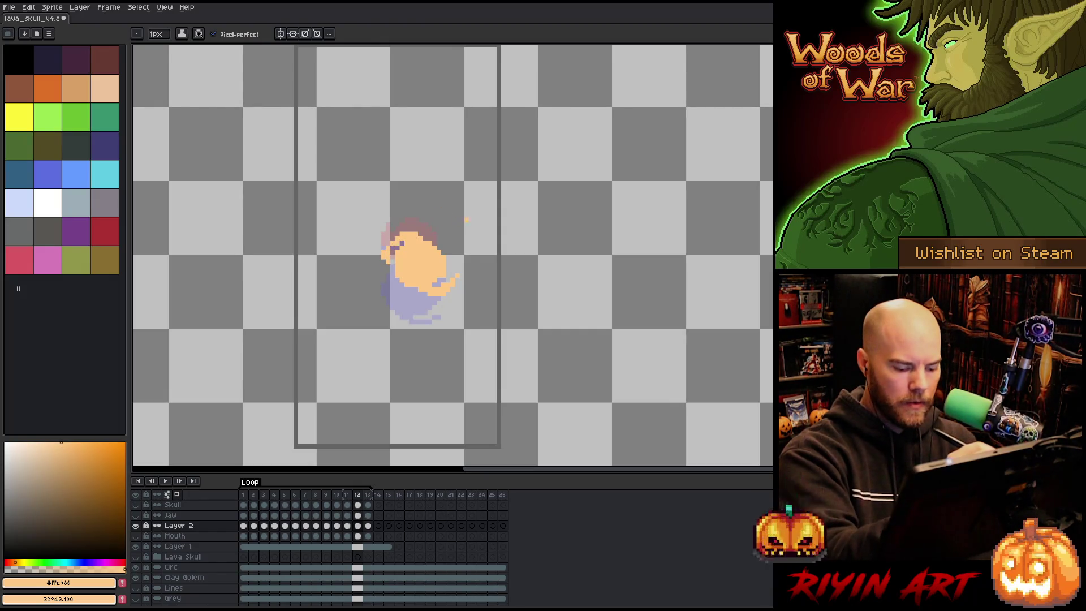
key(Return)
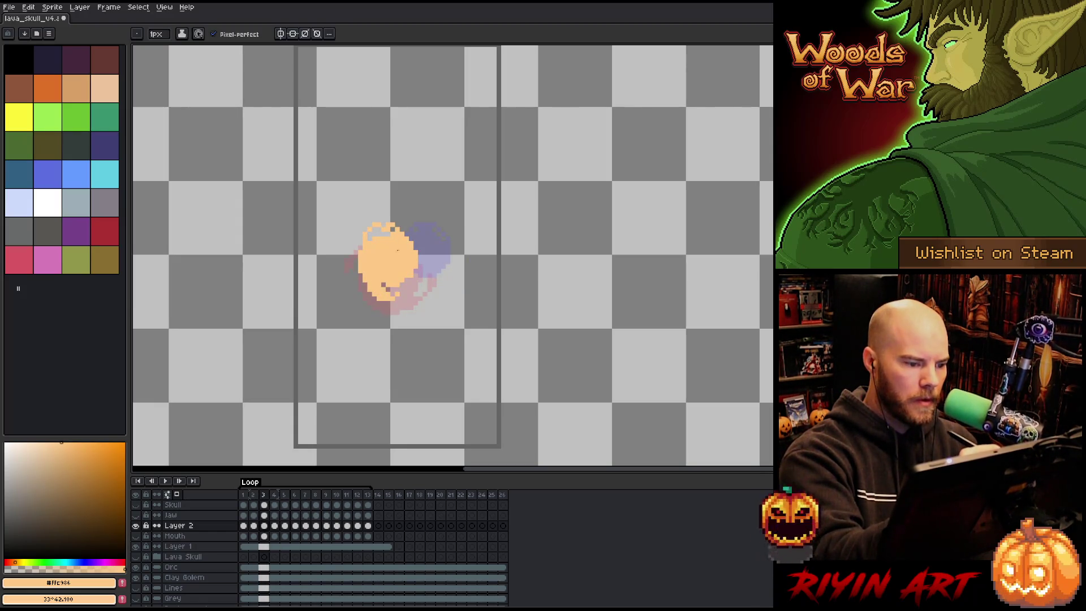
Step: Erase stray pixels on the blob's lower-left and top edges across frames 3 to 5
key(e)
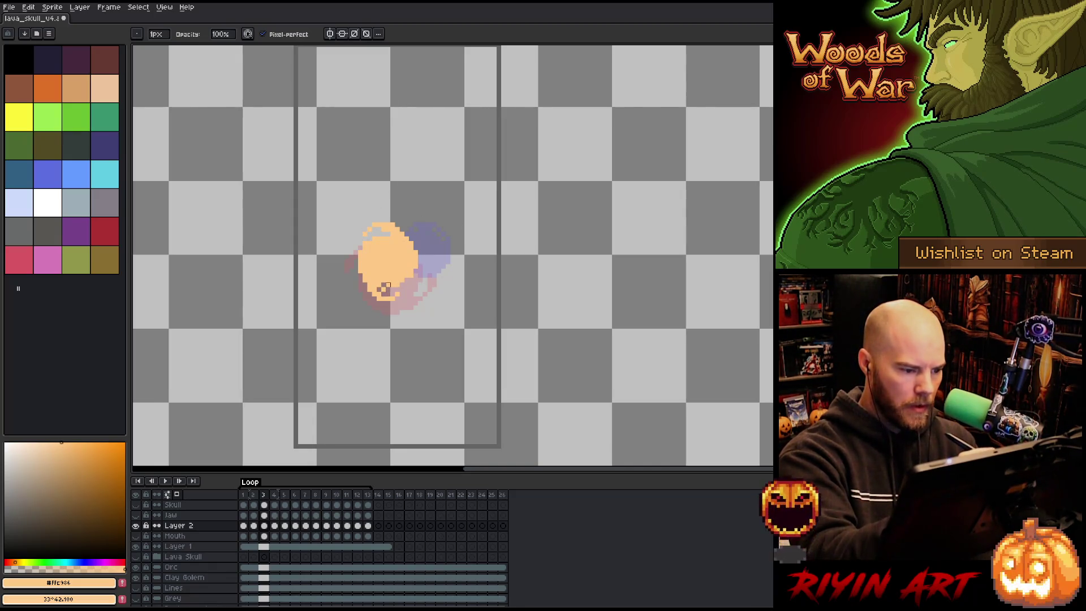
drag(374, 288, 373, 278)
key(Right)
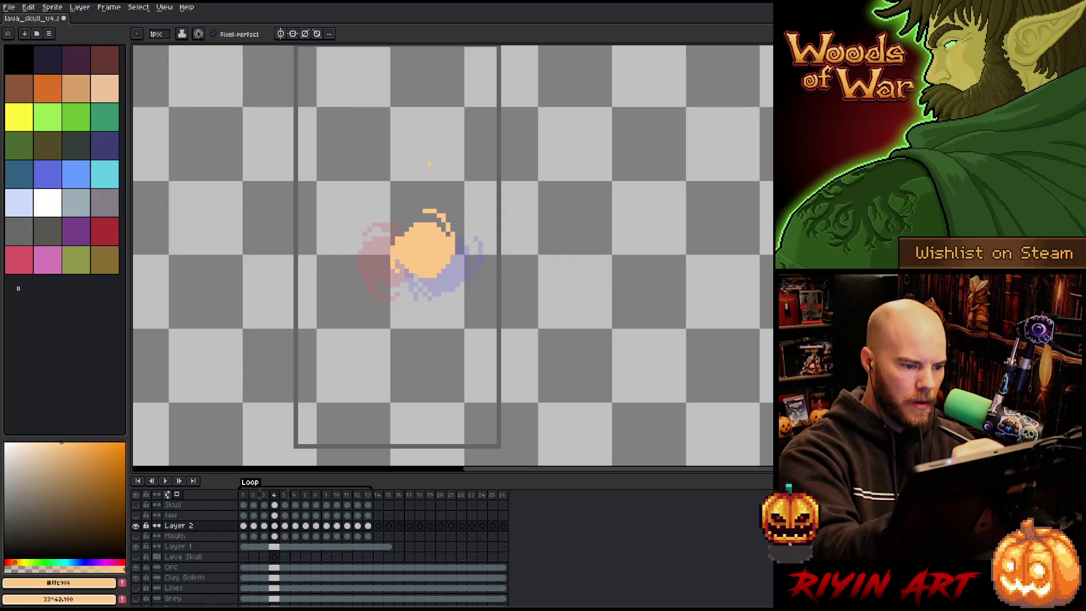
key(e)
drag(424, 211, 437, 211)
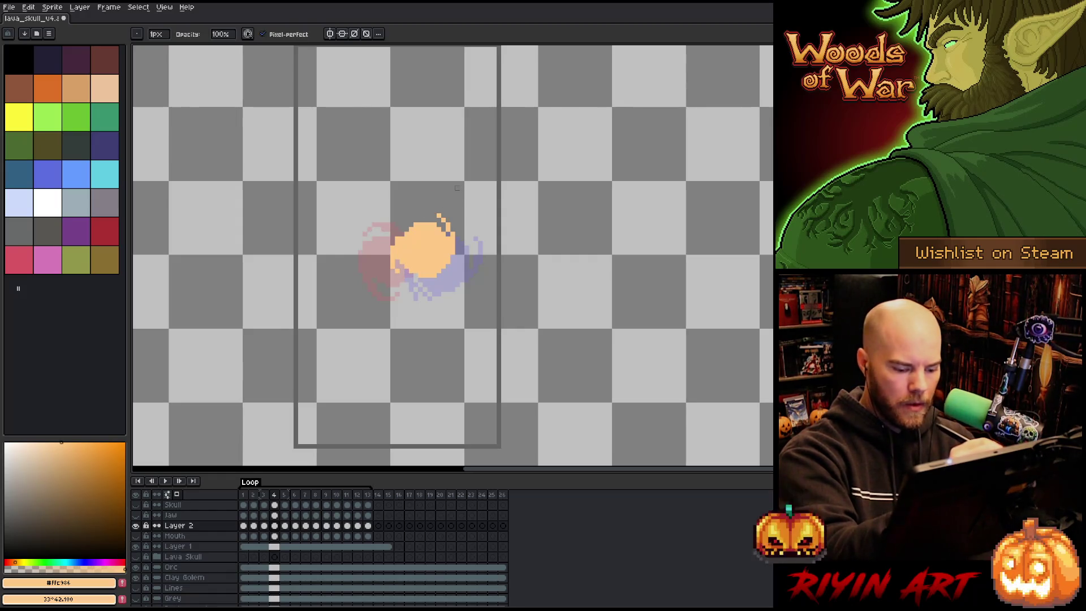
key(period)
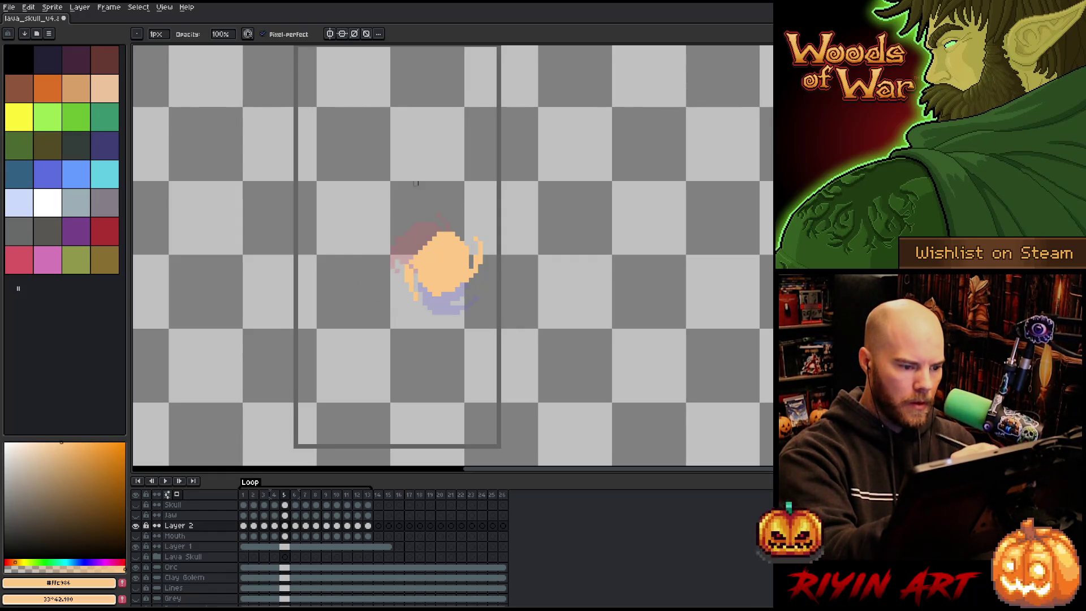
key(b)
key(e)
key(b)
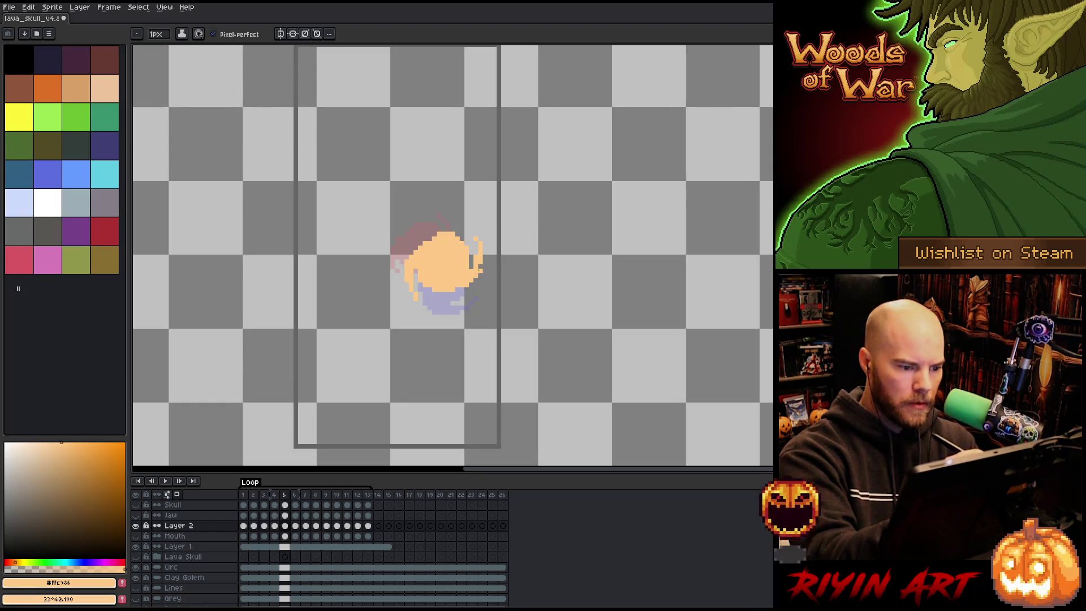
Step: Fix a pixel at the top of the blob on frame 6, check frame 7, and replay the loop
key(period)
click(451, 249)
key(e)
key(b)
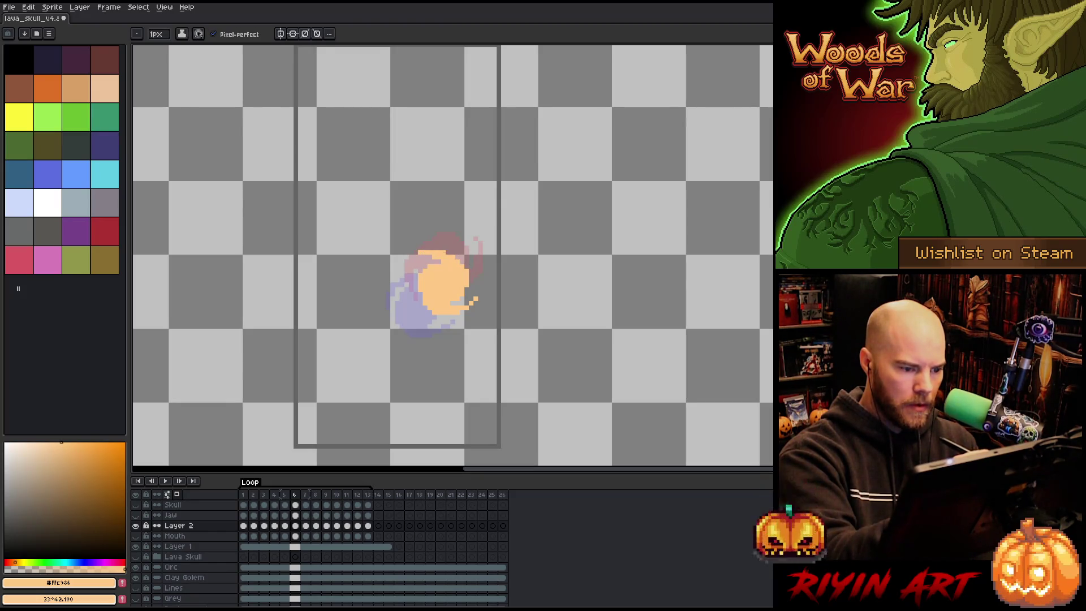
key(e)
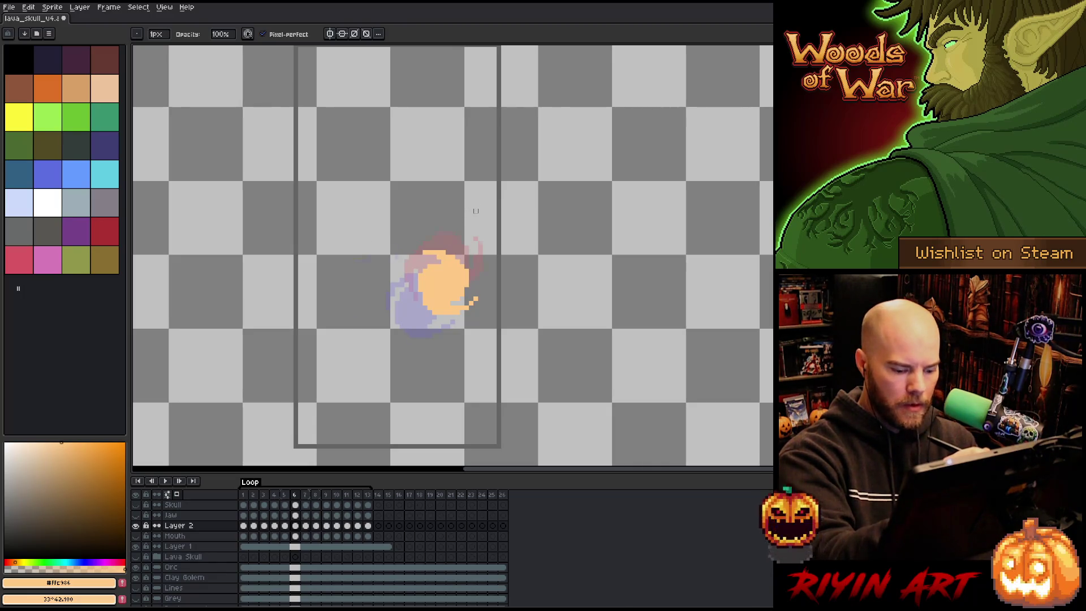
key(period)
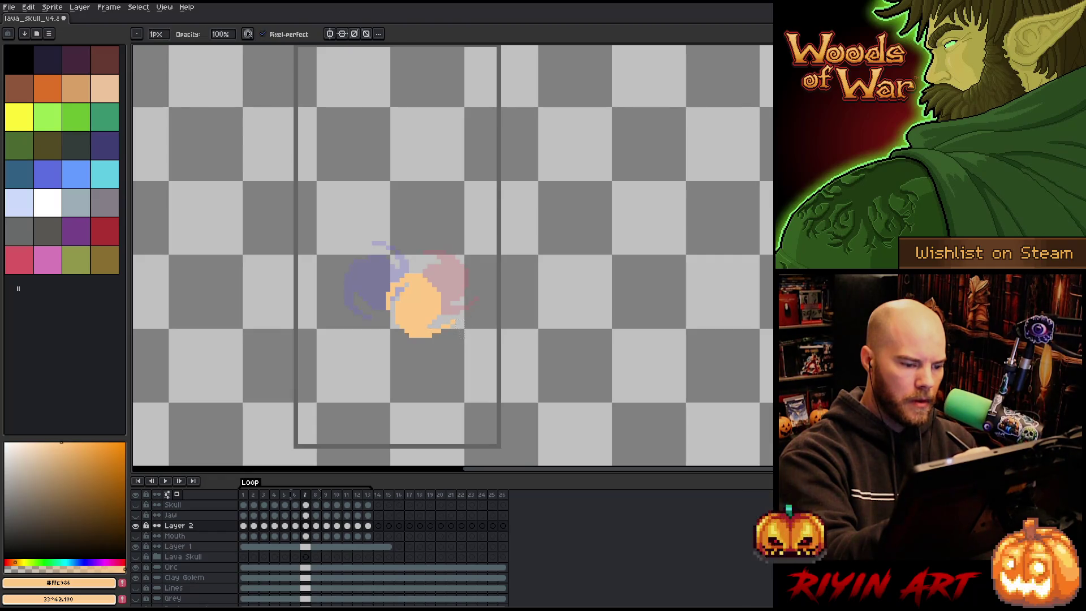
key(ctrl)
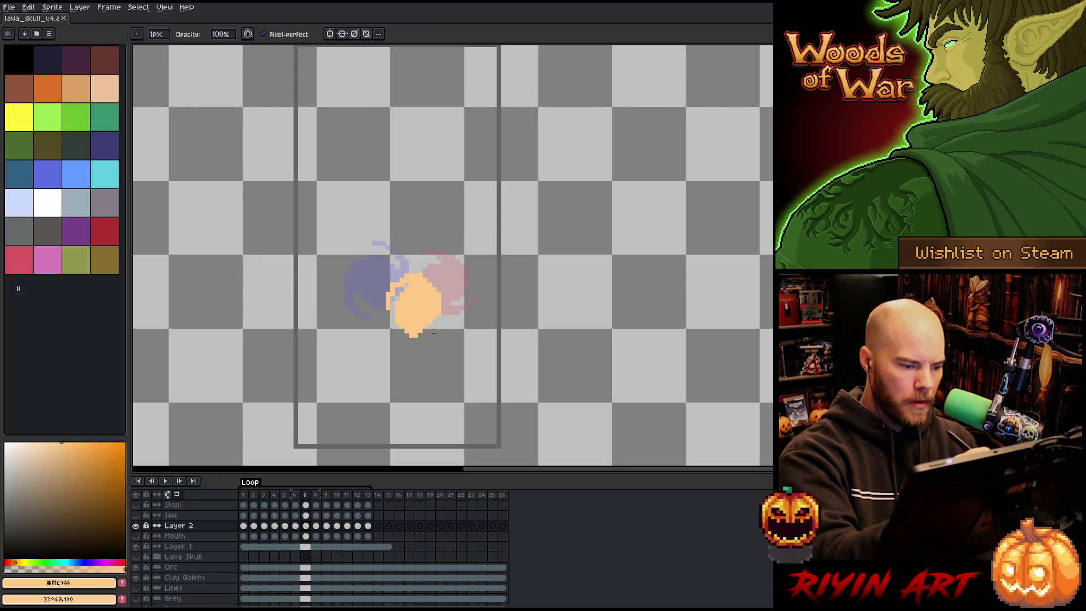
key(b)
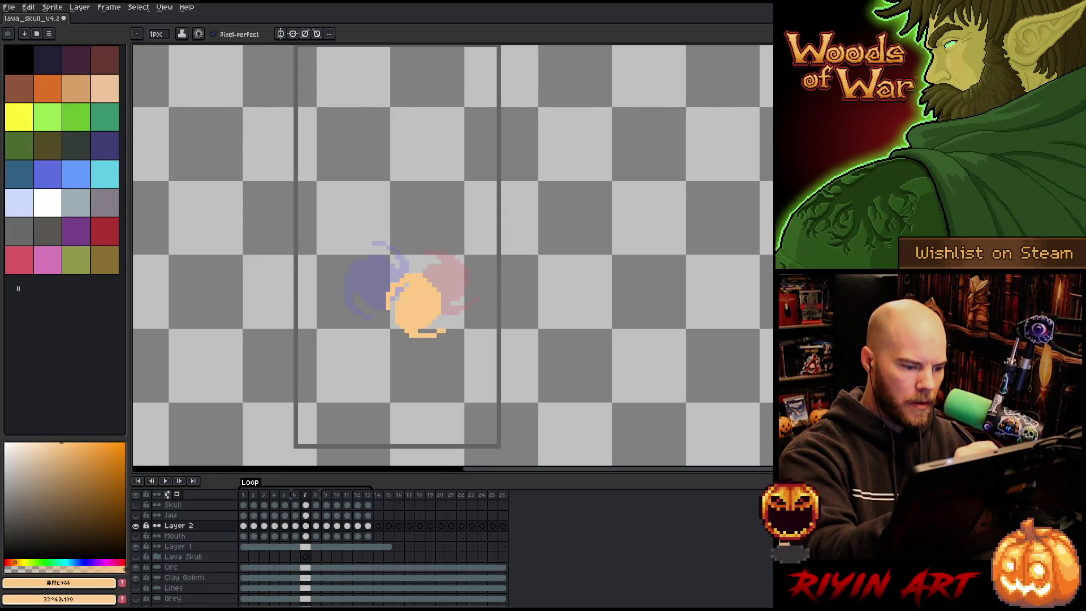
key(e)
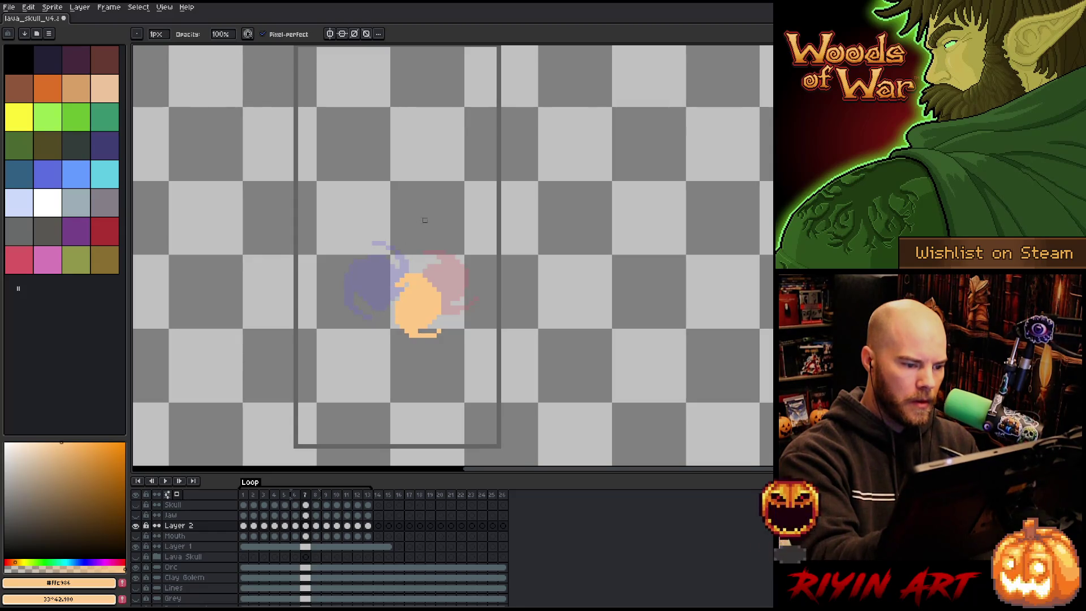
key(b)
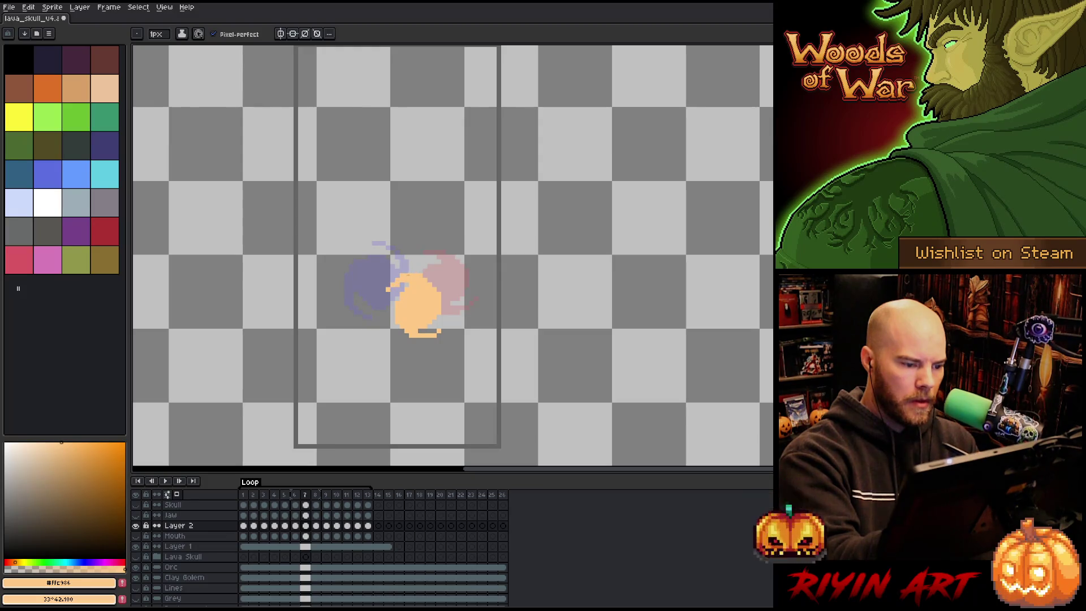
key(Return)
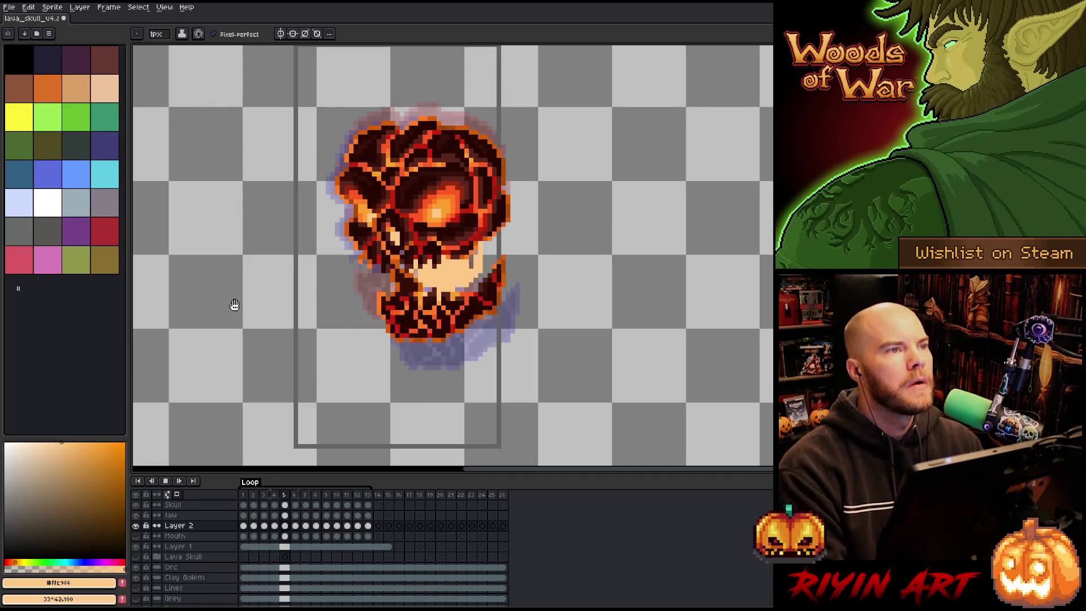
scroll(235, 301, down, 1)
scroll(274, 241, up, 1)
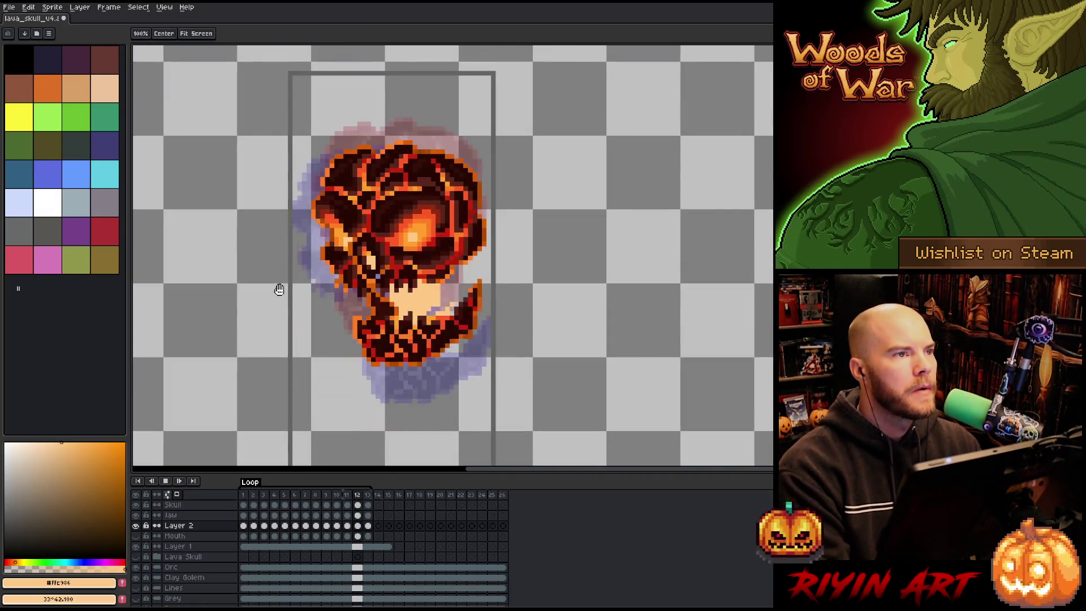
drag(279, 286, 369, 226)
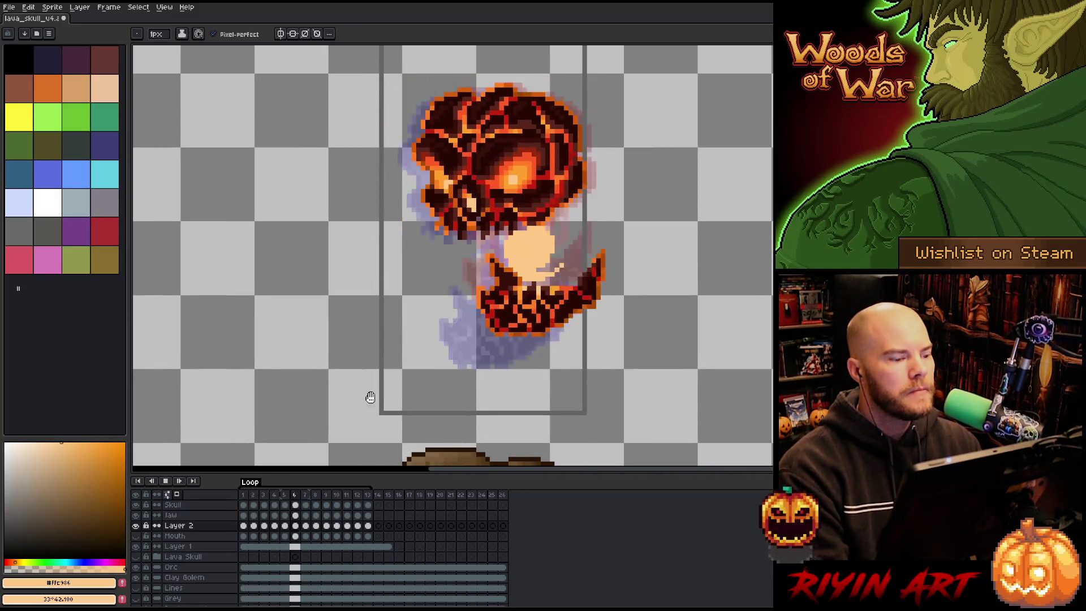
scroll(142, 600, down, 1)
scroll(141, 601, down, 1)
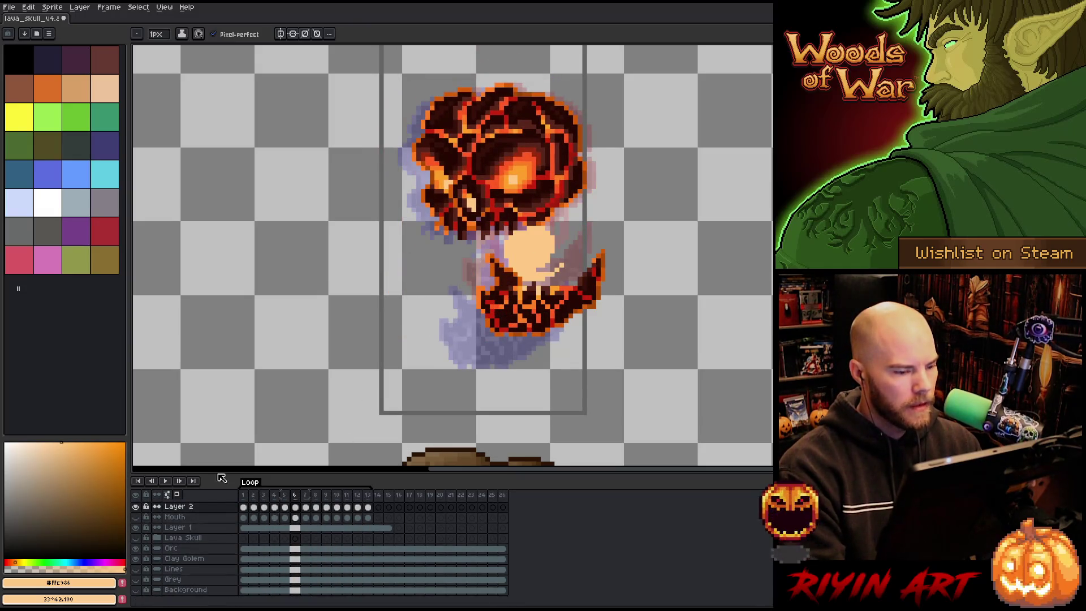
scroll(364, 306, down, 3)
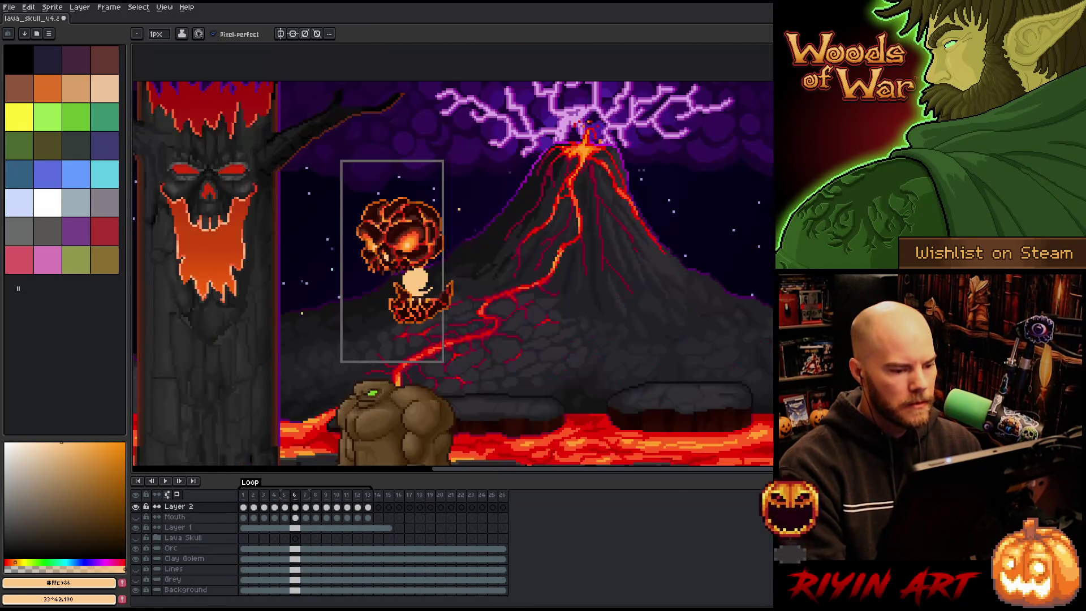
scroll(364, 306, up, 1)
scroll(364, 306, up, 1)
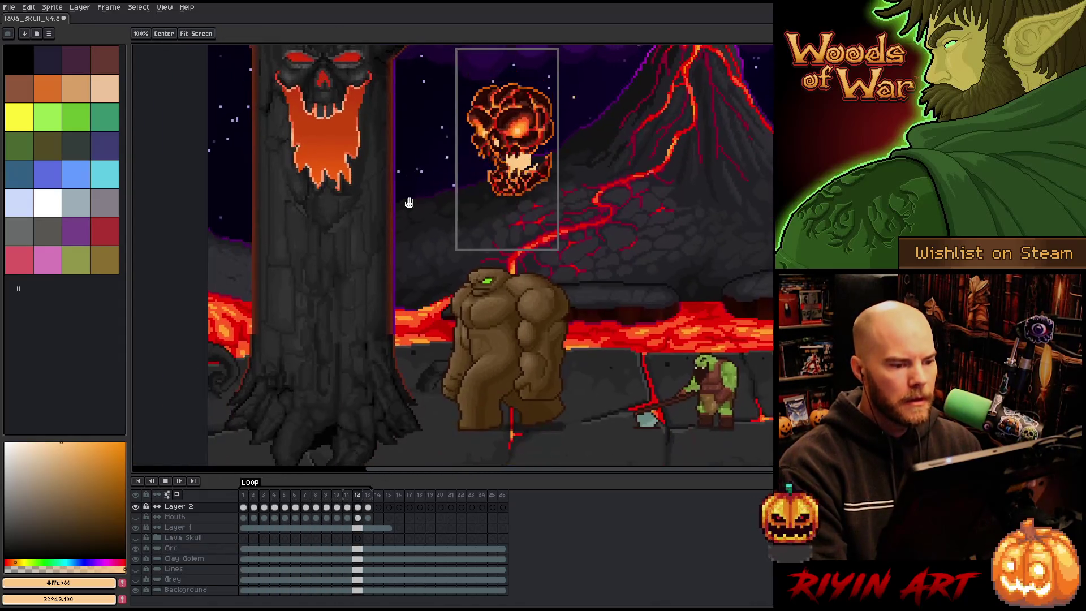
scroll(400, 322, down, 1)
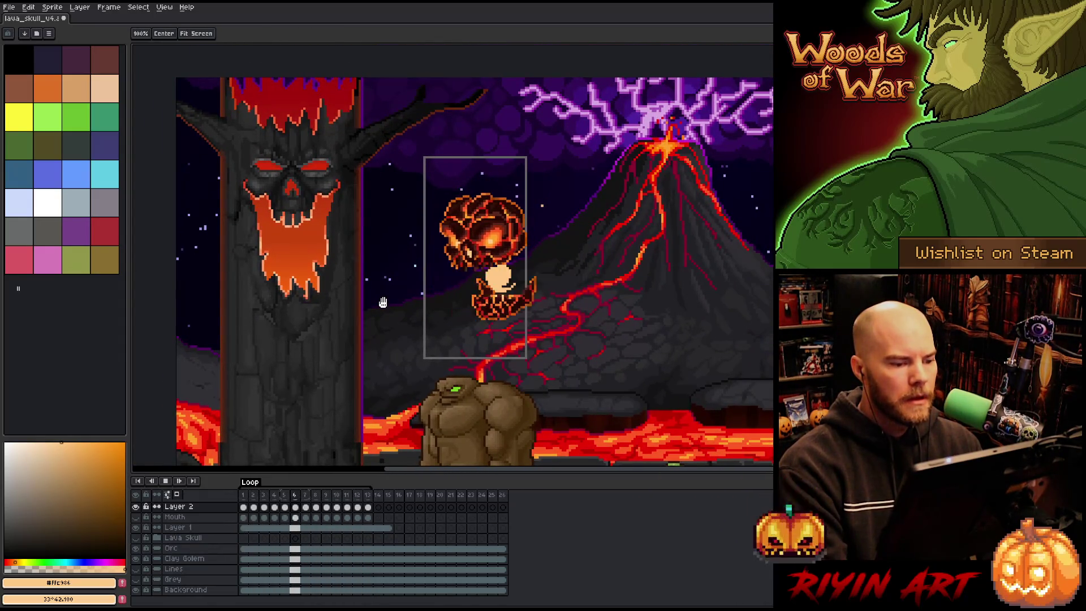
key(b)
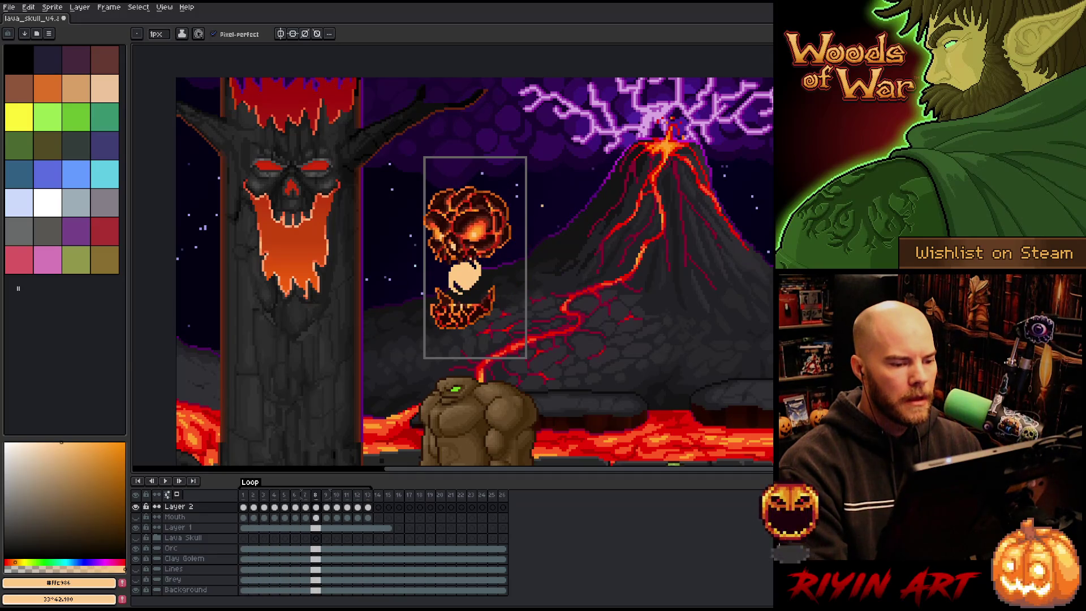
scroll(492, 212, up, 2)
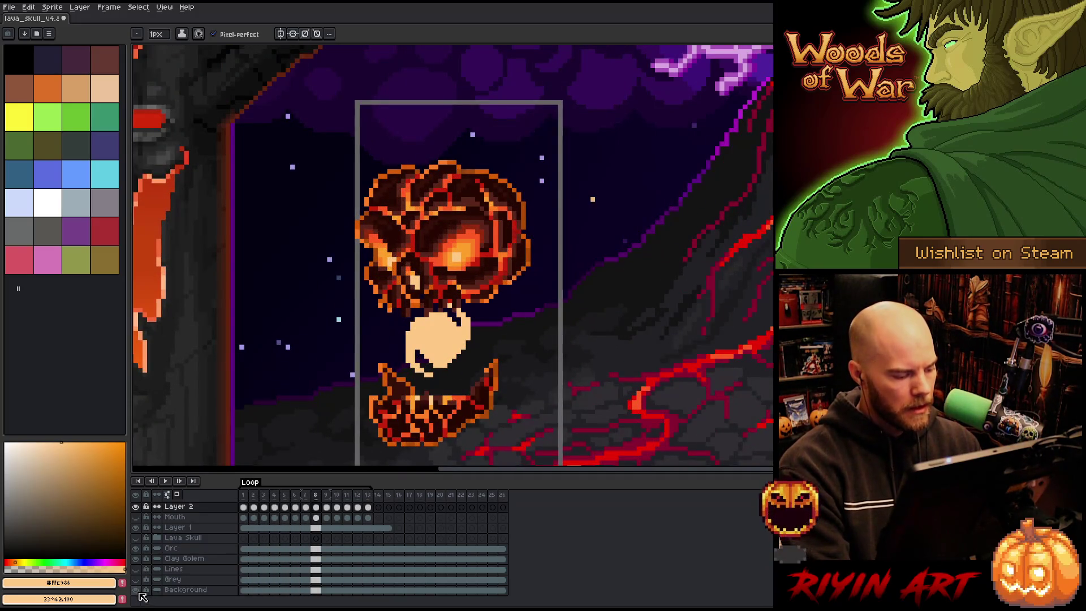
click(136, 590)
scroll(283, 544, up, 2)
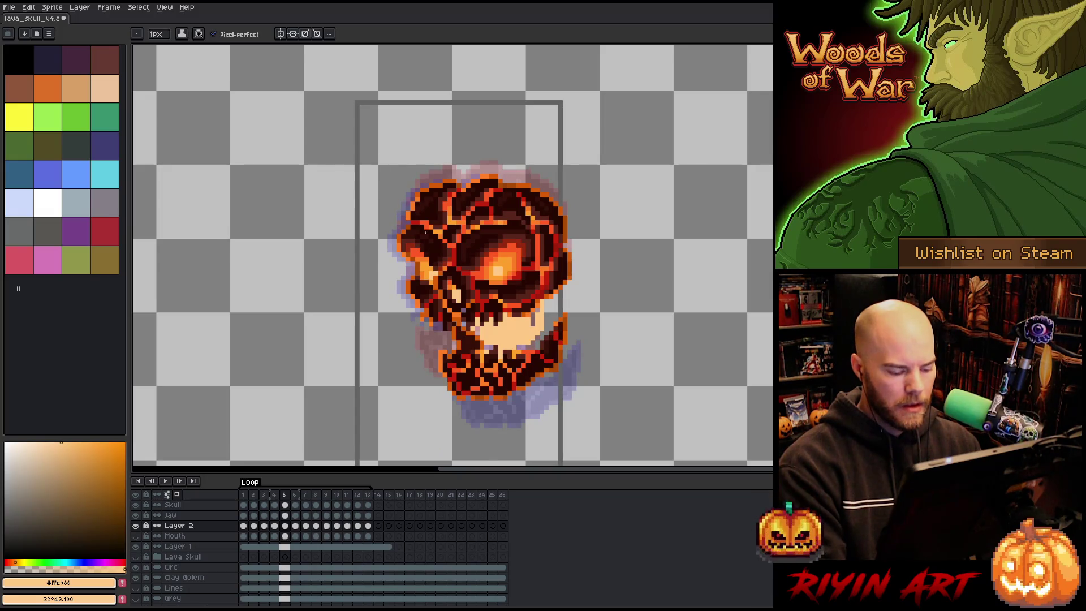
Step: Shift the skull left and slightly down on frame 6 with the Move tool
key(v)
drag(477, 260, 468, 262)
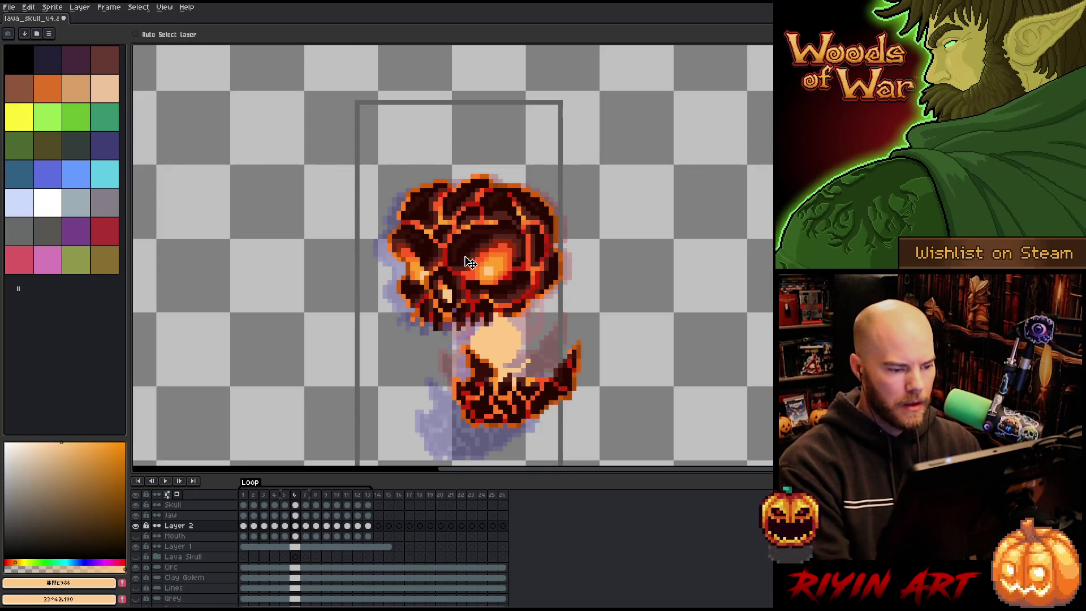
key(ctrl+z)
click(295, 505)
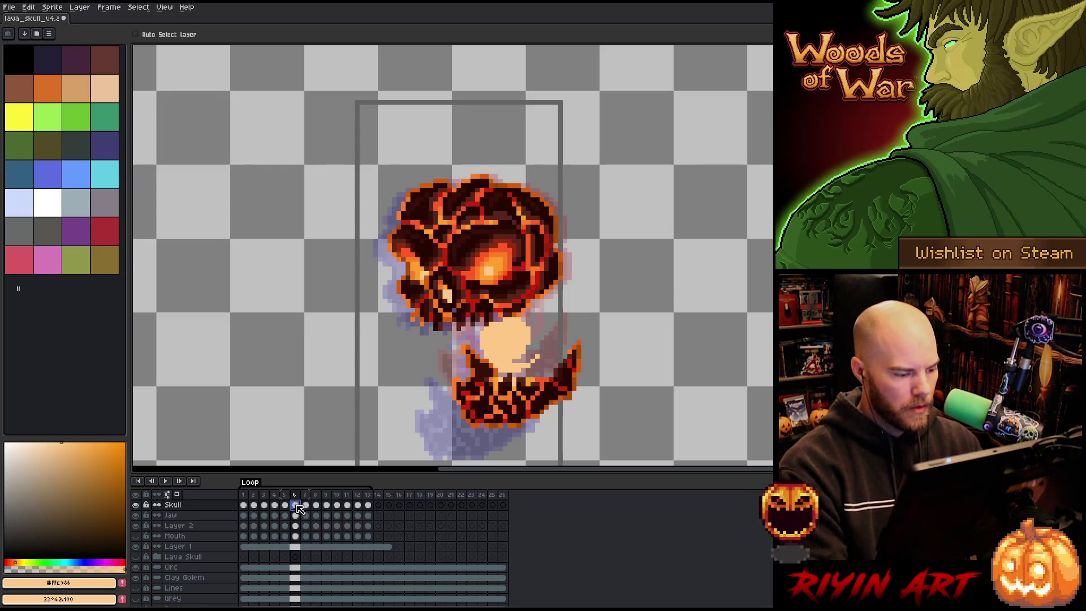
drag(479, 263, 473, 268)
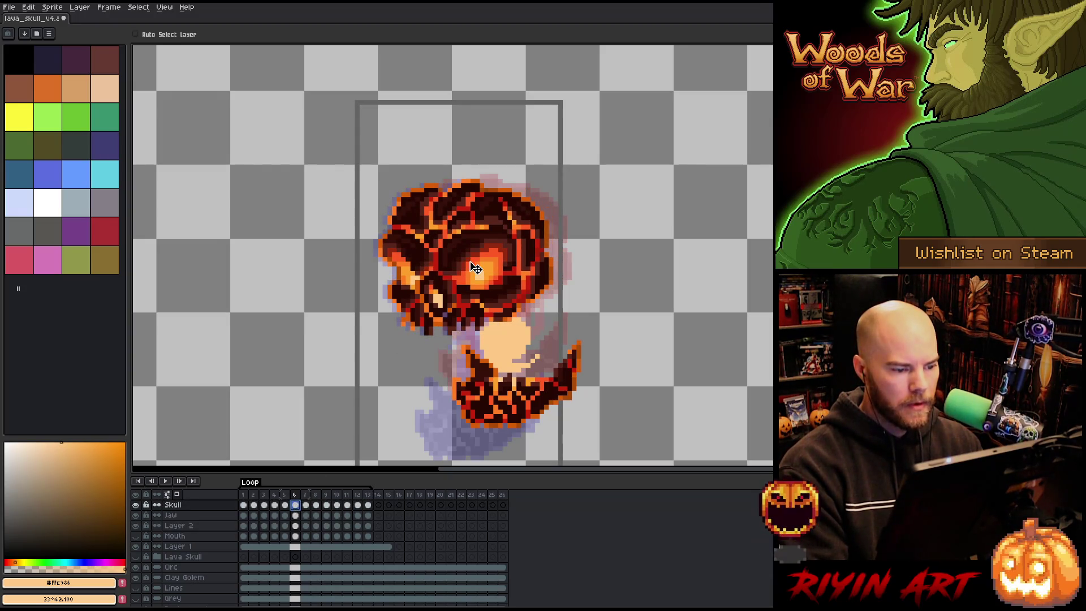
Step: Flip back and forth between frames 5, 6 and 7 to compare the jaw poses
key(Right)
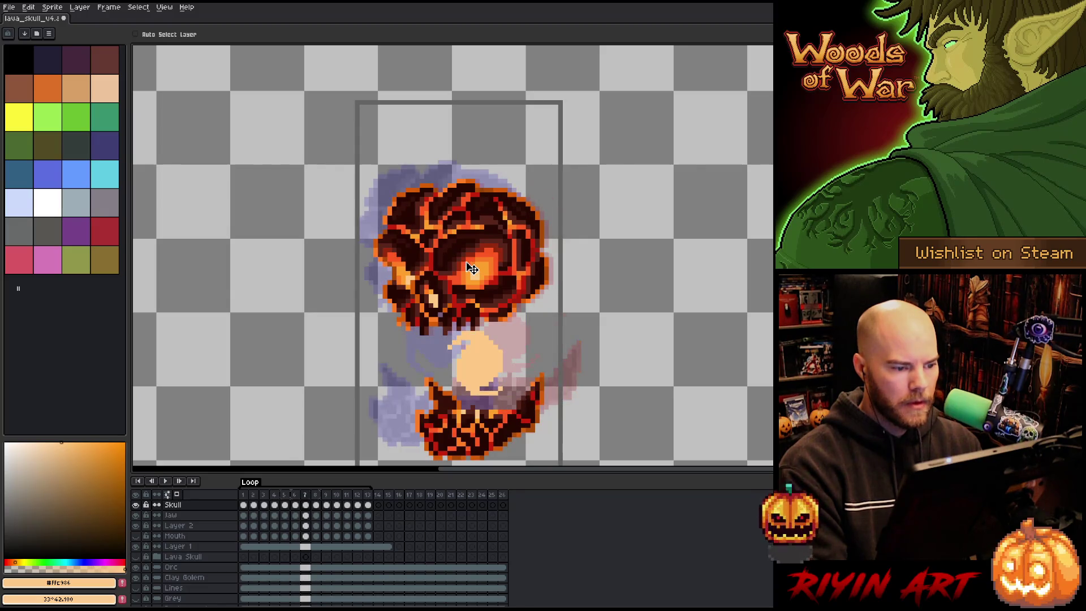
key(Left)
key(Left)
key(Right)
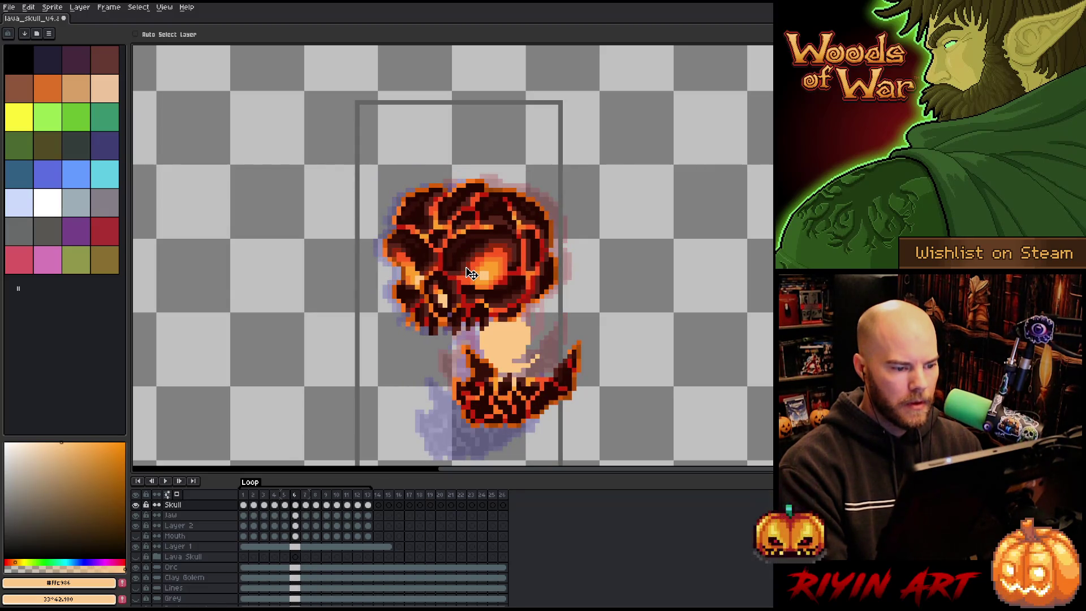
key(Left)
key(Right)
key(Right)
key(Left)
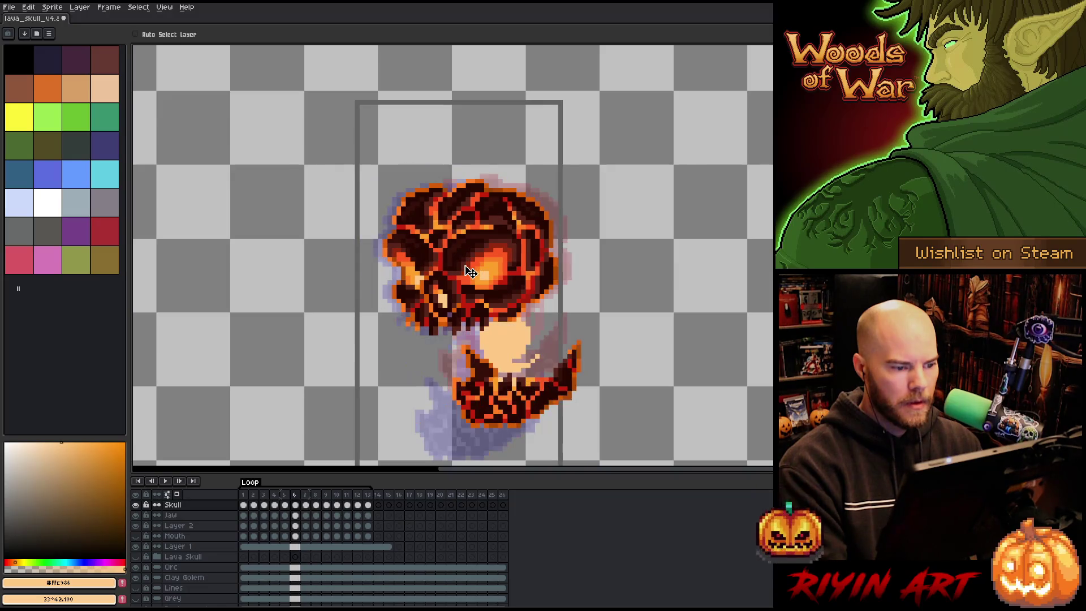
key(Left)
key(Right)
key(Left)
key(Right)
key(Right)
key(Right)
key(Right)
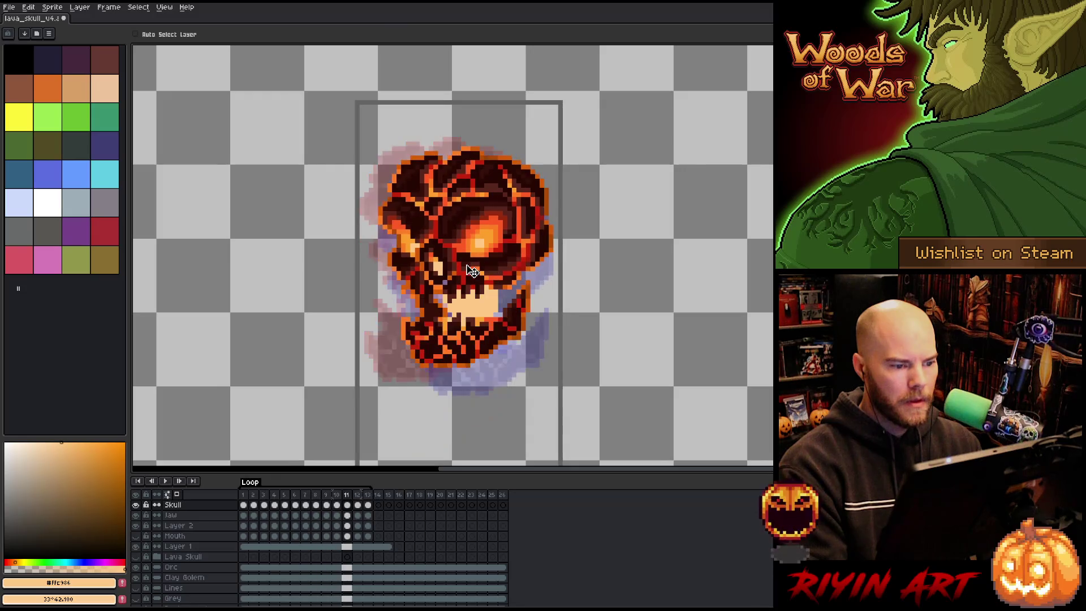
Step: Step through frames 8 to 11 comparing the jaw poses
key(Right)
key(Right)
key(Right)
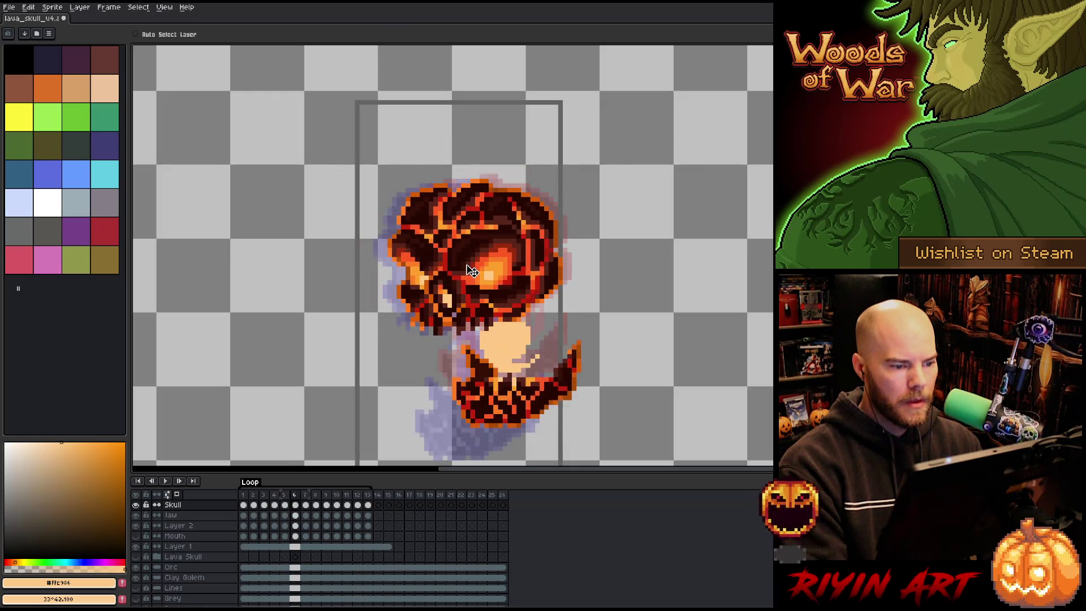
key(Right)
key(Right)
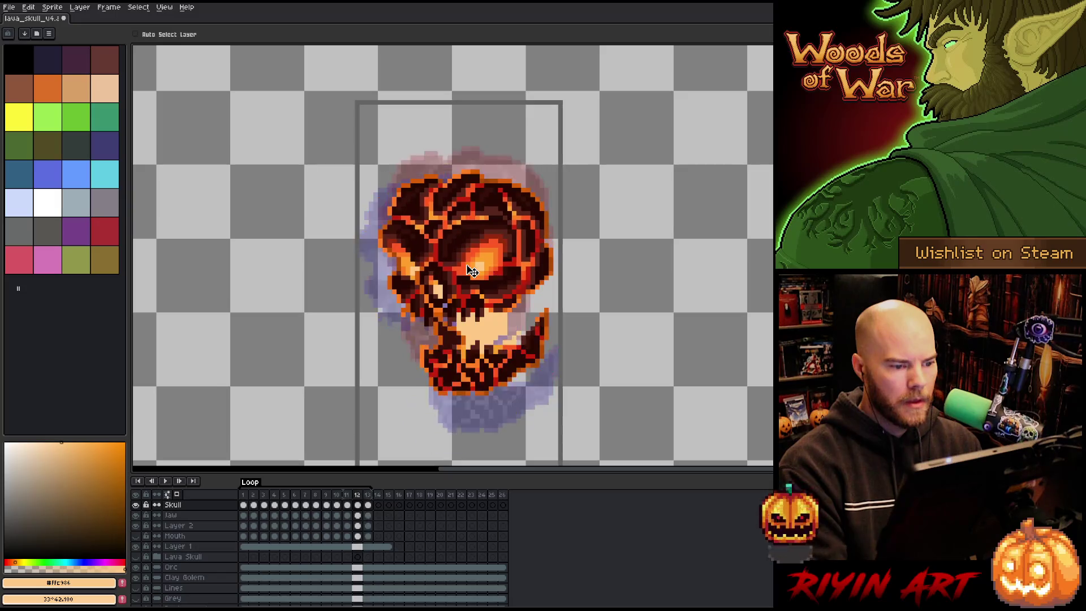
key(Left)
key(Left)
key(Left)
key(Right)
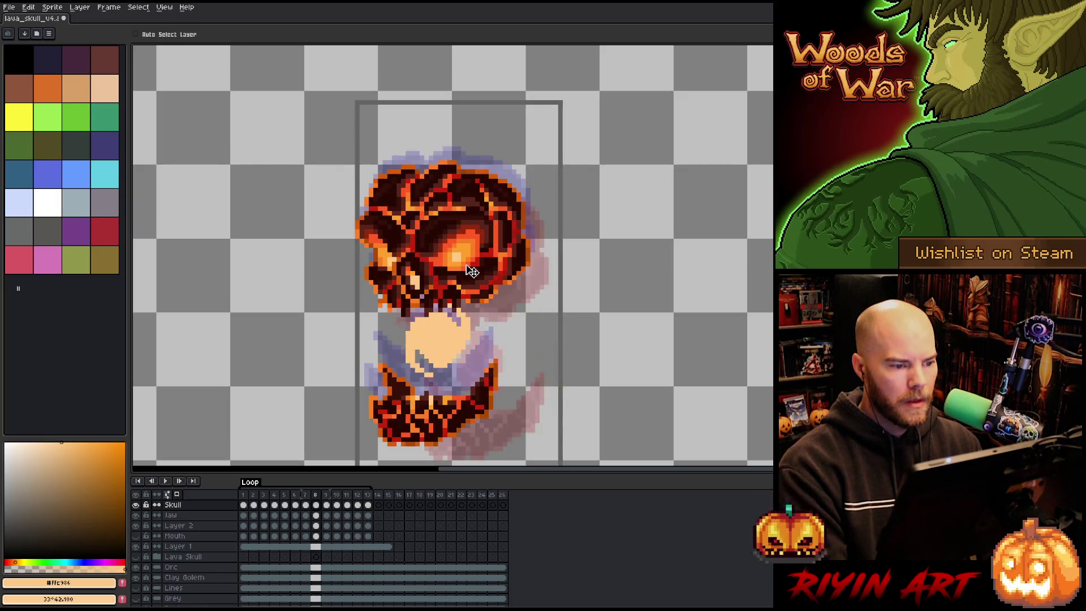
key(Right)
key(Right)
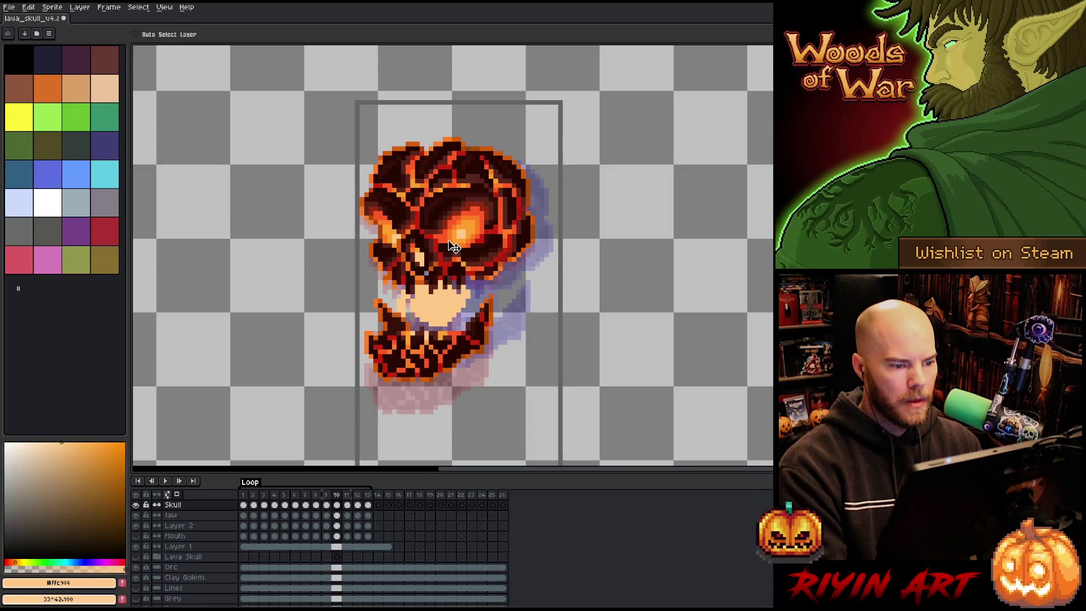
key(Right)
key(Left)
key(Left)
key(Right)
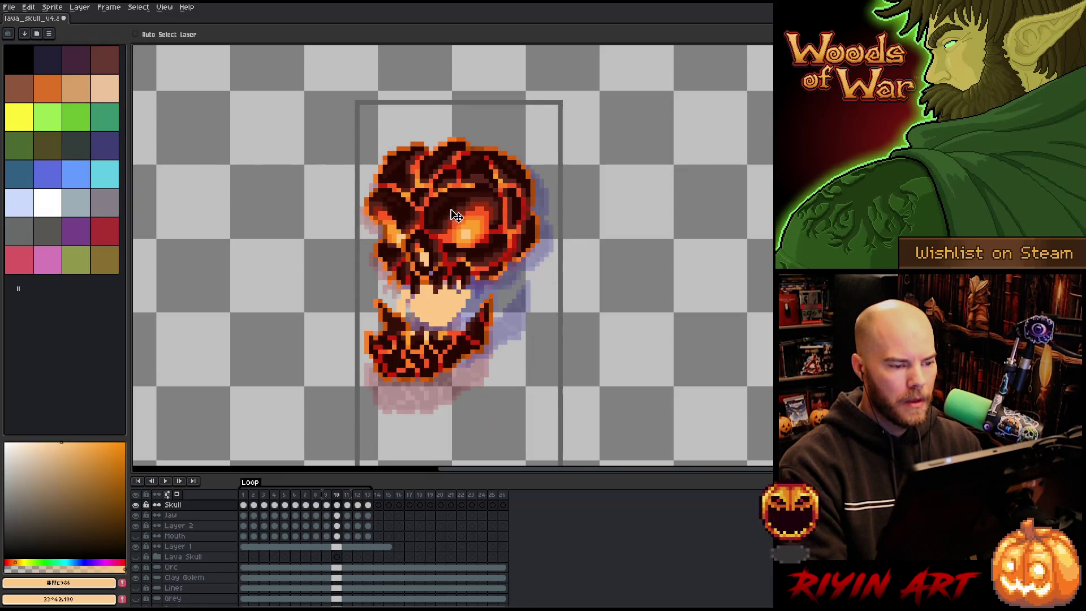
Step: Play the loop, pan the view, check frames 12, 13 and 2, then replay
key(Return)
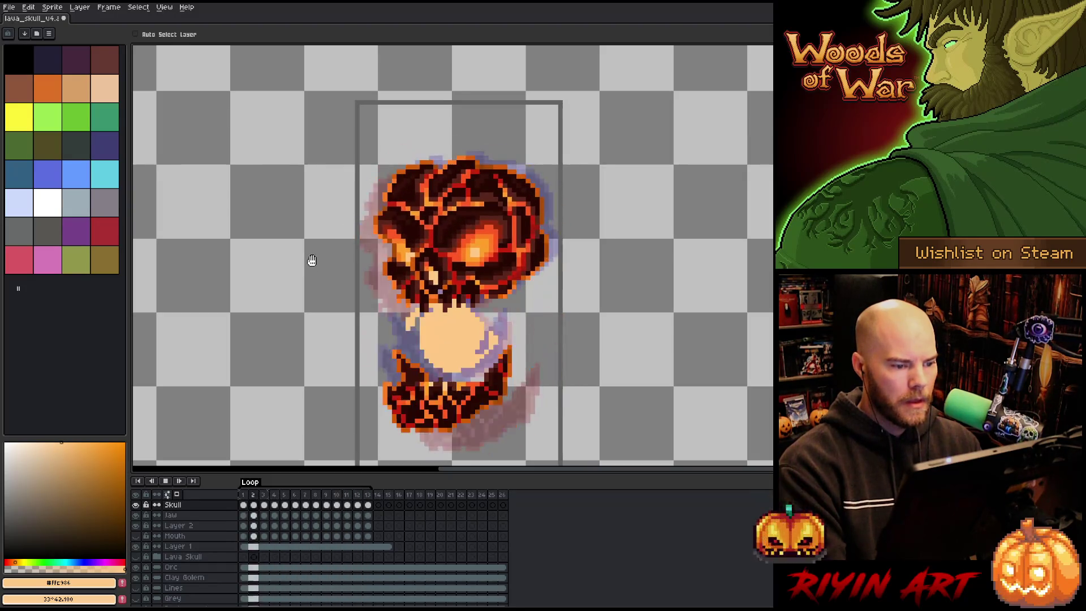
mouse_move(320, 296)
mouse_down()
mouse_move(306, 229)
mouse_move(300, 240)
mouse_up()
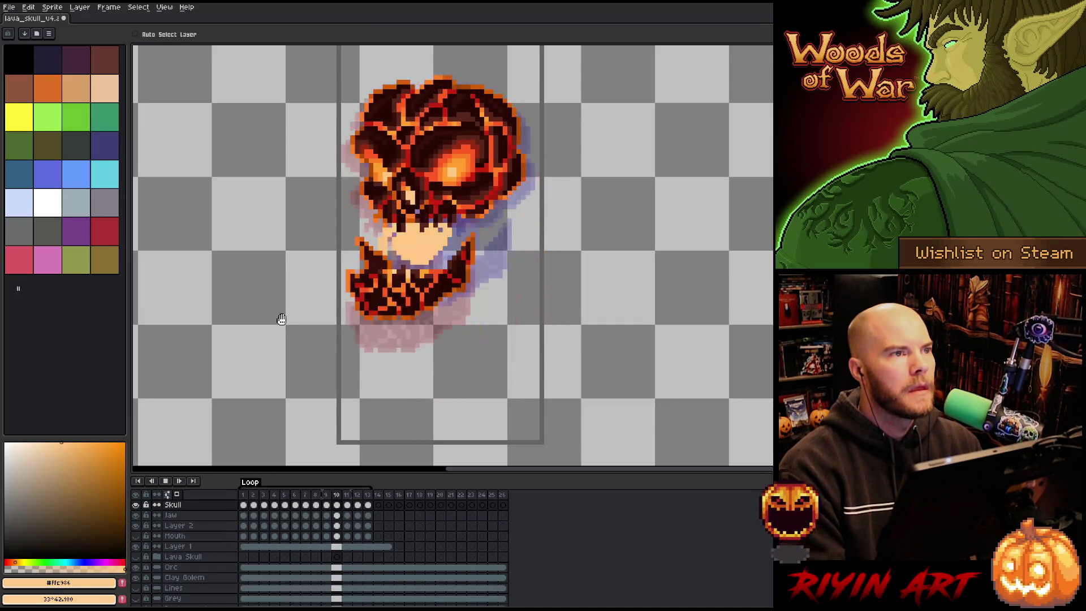
key(Return)
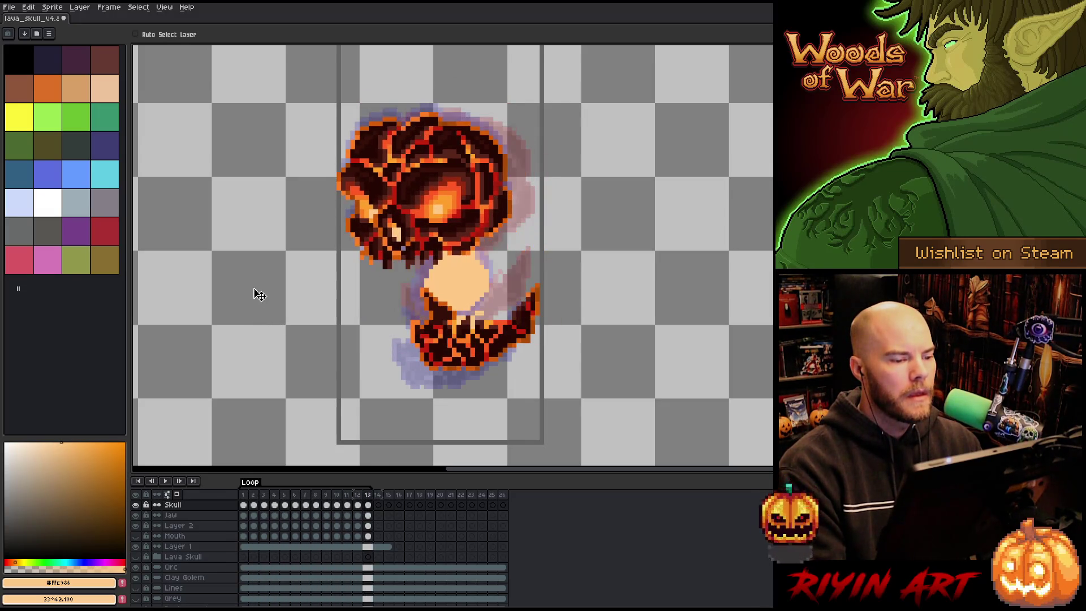
key(Left)
key(Left)
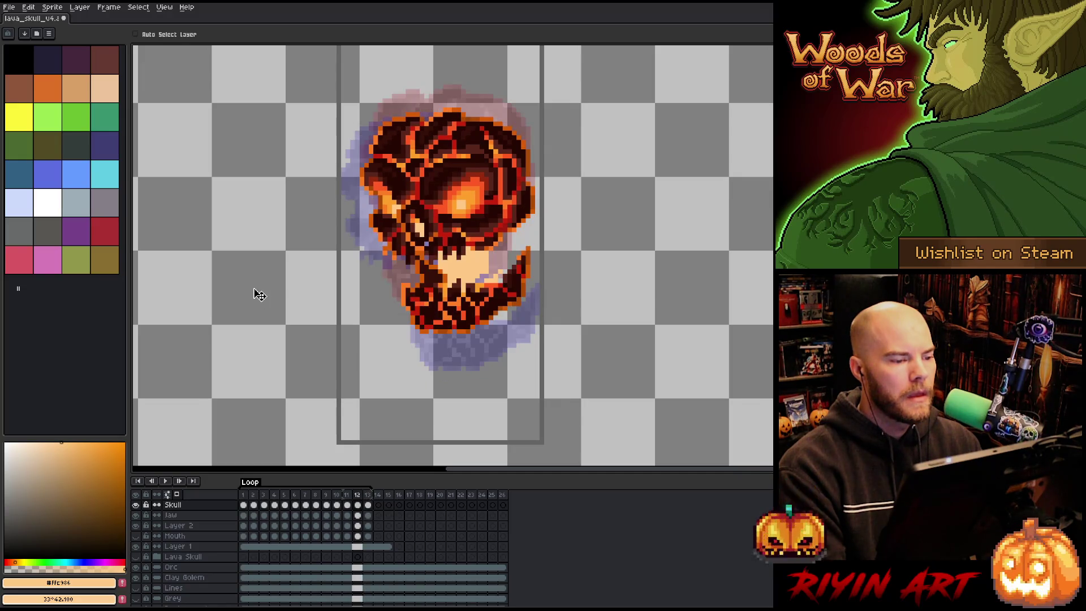
key(Right)
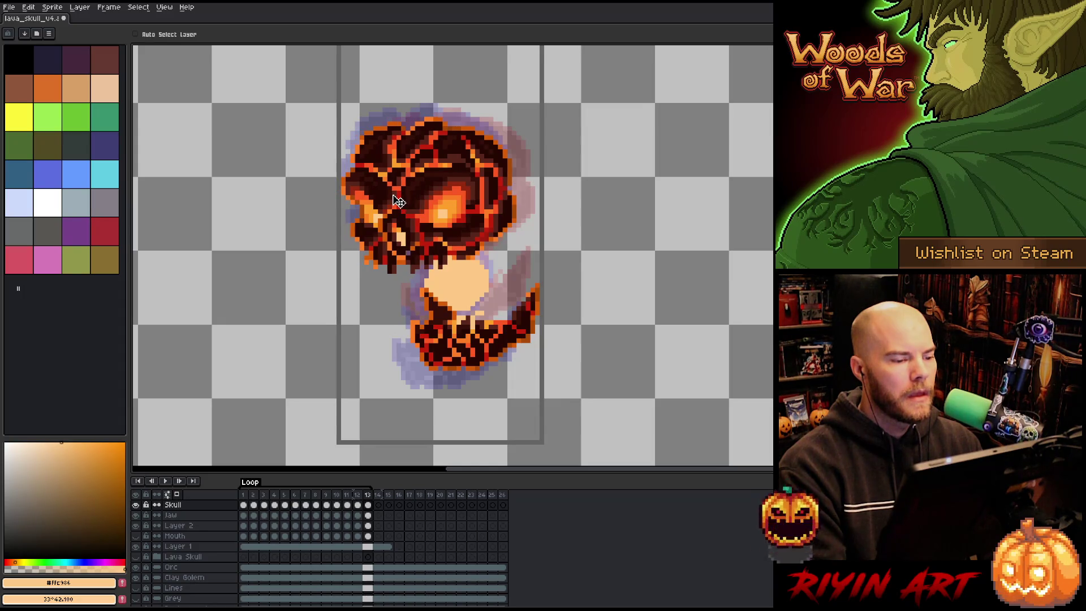
key(Right)
key(Right)
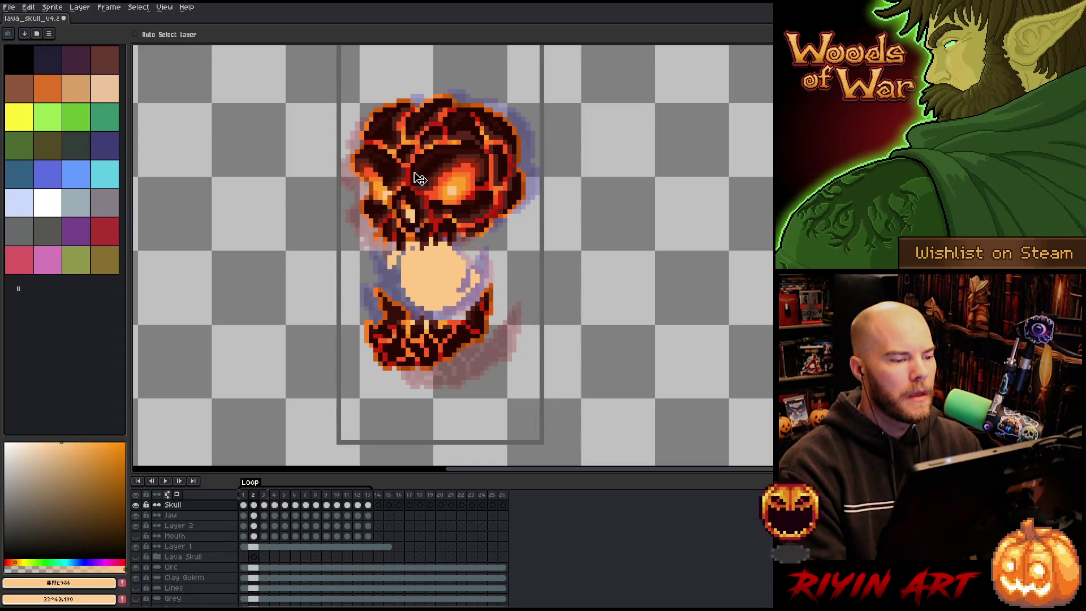
key(Return)
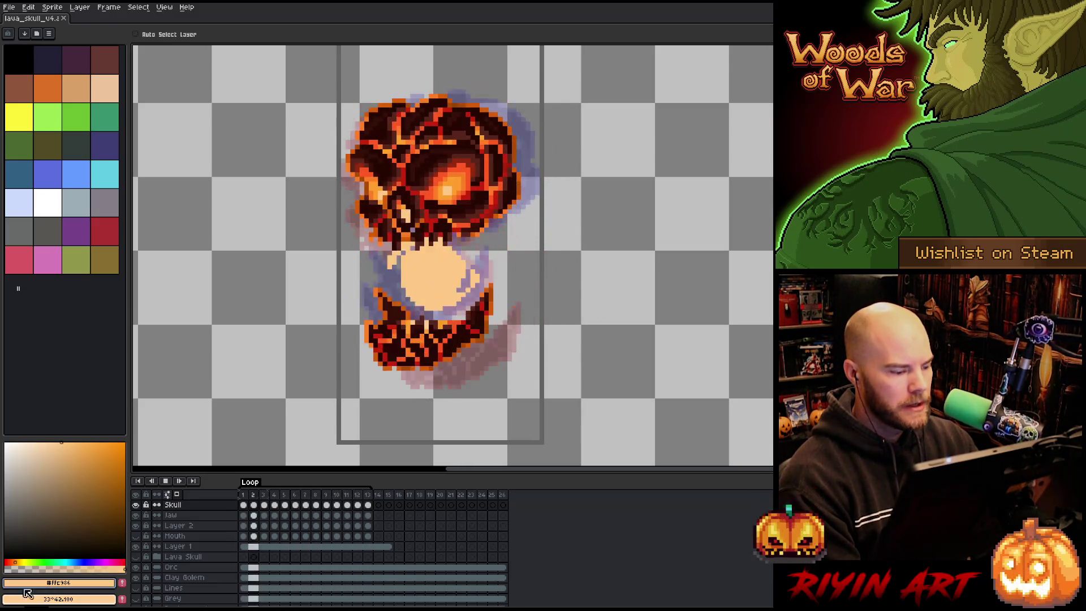
Step: Show the volcano Background layer, zoom around the scene during playback, then stop on frame 6
drag(215, 475, 215, 429)
click(137, 565)
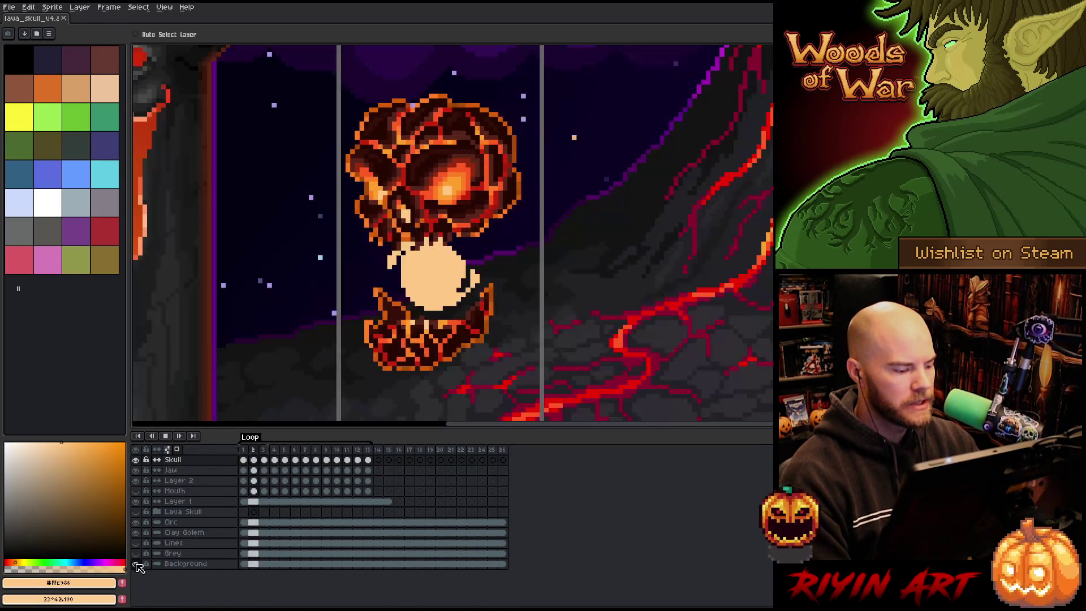
scroll(358, 286, down, 3)
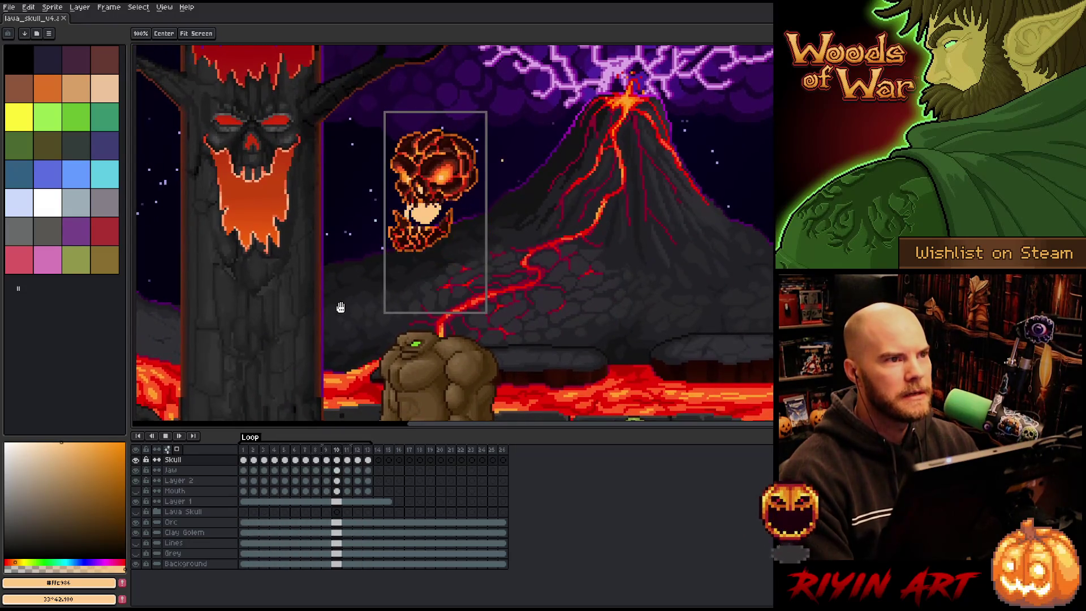
scroll(346, 289, up, 1)
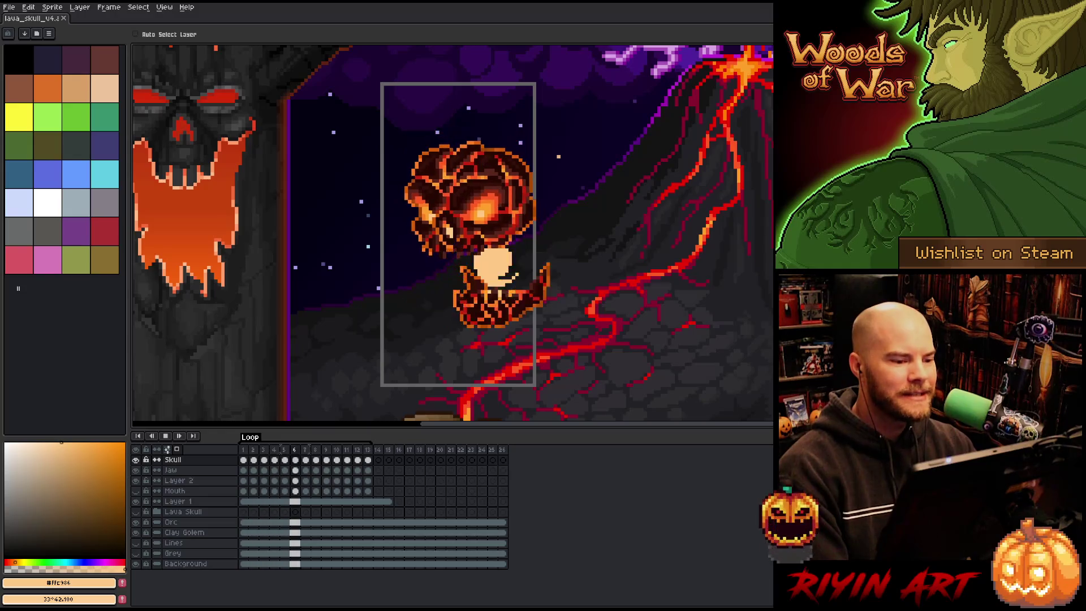
scroll(440, 199, down, 1)
scroll(440, 199, up, 1)
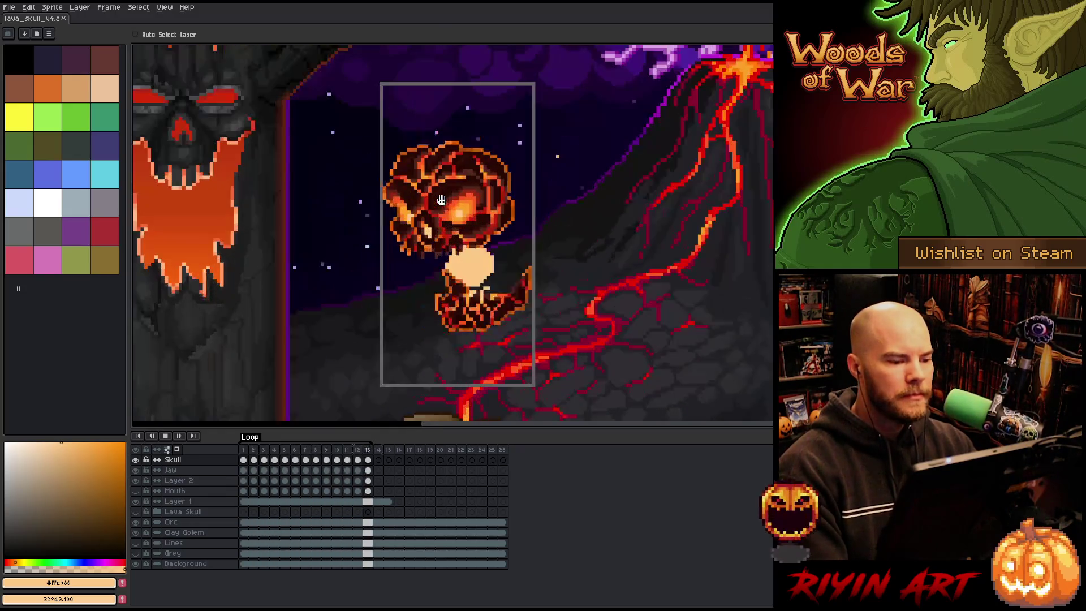
scroll(441, 199, down, 2)
scroll(451, 265, up, 1)
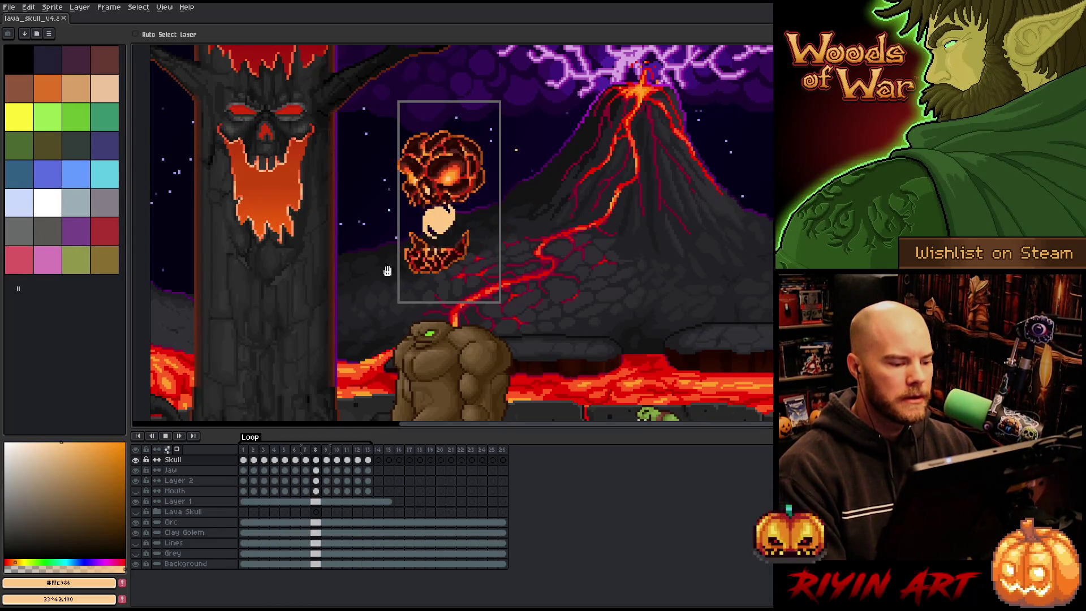
scroll(430, 195, up, 1)
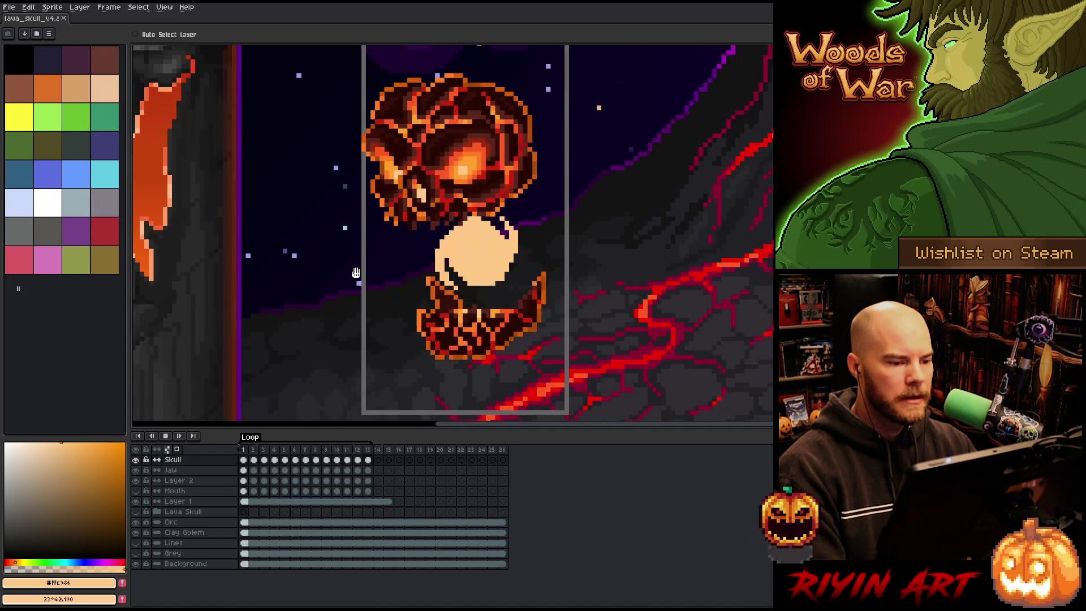
scroll(355, 273, down, 1)
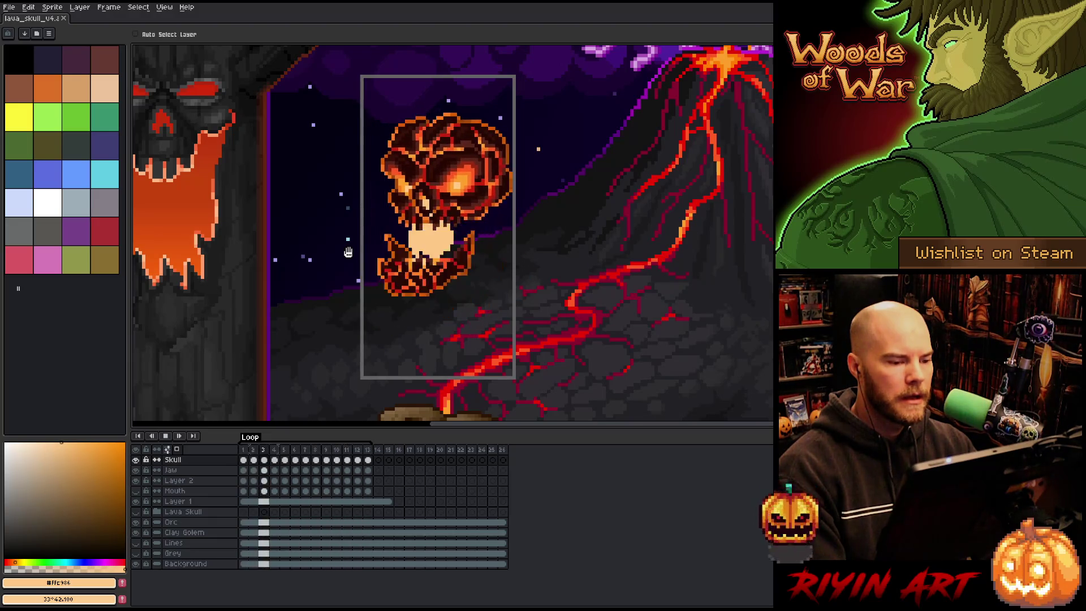
key(Return)
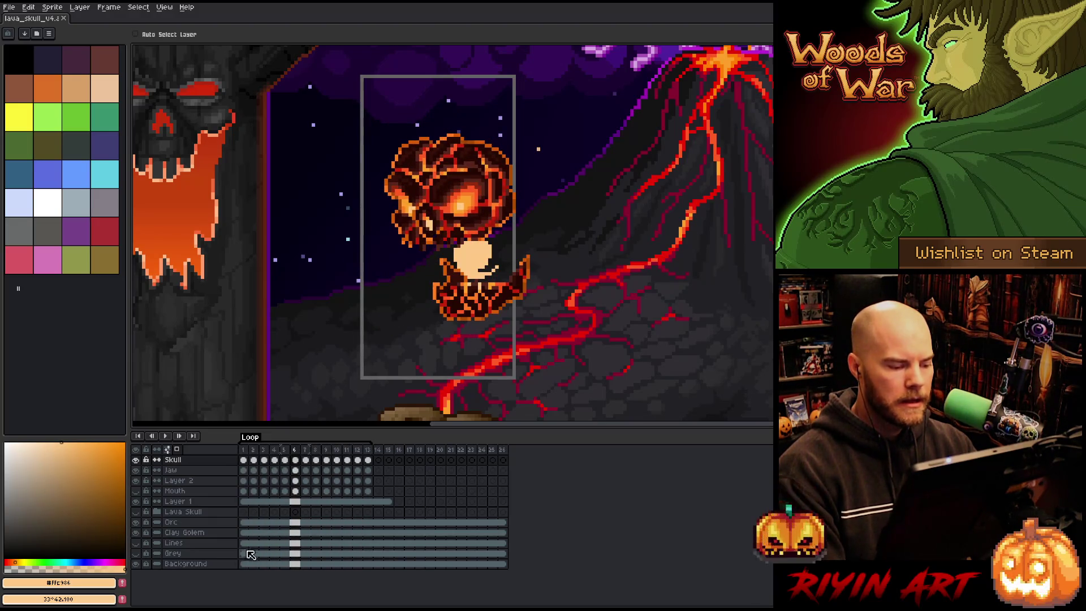
Step: Hide the Background layer, replay the animation and stop on frame 5
click(137, 564)
key(Return)
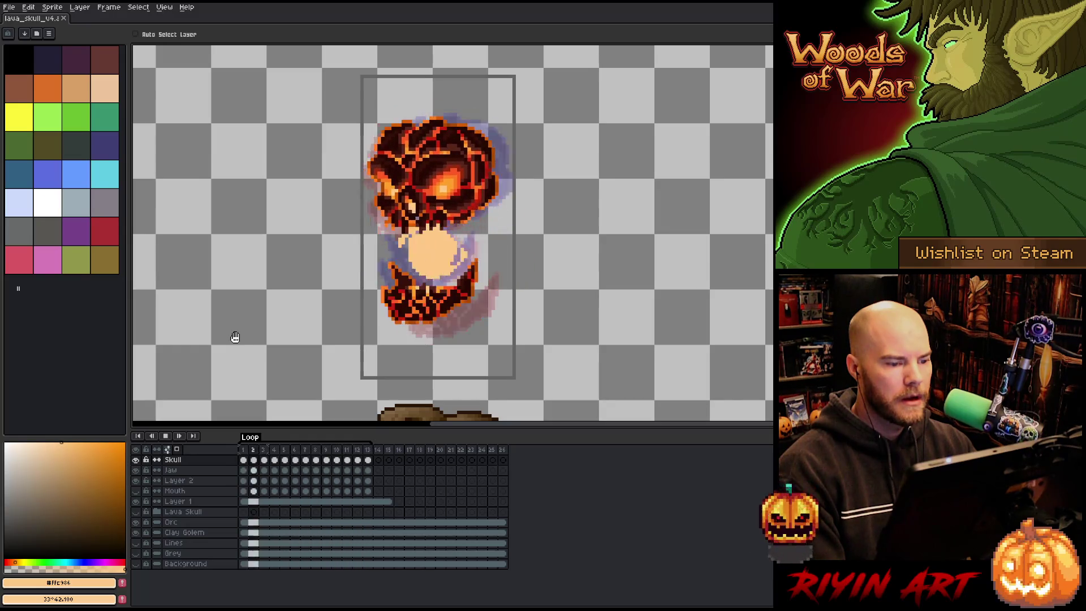
key(Return)
Step: Nudge the skull head on frames 4, 6 and 7: up-left, 7 px right, then down
key(Left)
key(Left)
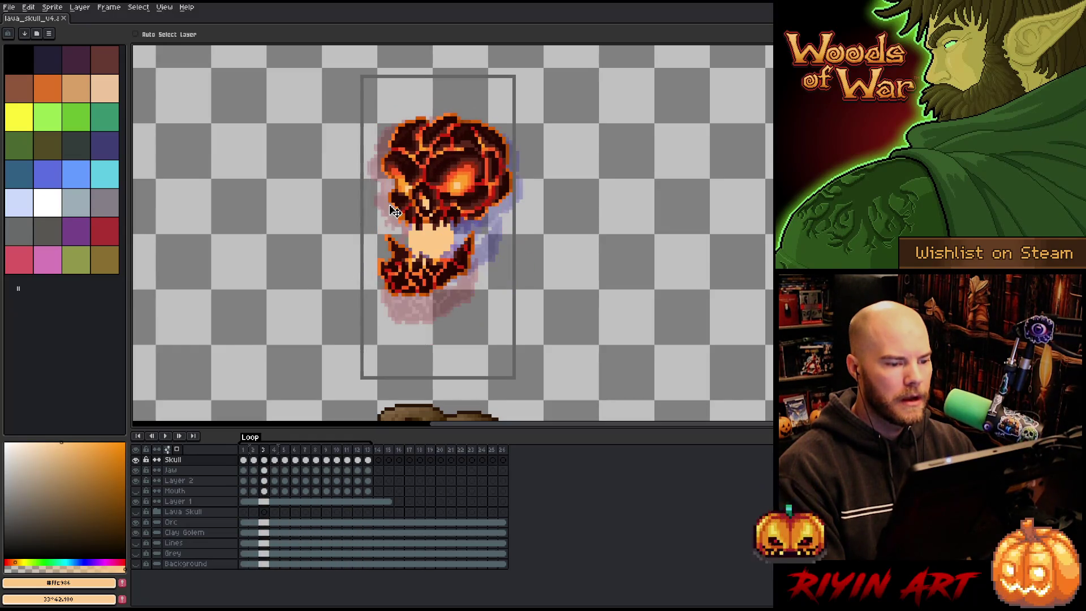
key(Right)
drag(504, 192, 500, 190)
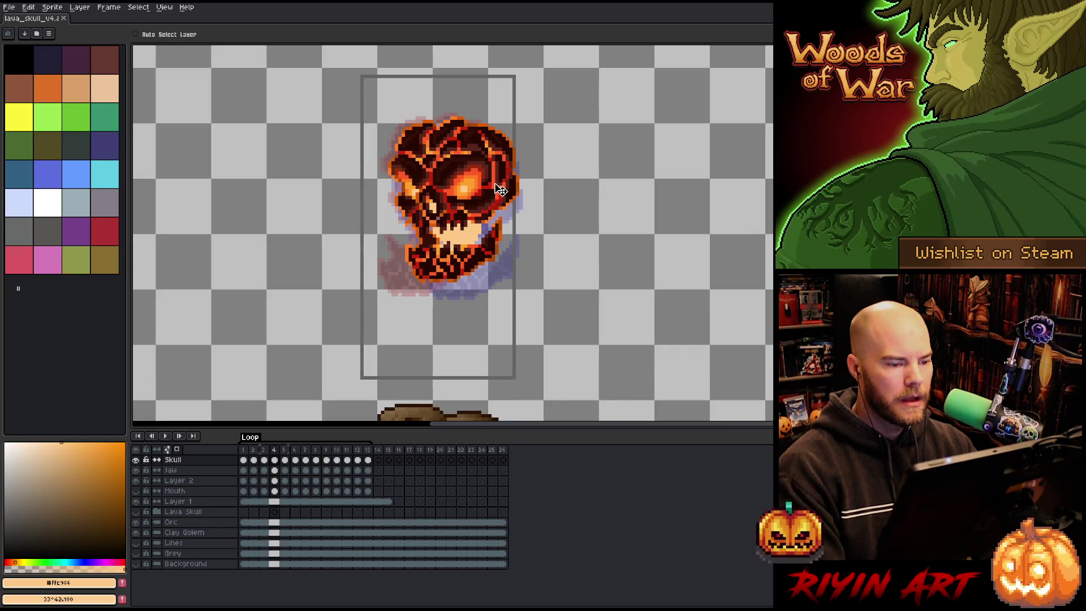
key(Right)
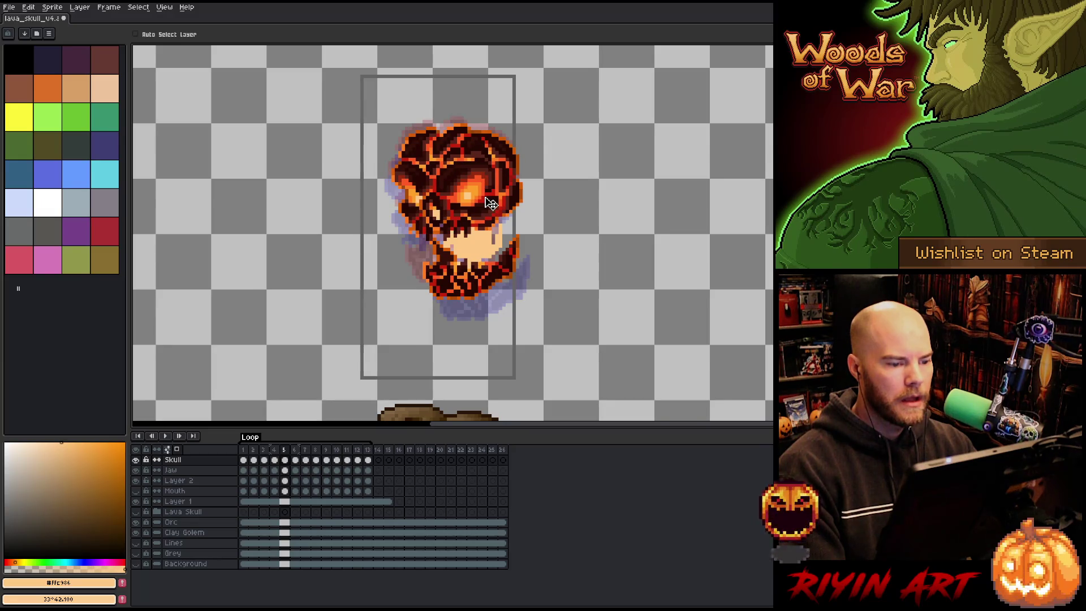
key(Left)
key(Left)
key(Right)
key(Right)
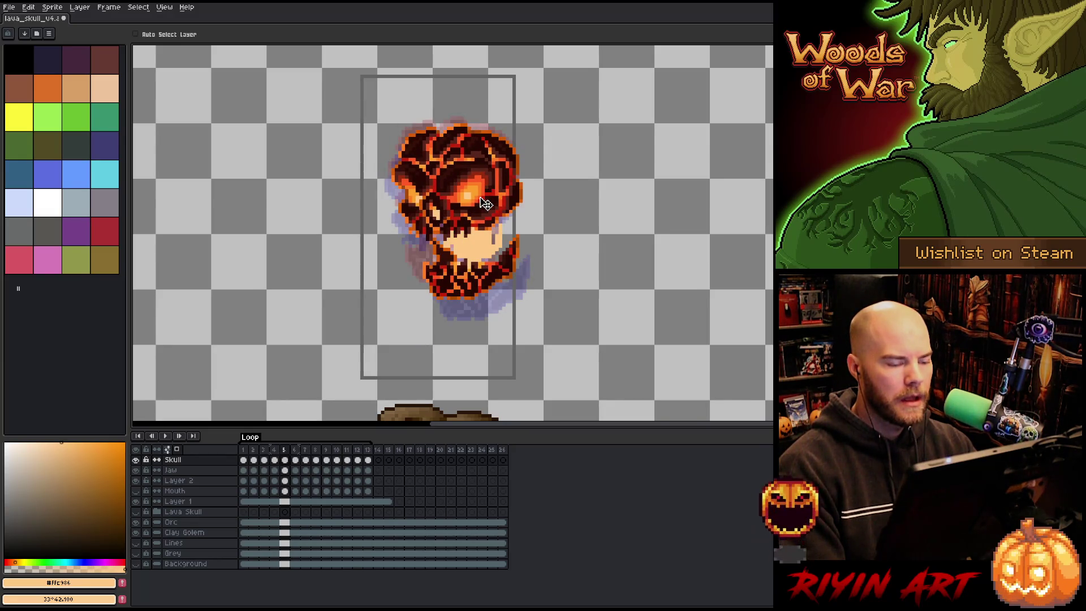
key(Left)
key(Right)
key(Right)
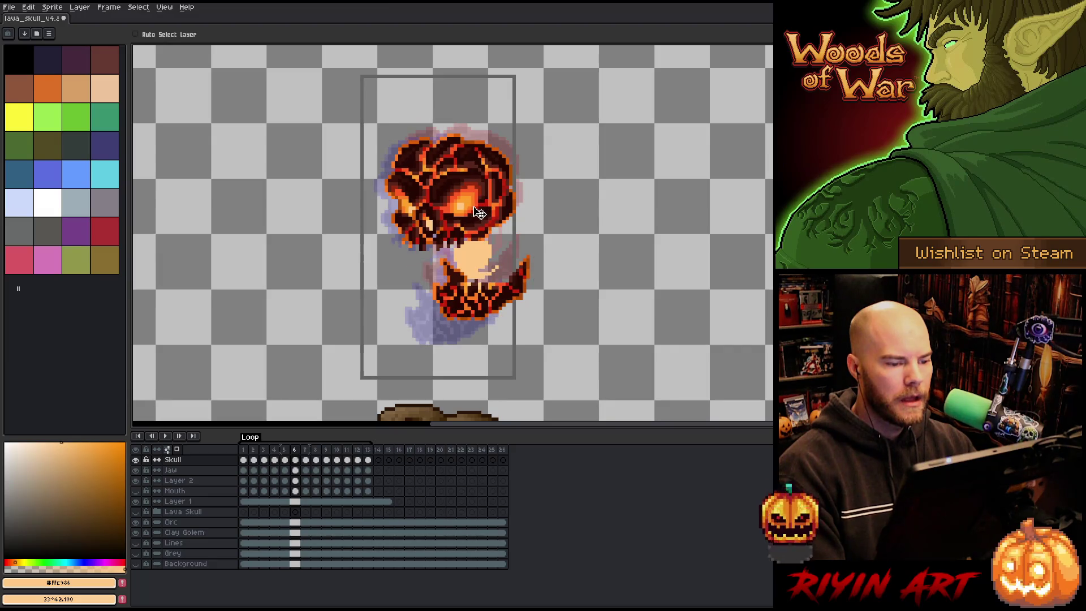
drag(478, 213, 482, 211)
key(Left)
key(Right)
key(Right)
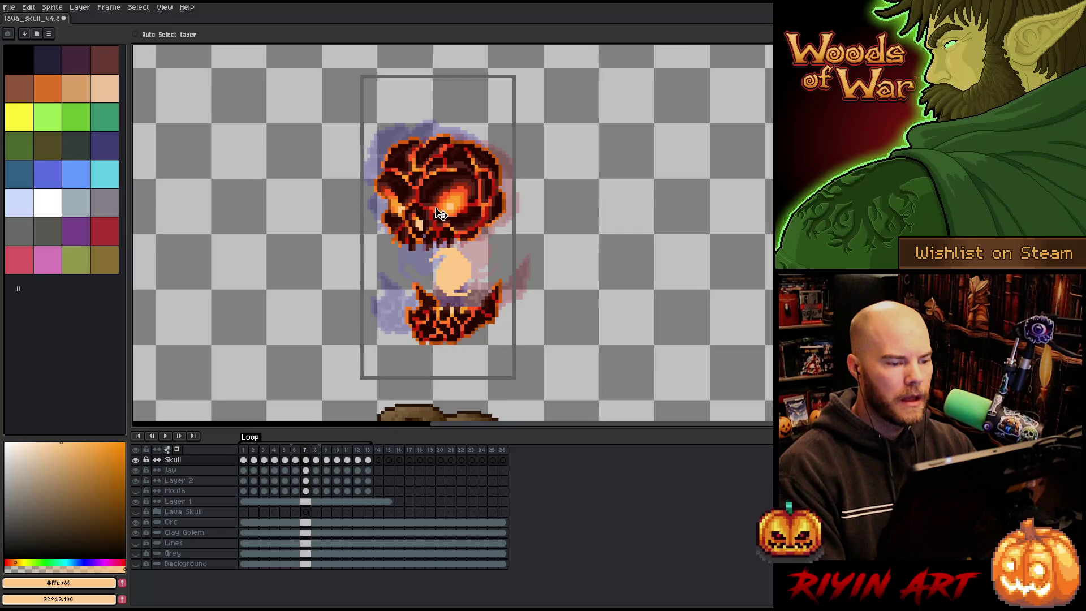
drag(441, 214, 441, 217)
Step: Step through frames 8 to 12 and around the loop to compare skull poses
key(Right)
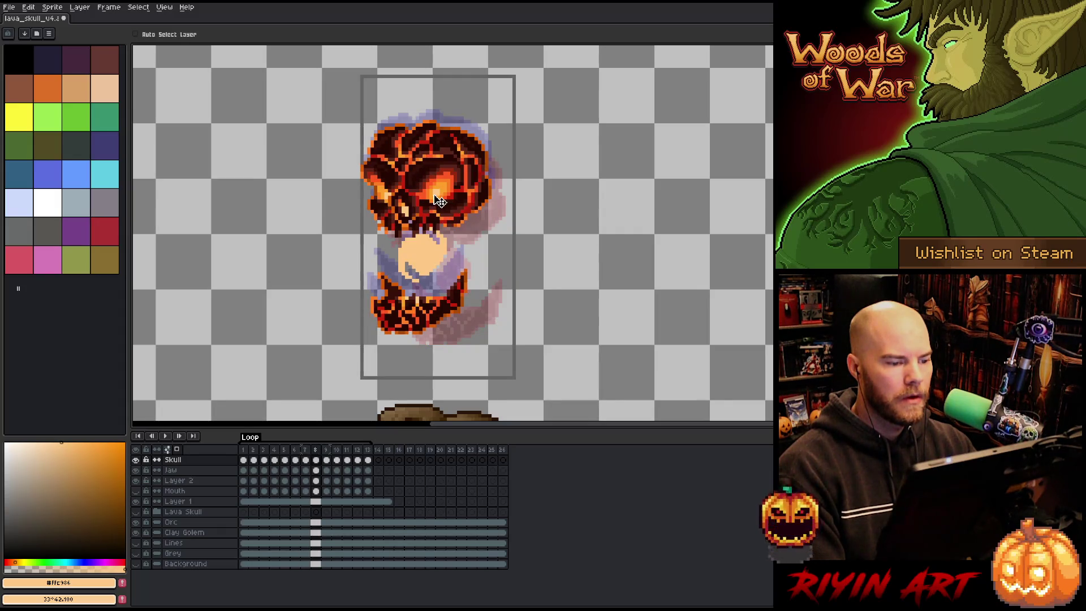
key(Right)
key(Right)
key(Right)
key(Right)
key(Left)
key(Left)
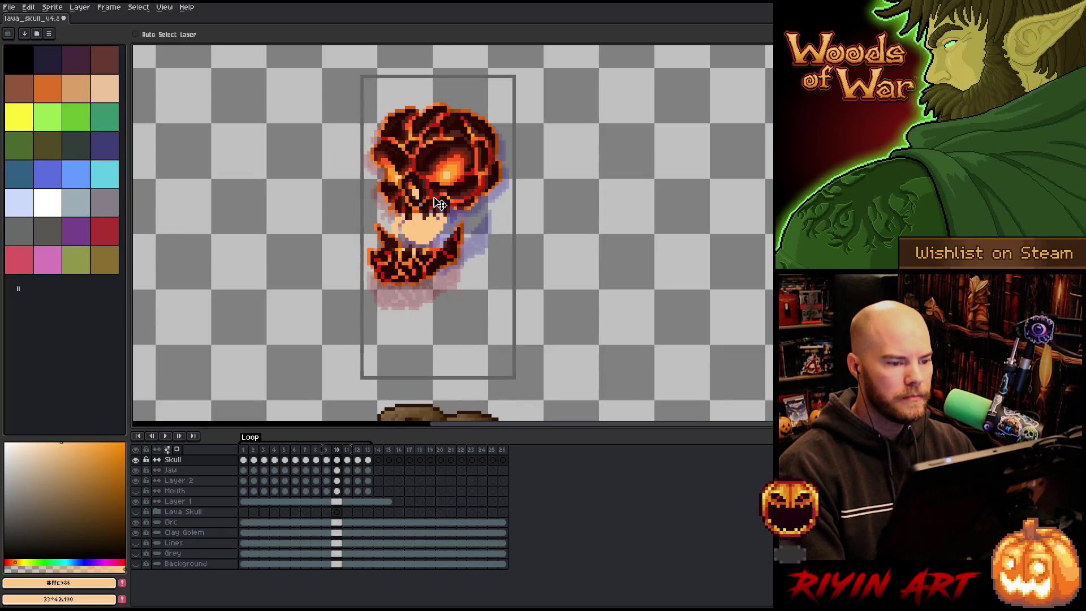
key(Right)
key(Left)
key(Left)
key(Right)
key(Right)
key(Right)
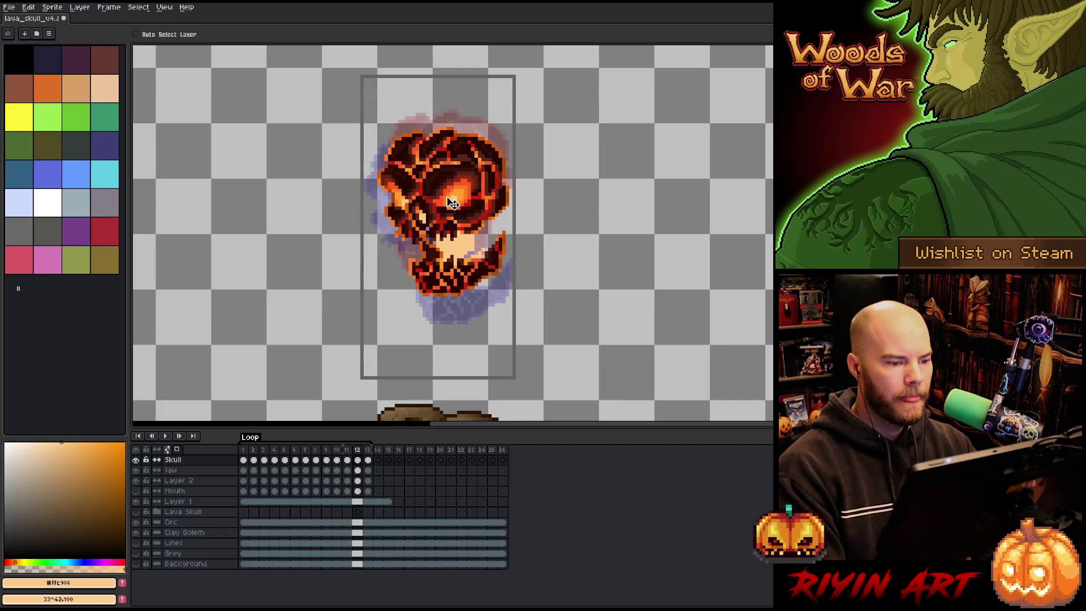
key(Right)
key(Right)
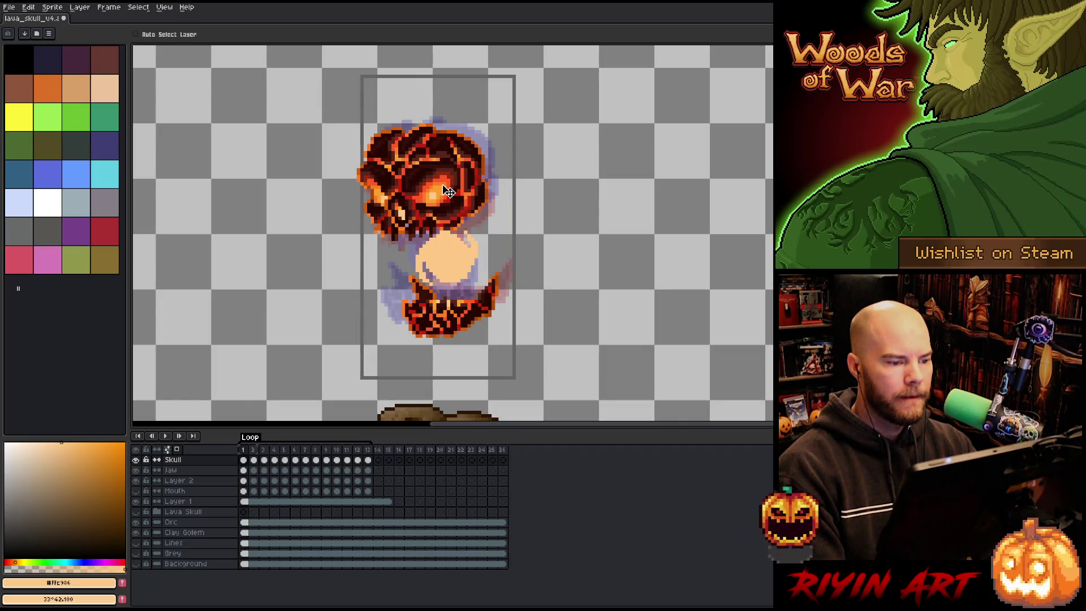
key(Right)
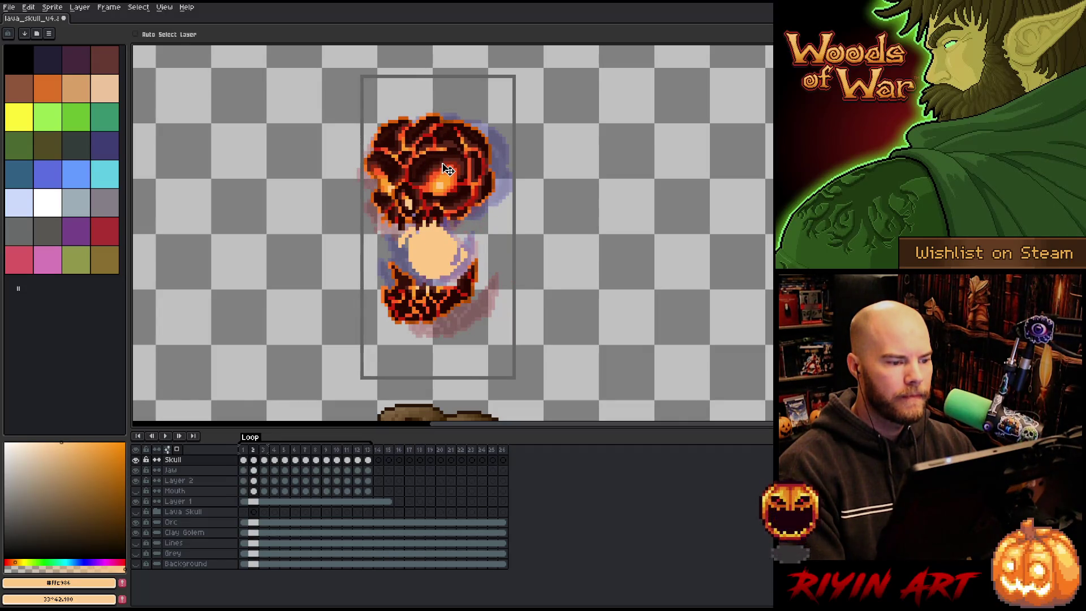
key(Right)
key(Right)
key(Right)
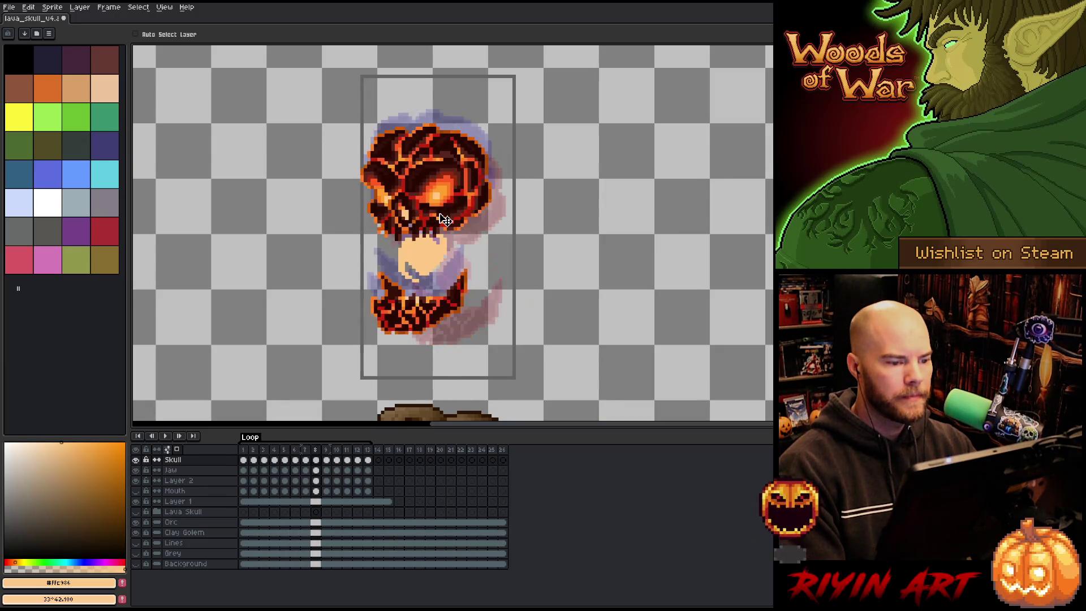
key(Right)
key(Right)
key(Right)
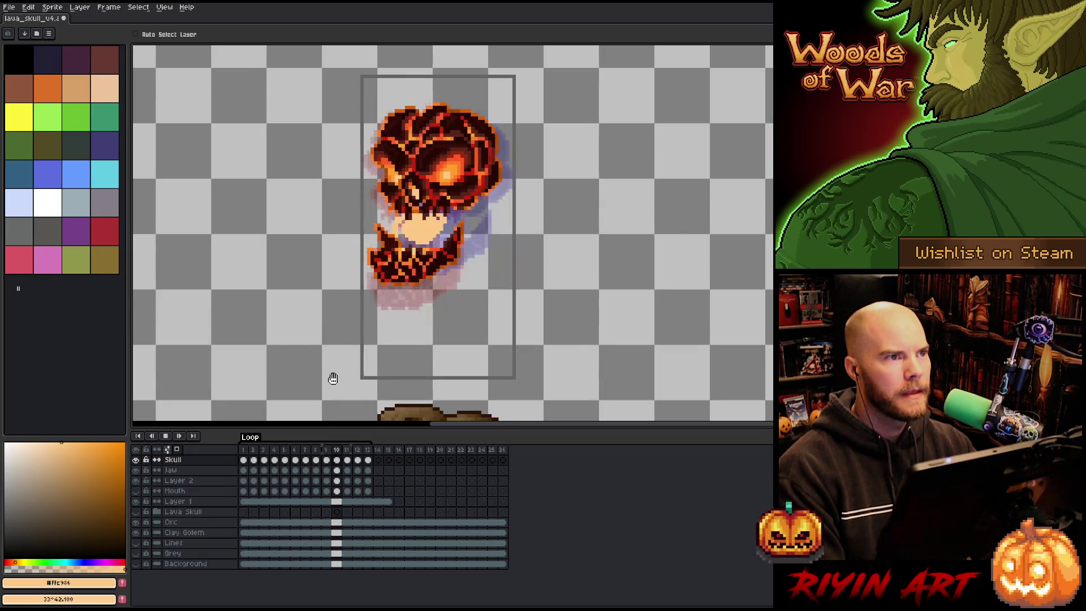
Step: Stop playback, save the lava skull file and play it again
key(Return)
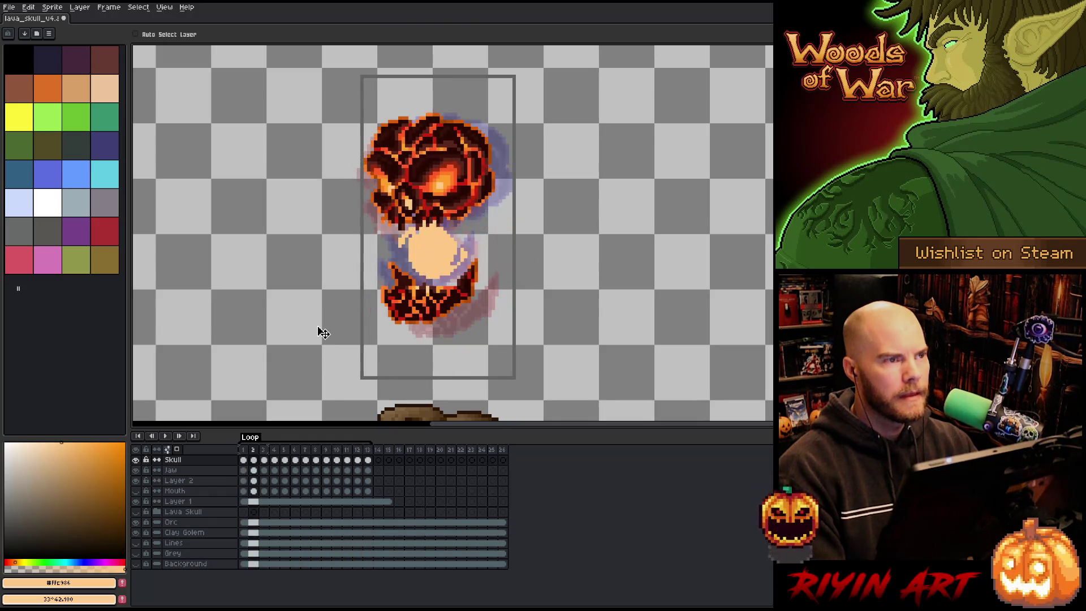
key(ctrl+s)
key(Return)
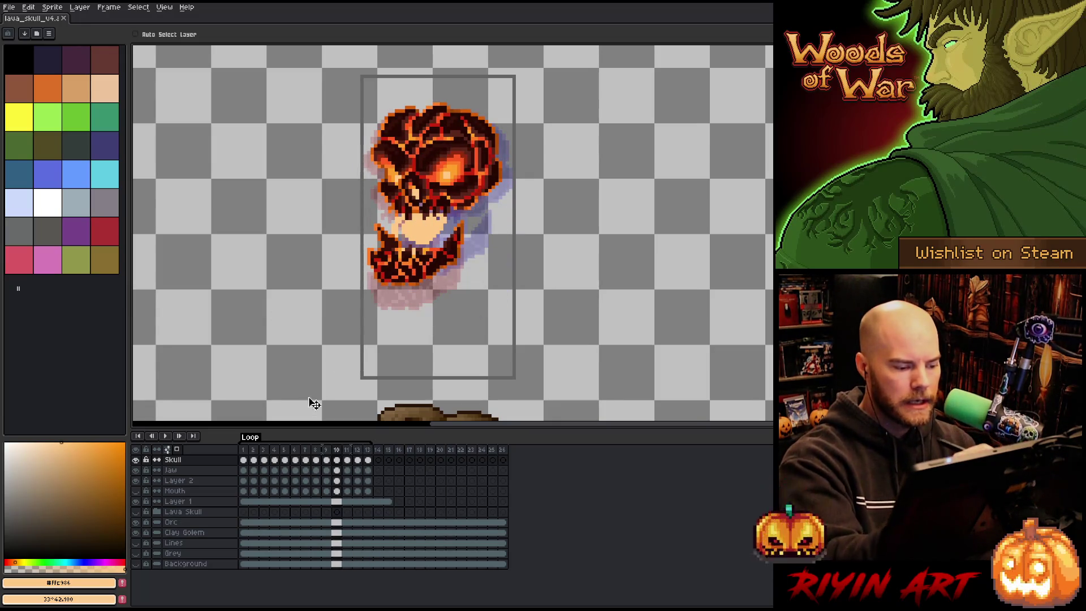
Step: Rename Layer 2 to 'Fireball'
click(338, 481)
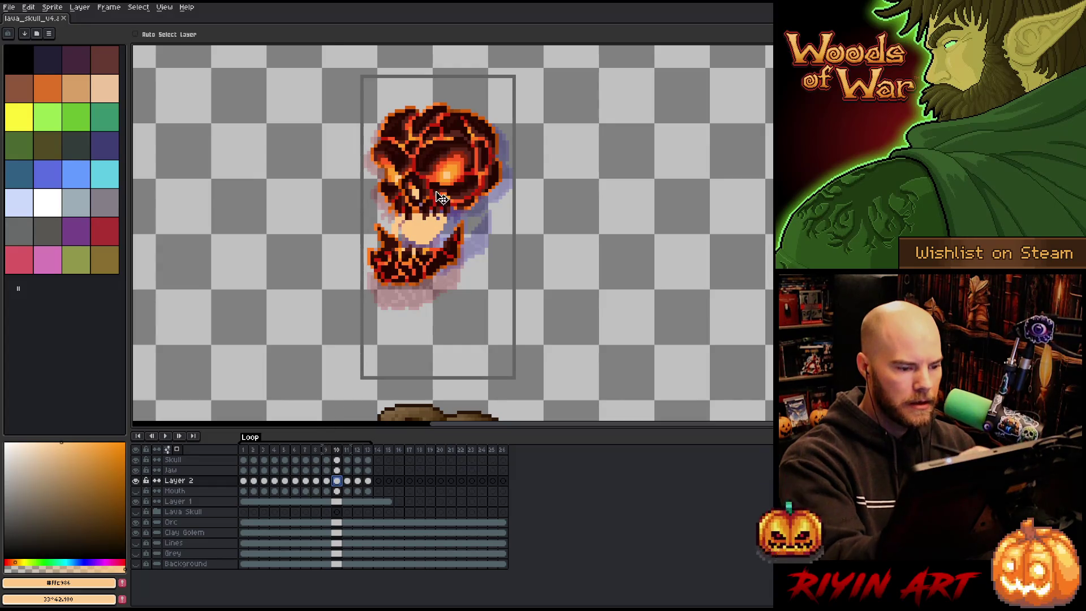
key(b)
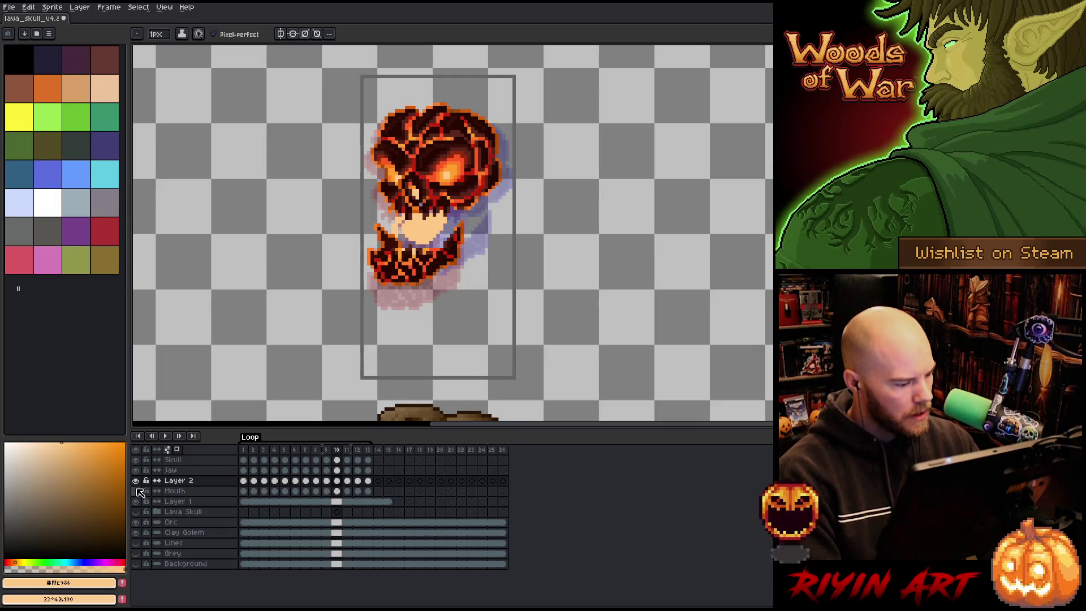
click(177, 481)
double_click(177, 481)
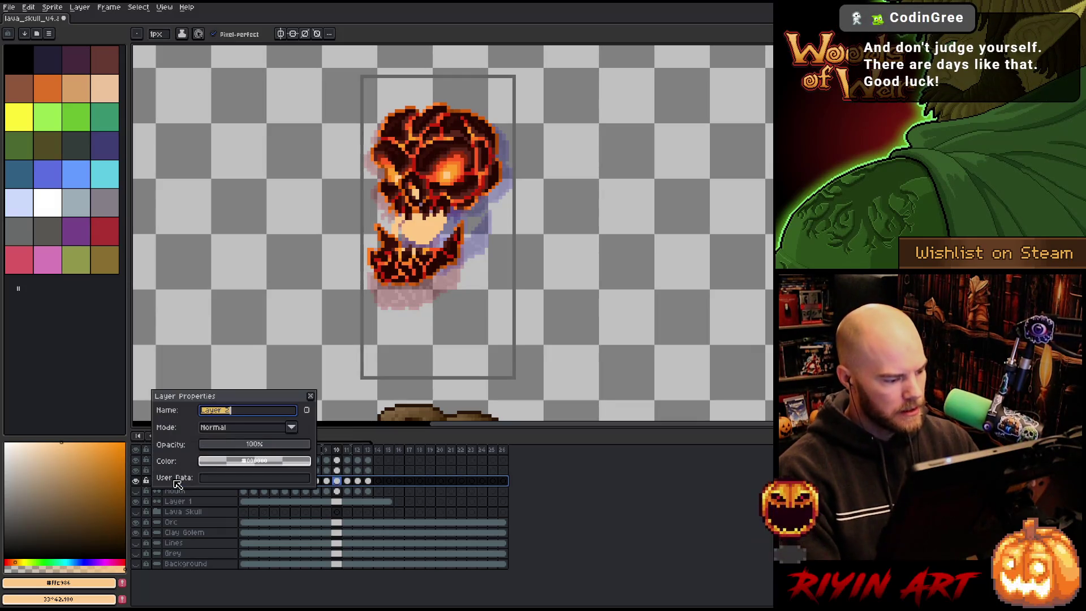
text(Fireball)
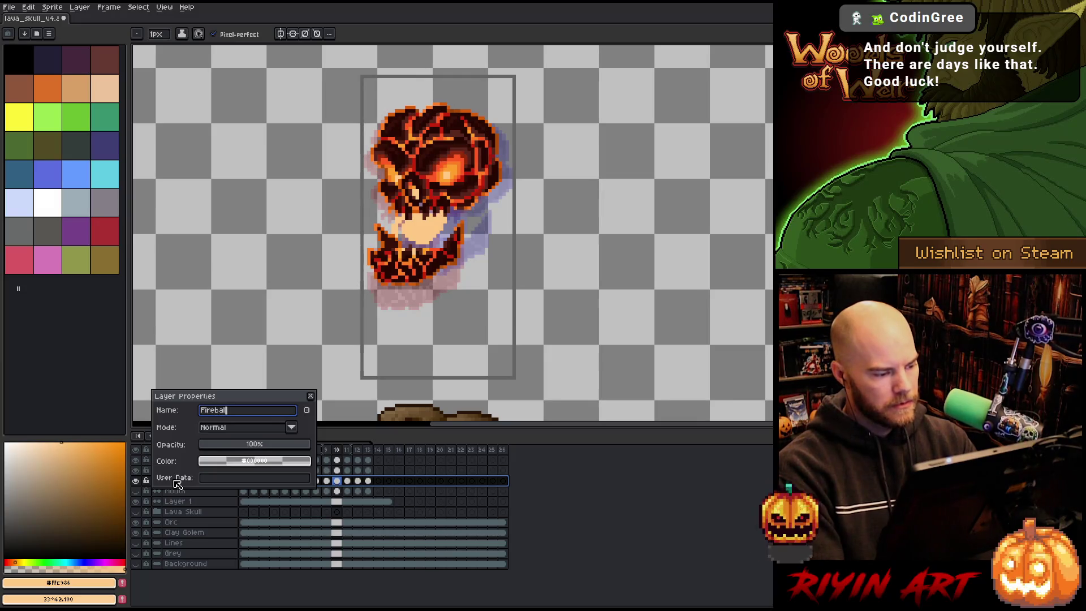
key(Return)
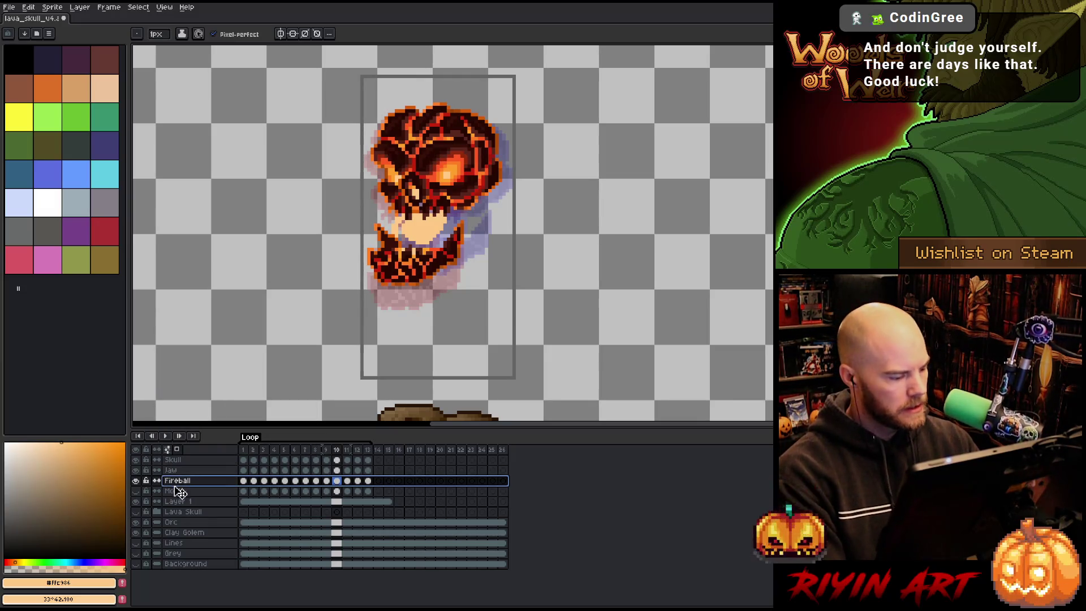
Step: Show the Mouth layer and sample the fireball's orange as the drawing colour
click(136, 491)
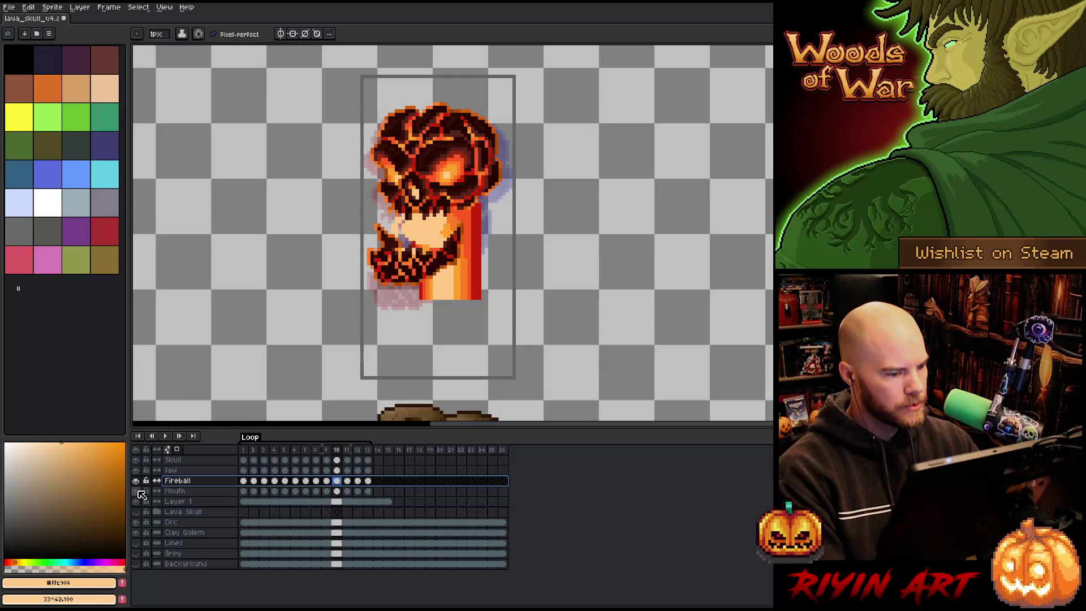
key(i)
click(459, 276)
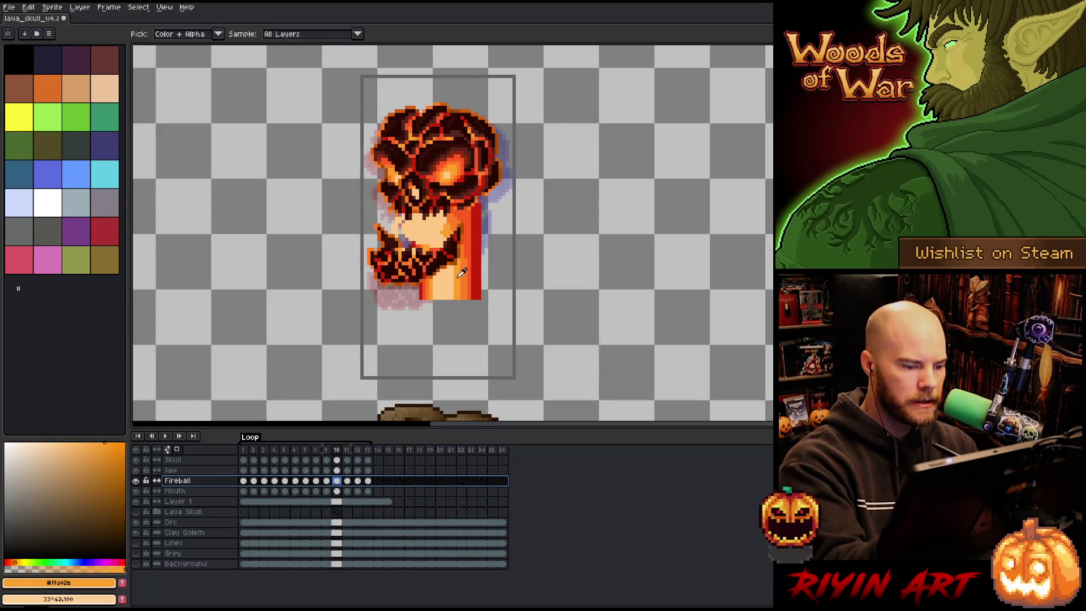
key(b)
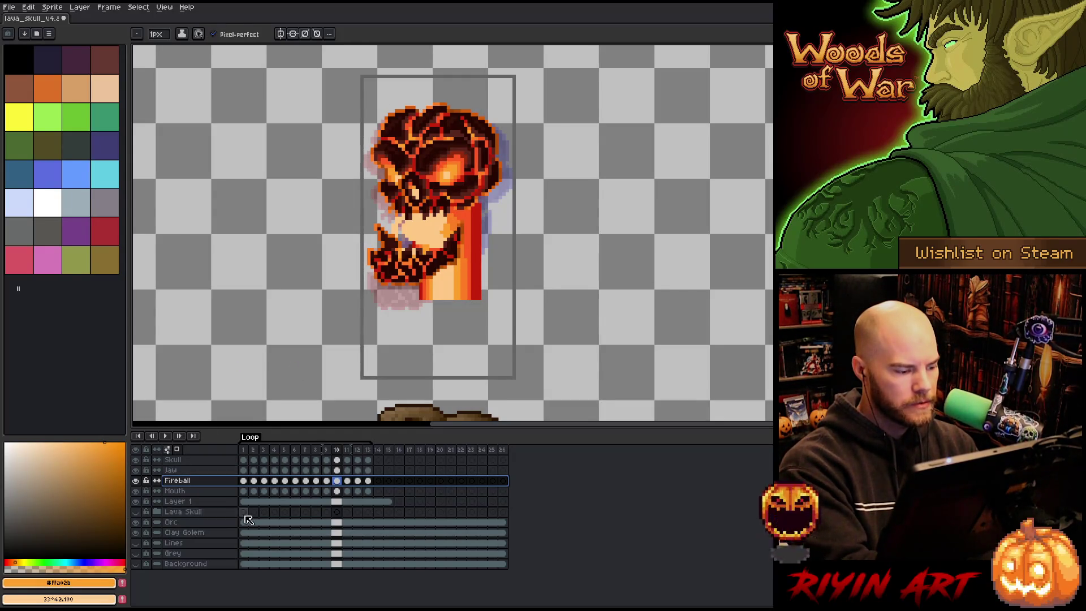
Step: Compare frame 1 of Mouth with Fireball hidden and shown, then select Fireball
click(136, 480)
click(178, 490)
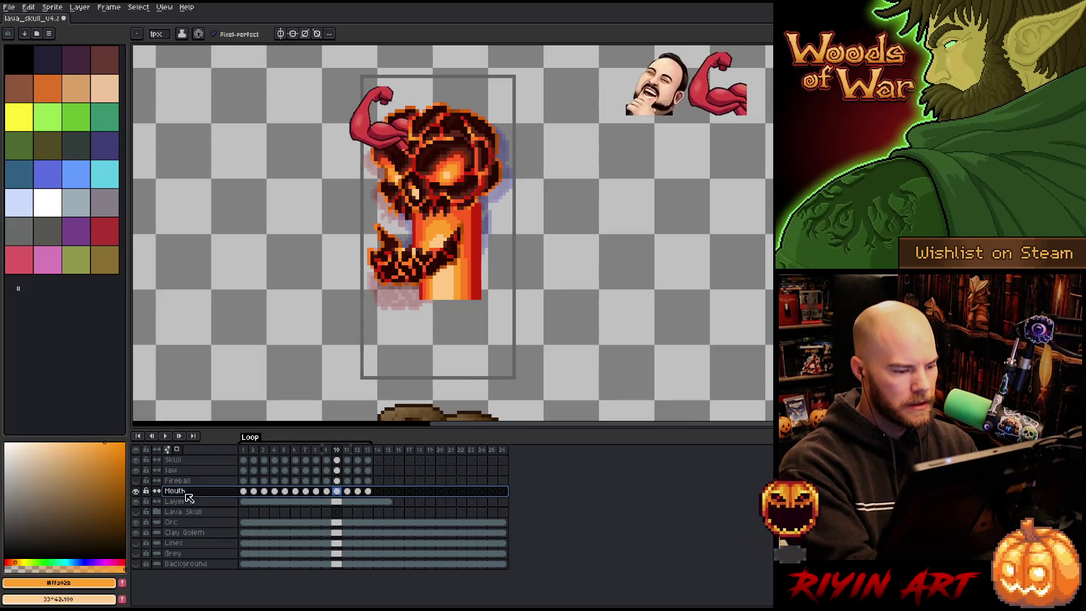
click(244, 491)
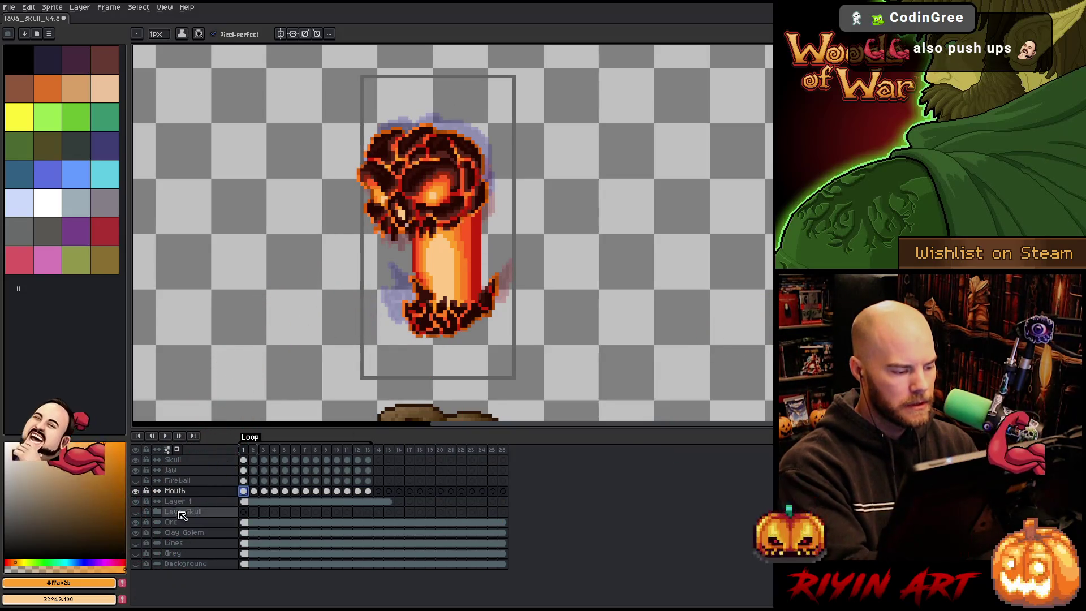
click(136, 480)
click(199, 480)
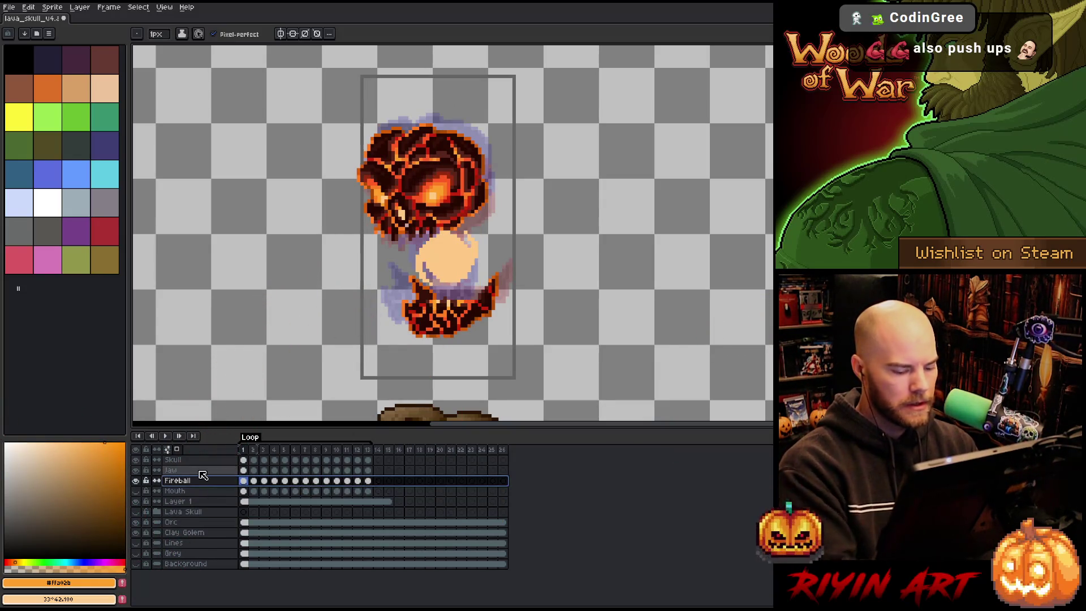
Step: Add an orange Outside outline to the fireball
key(shift+o)
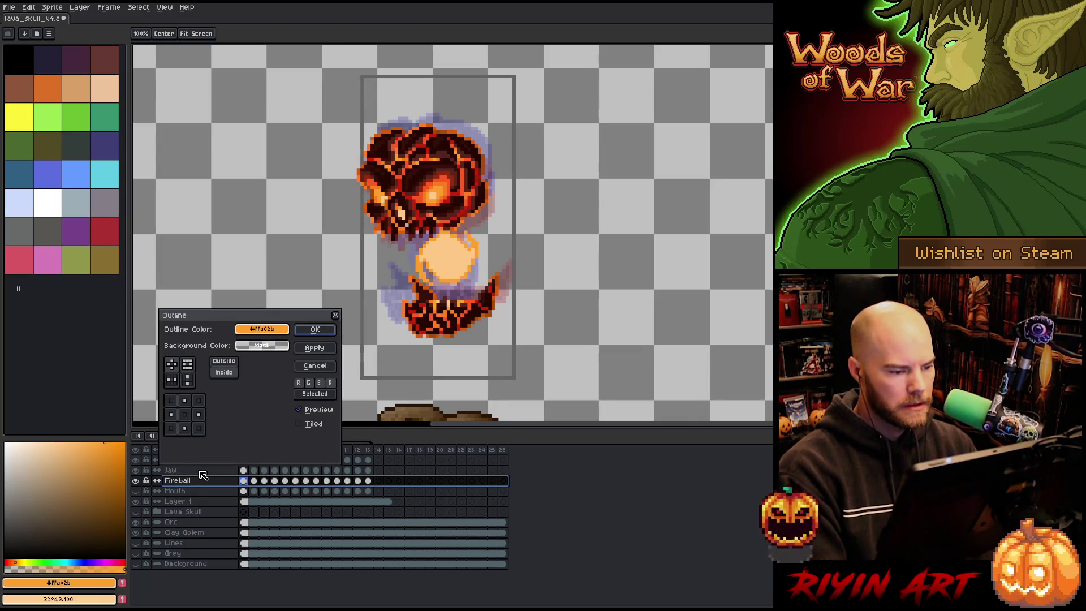
click(227, 366)
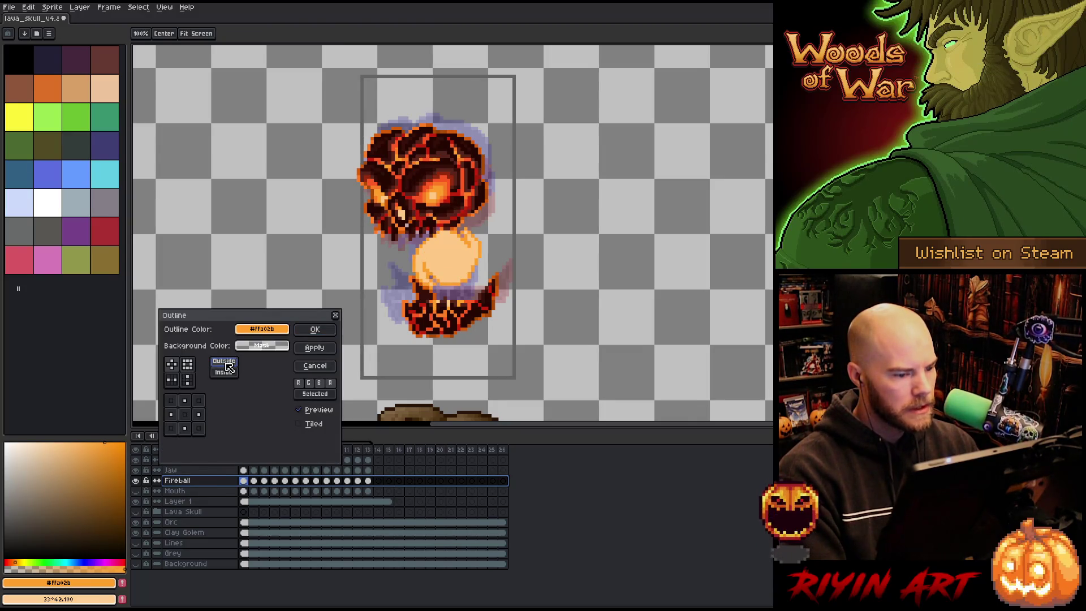
click(315, 330)
Step: Play the animation to check the outline, add a new layer below Fireball, and step to frame 4
key(Return)
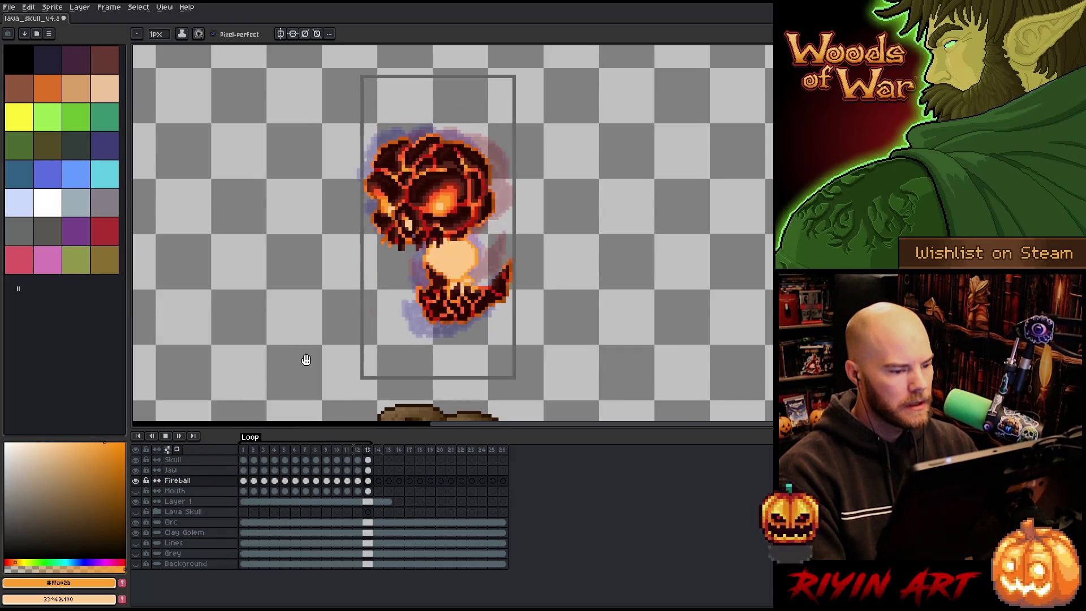
key(ctrl+z)
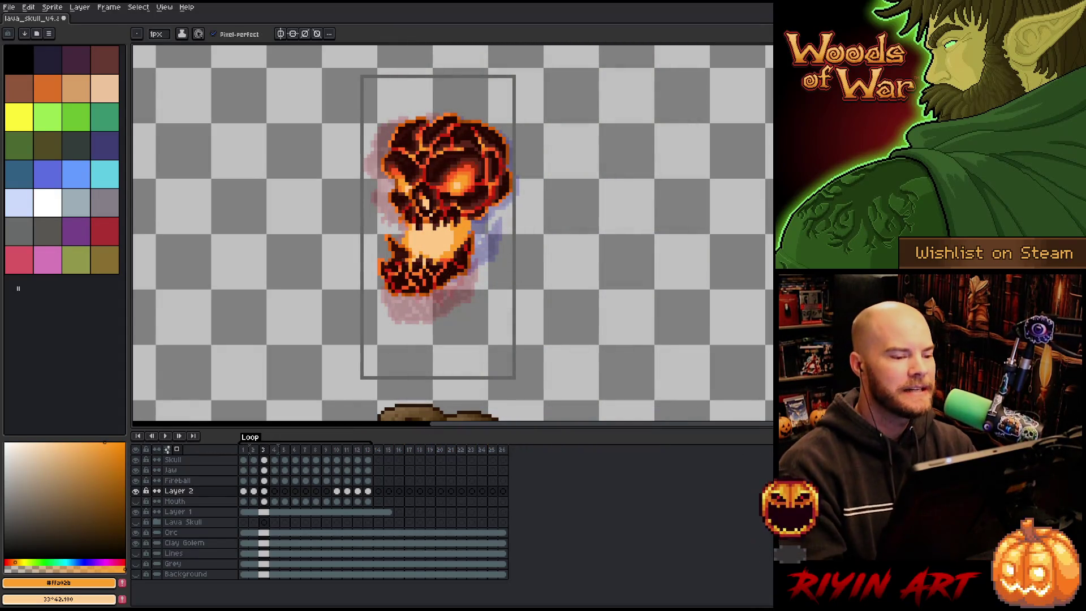
key(Right)
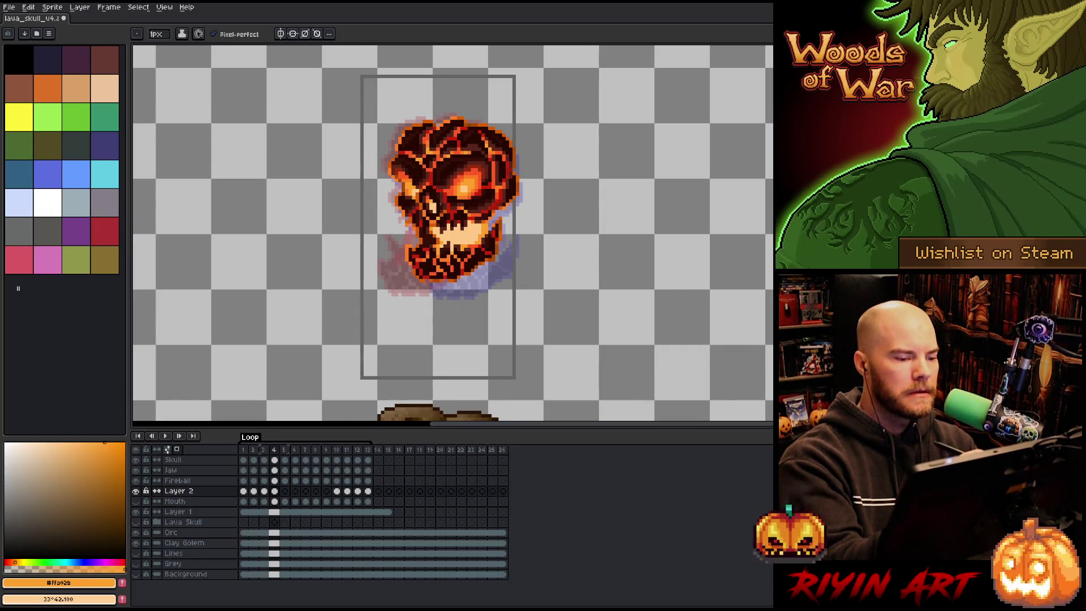
Step: On frame 6, brighten the skull's right edge with a few pixels
key(Right)
key(Left)
key(Right)
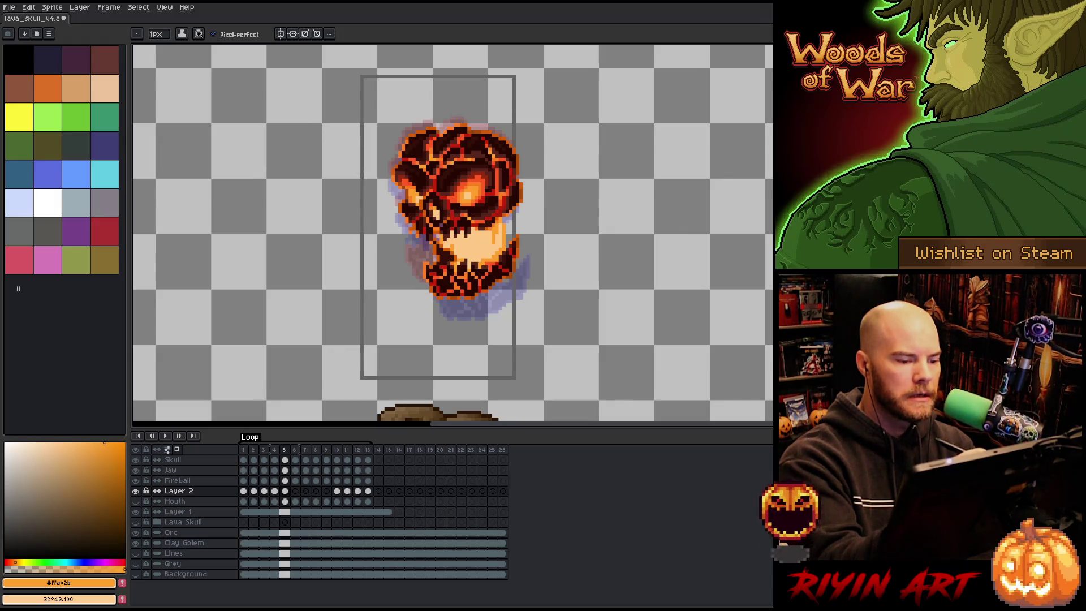
key(Right)
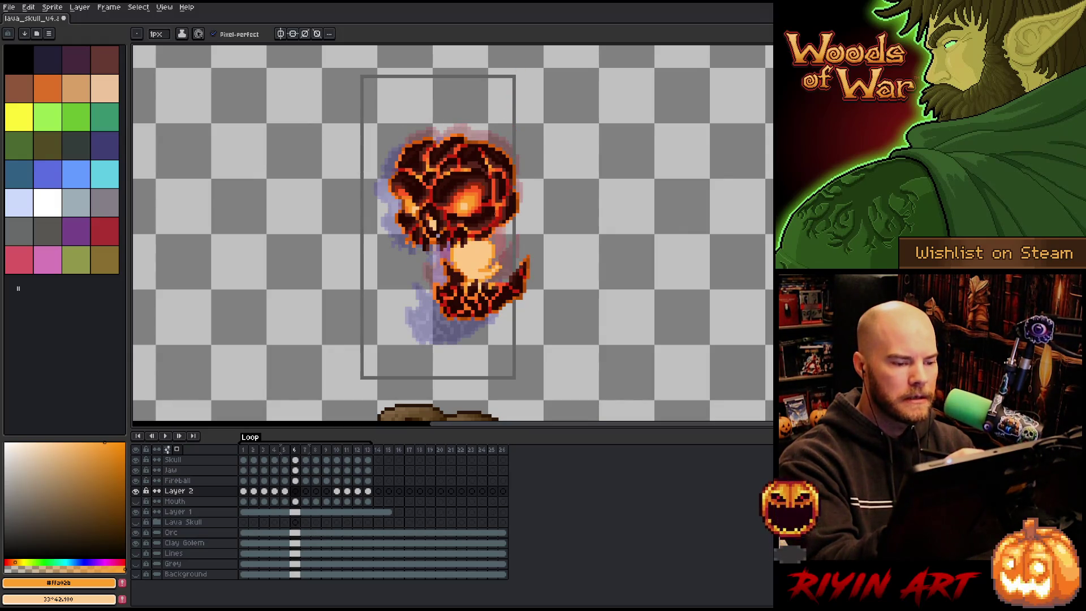
drag(499, 229, 500, 280)
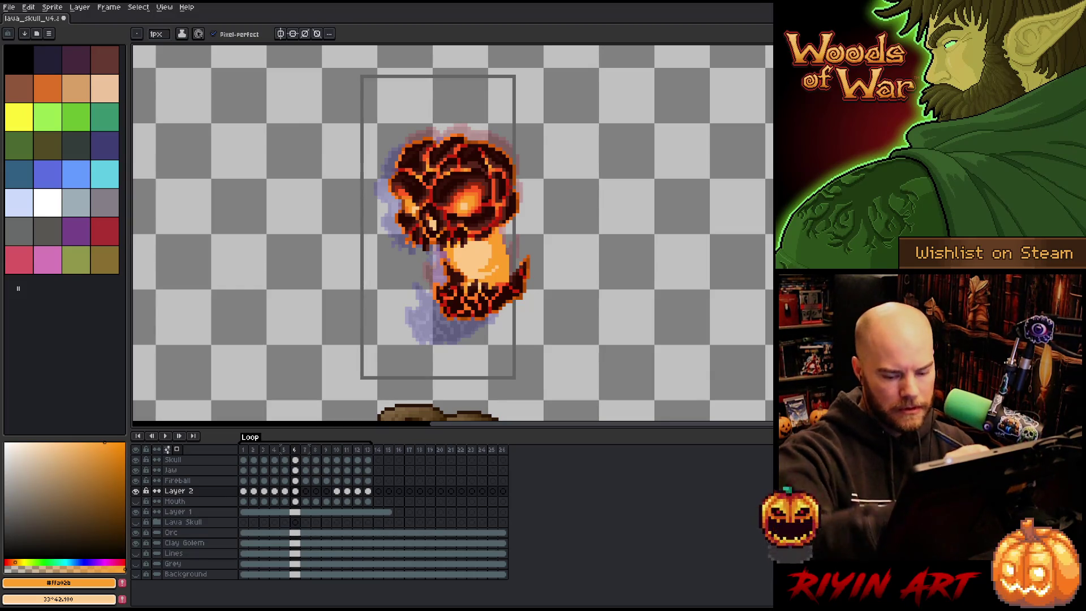
Step: Paint peach and orange glow around the fireball, jaw and mouth on frames 7 to 9
key(Right)
key(Left)
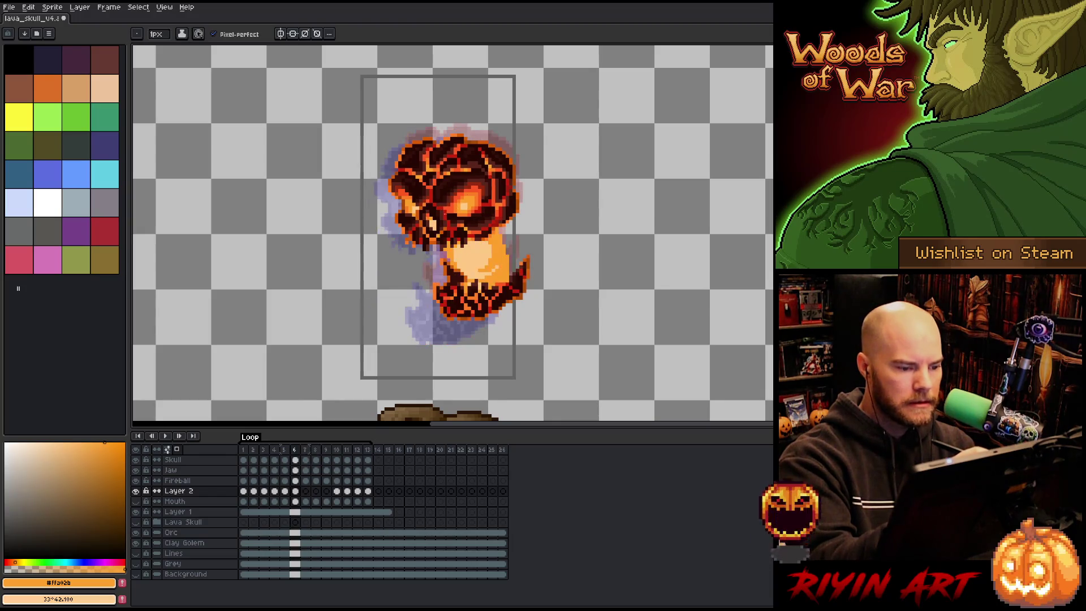
key(Right)
drag(427, 263, 439, 300)
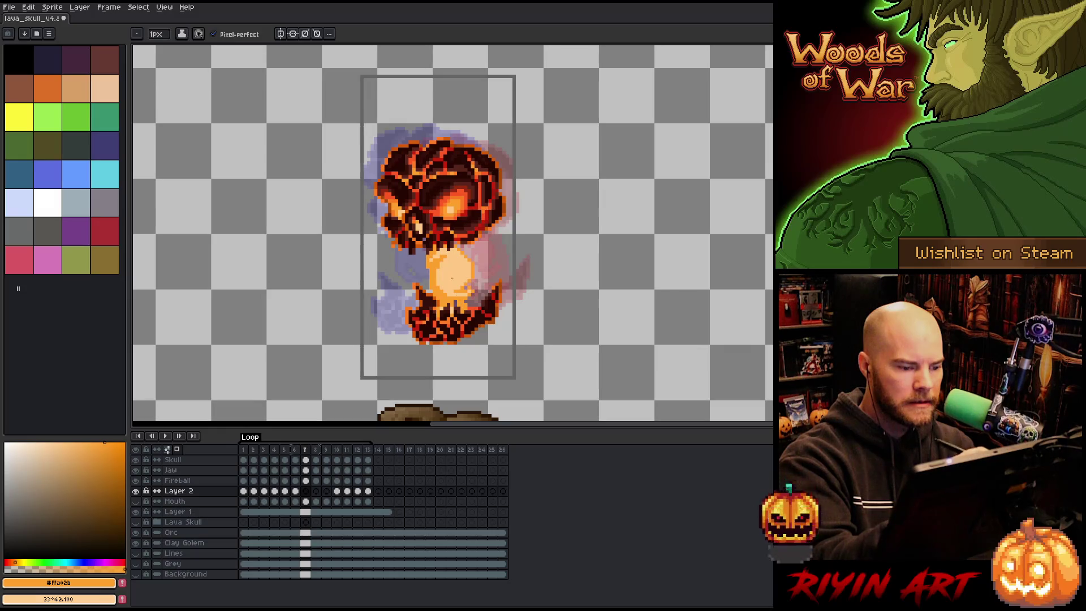
drag(467, 305, 478, 280)
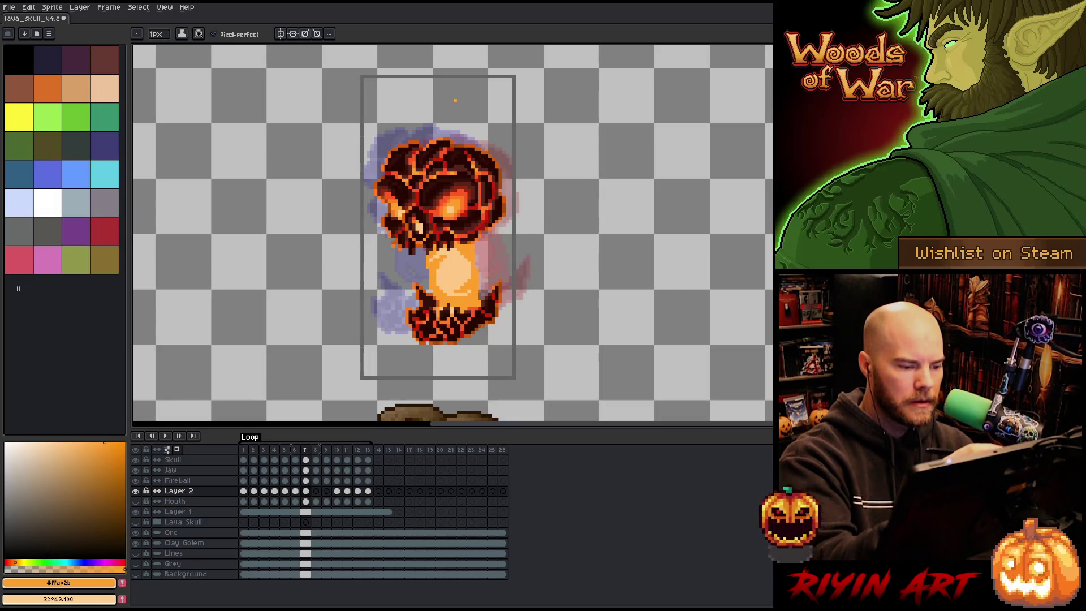
key(Right)
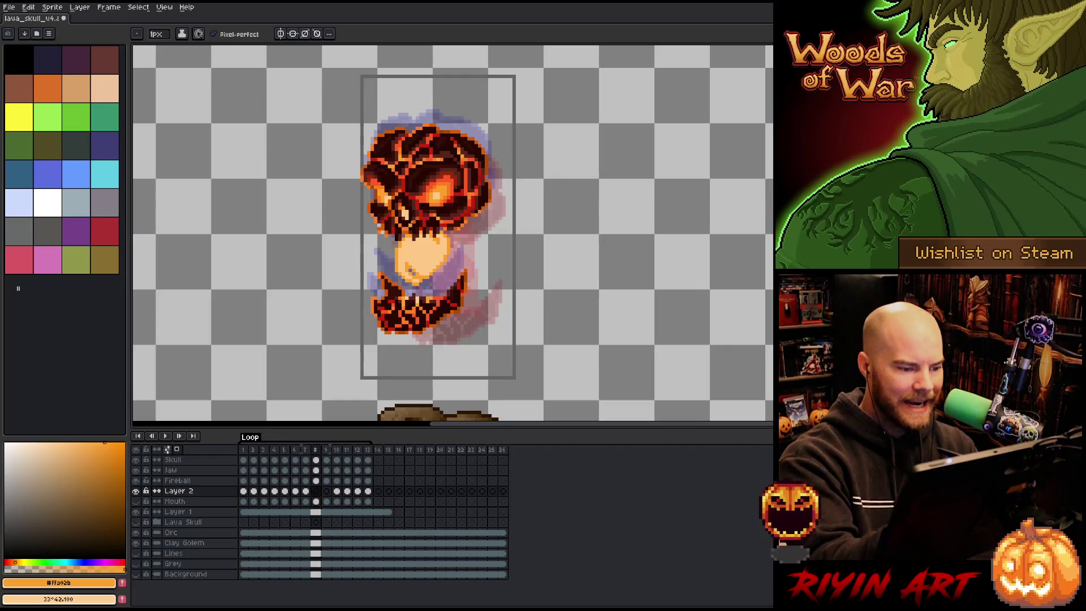
mouse_move(420, 282)
mouse_down()
mouse_move(433, 288)
mouse_move(447, 266)
mouse_move(447, 217)
mouse_up()
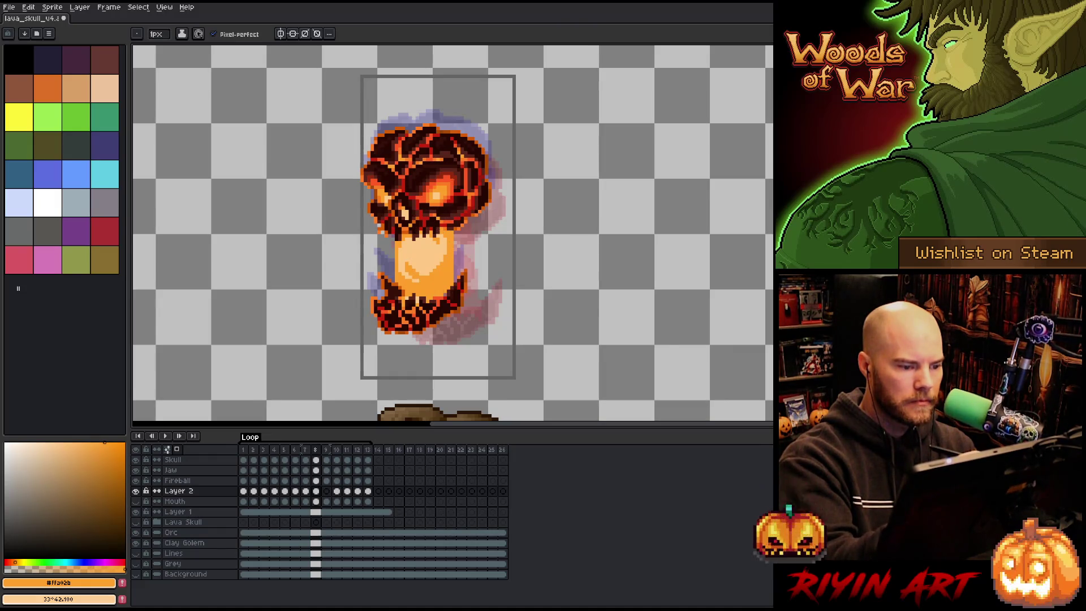
key(Right)
mouse_move(406, 271)
mouse_down()
mouse_move(413, 260)
mouse_move(403, 256)
mouse_move(425, 270)
mouse_move(445, 223)
mouse_up()
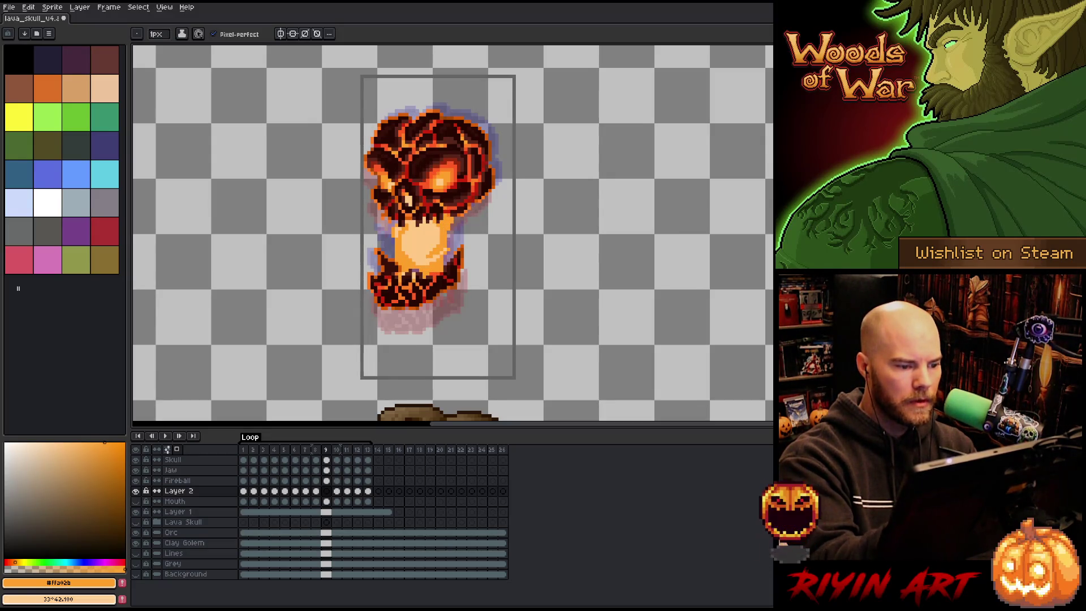
Step: Dab bright pixels on the skull's right side at frame 12, then loop to frame 3
key(Right)
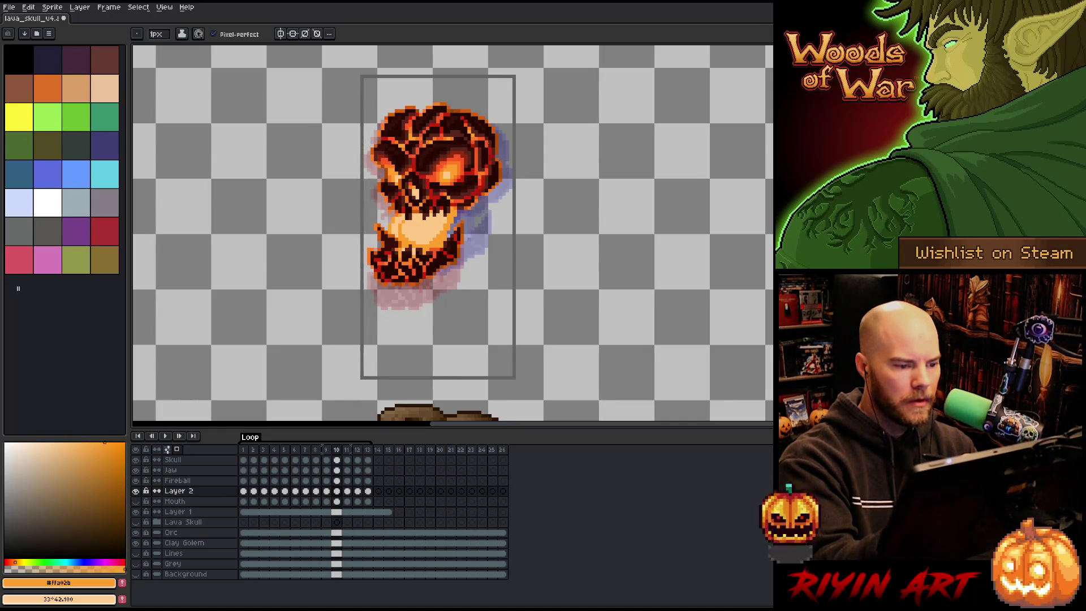
key(Right)
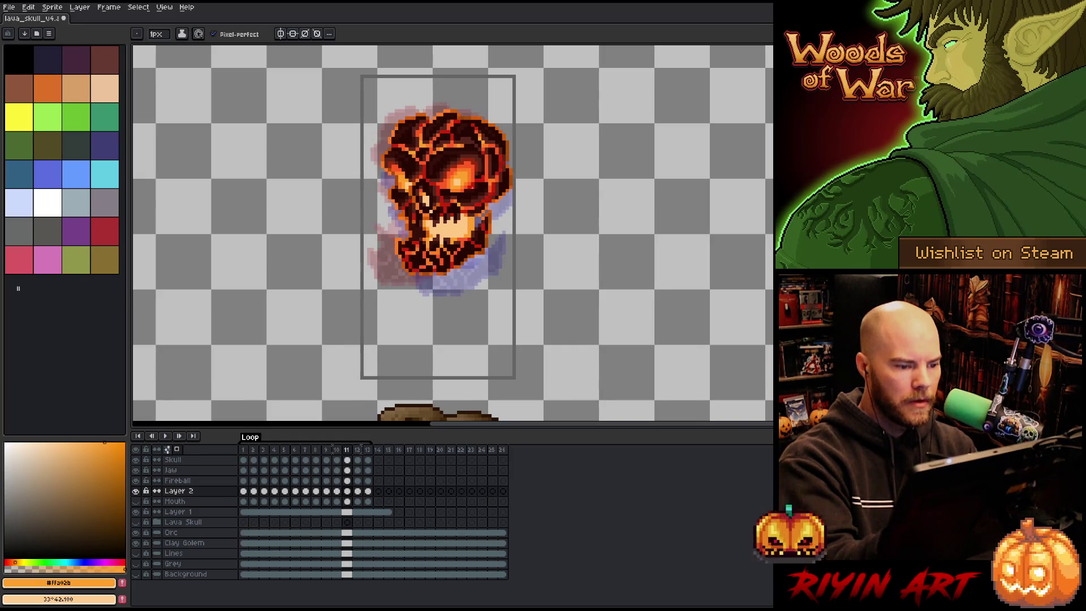
key(Right)
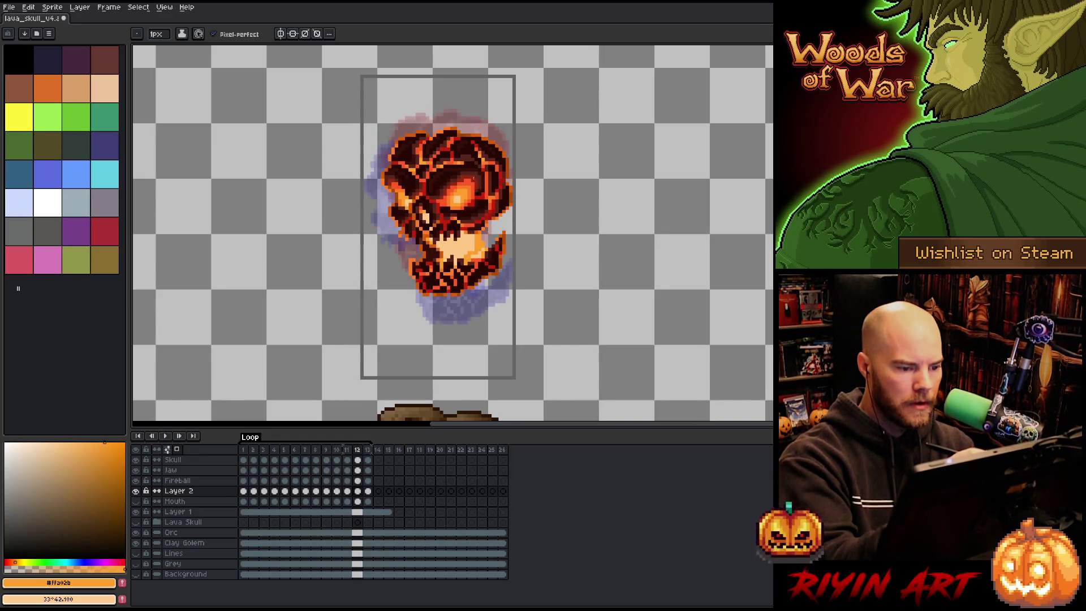
key(Left)
key(Right)
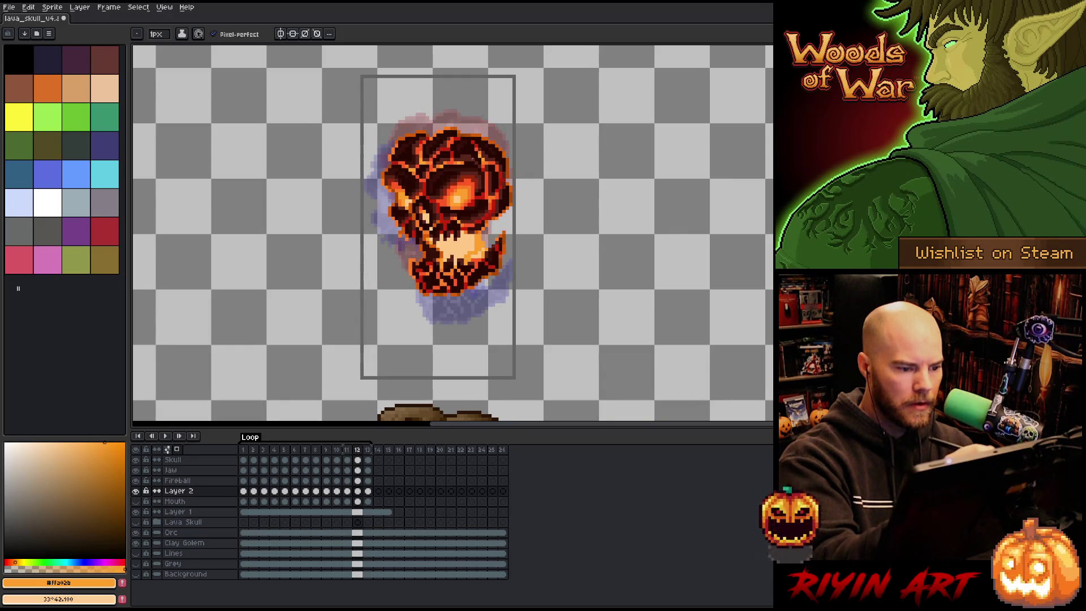
click(486, 229)
key(Right)
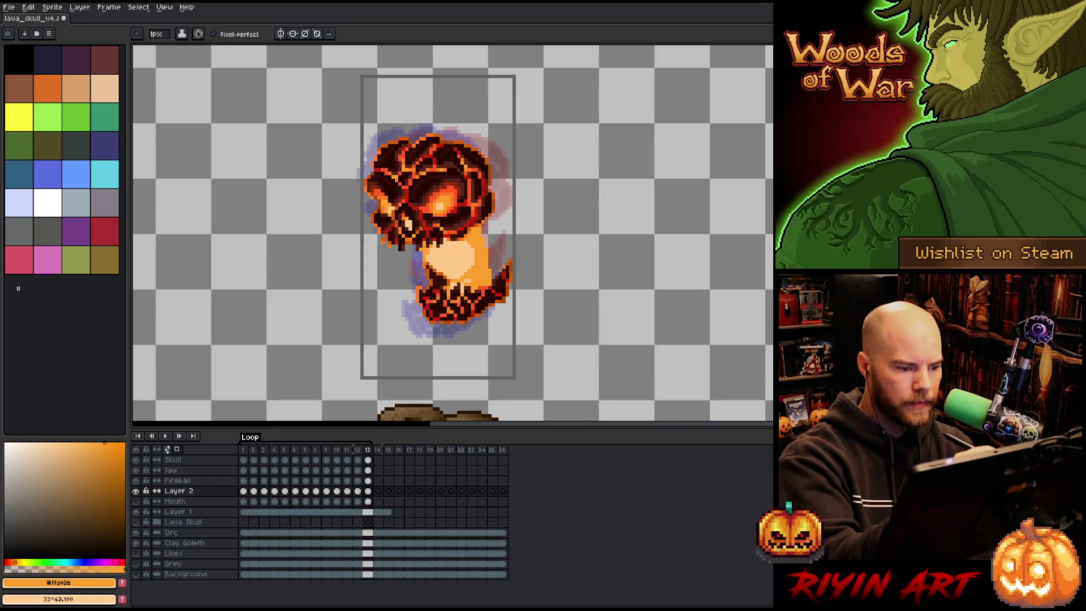
key(Right)
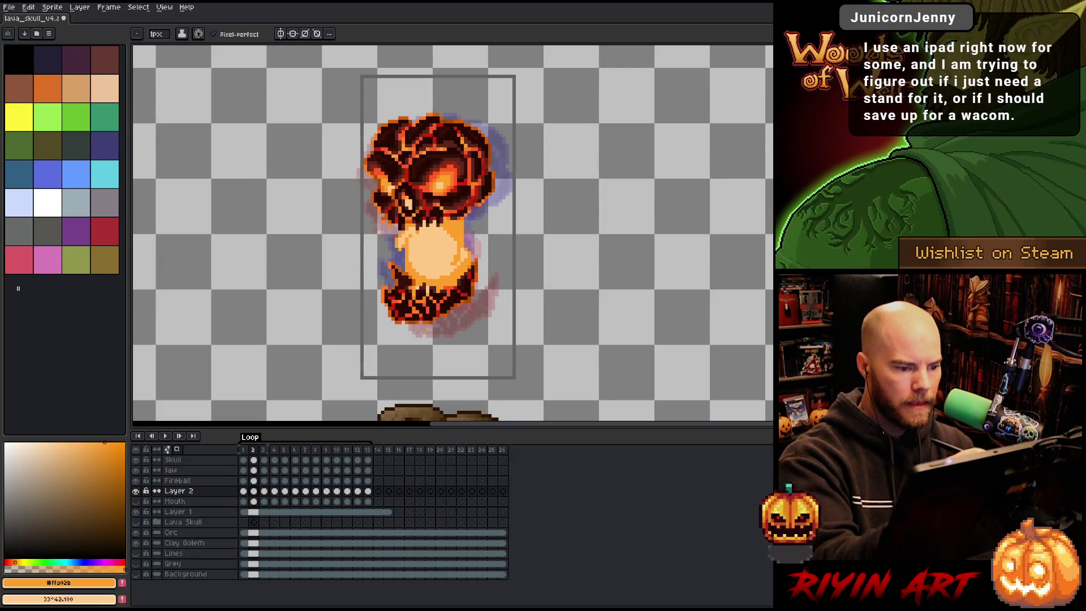
key(Right)
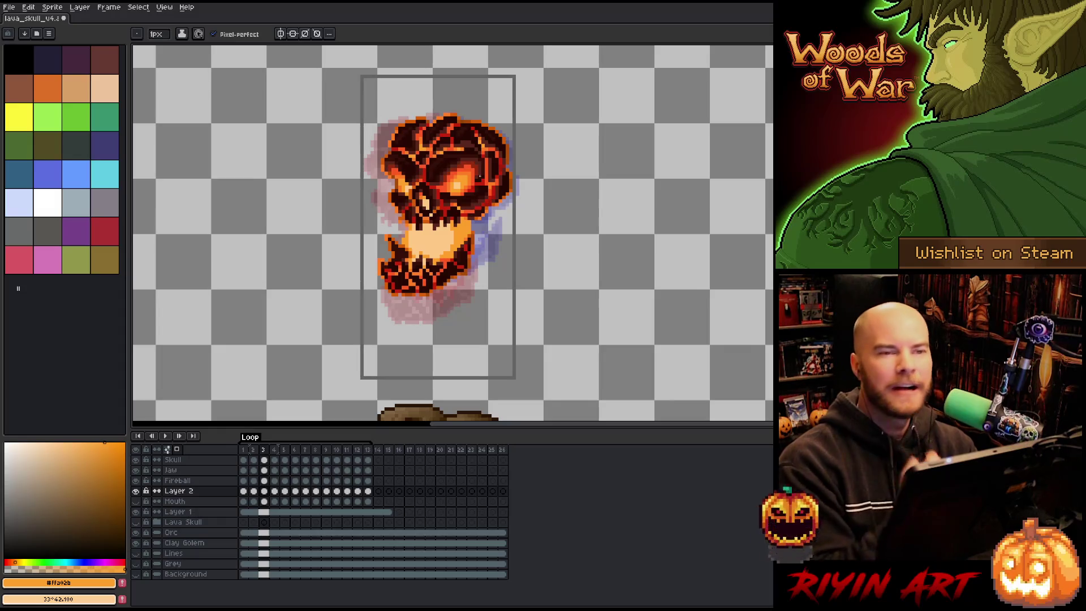
Step: Save the lava skull file, play and stop the animation, and select the Skull layer
key(ctrl+s)
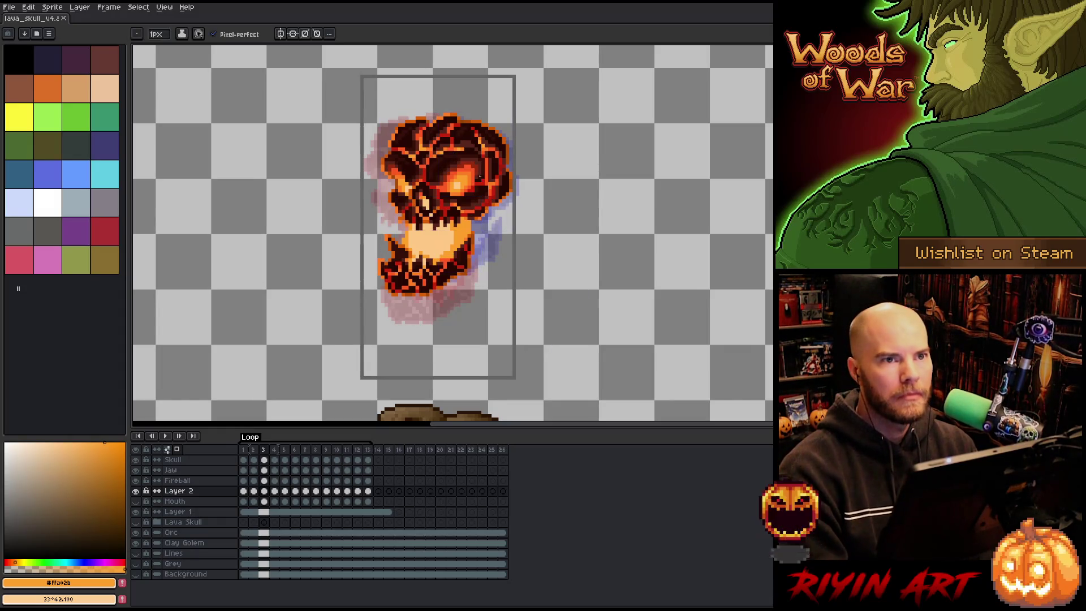
key(Return)
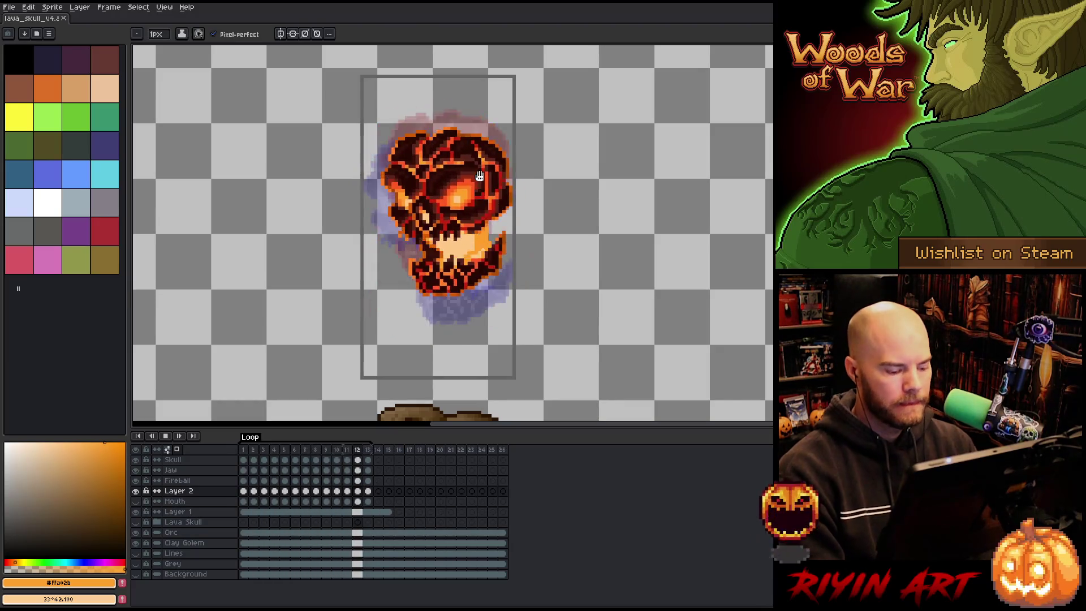
key(Return)
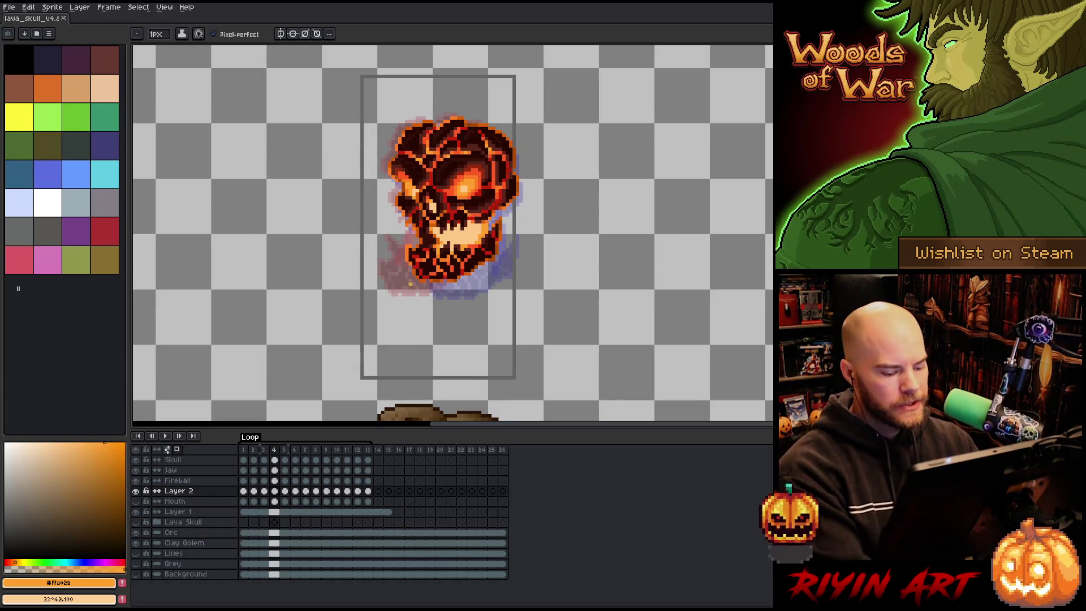
click(173, 459)
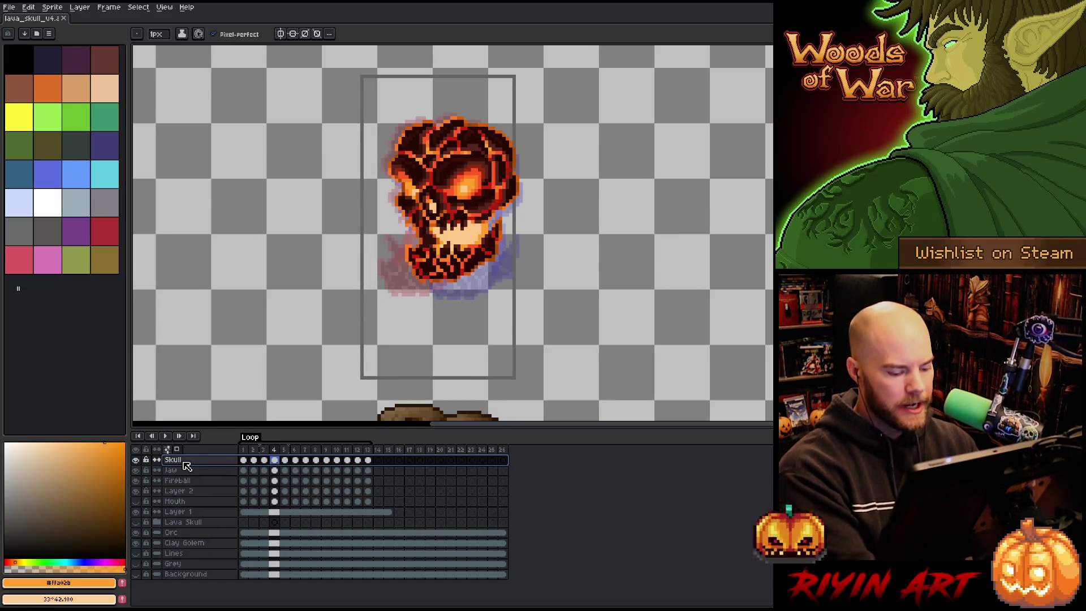
Step: Add Layer 3 above Skull and sketch a light-blue diagonal stroke beside the skull on frame 1
key(shift+n)
click(243, 460)
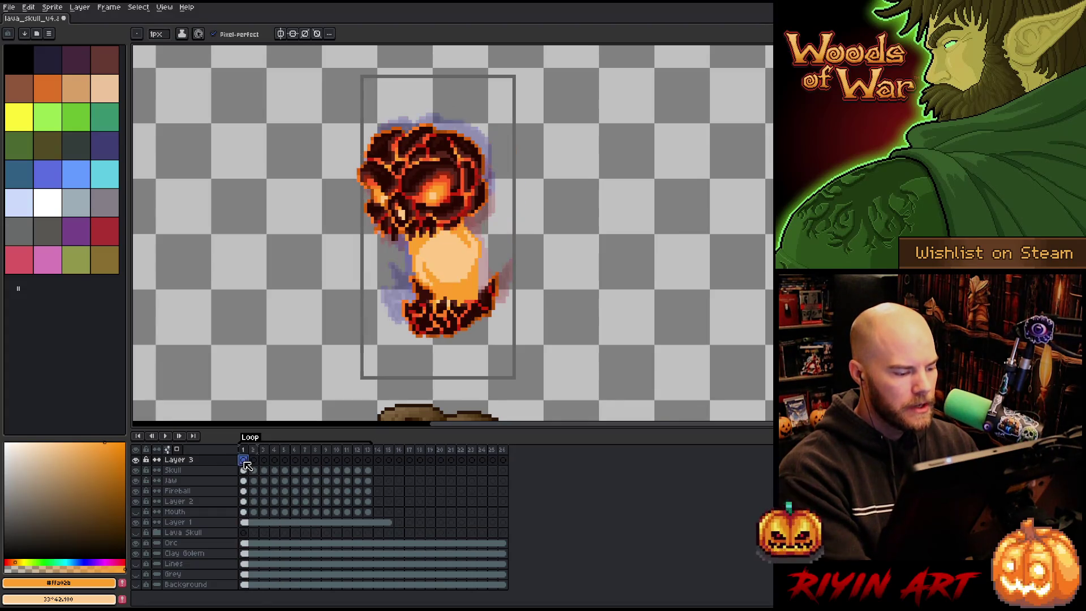
mouse_move(537, 220)
mouse_down()
mouse_move(441, 230)
mouse_move(460, 232)
mouse_up()
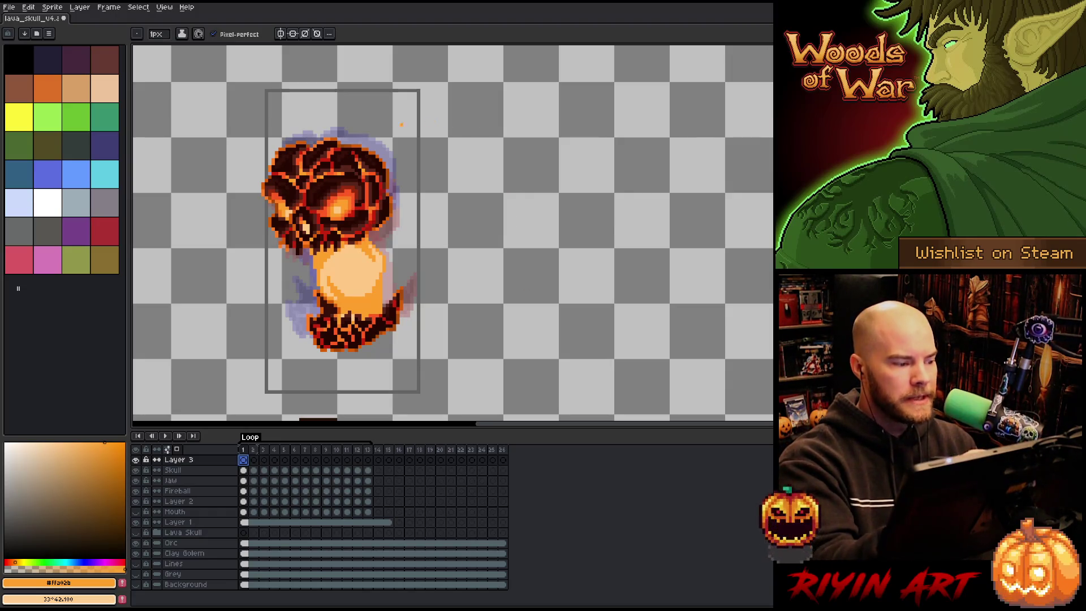
click(25, 203)
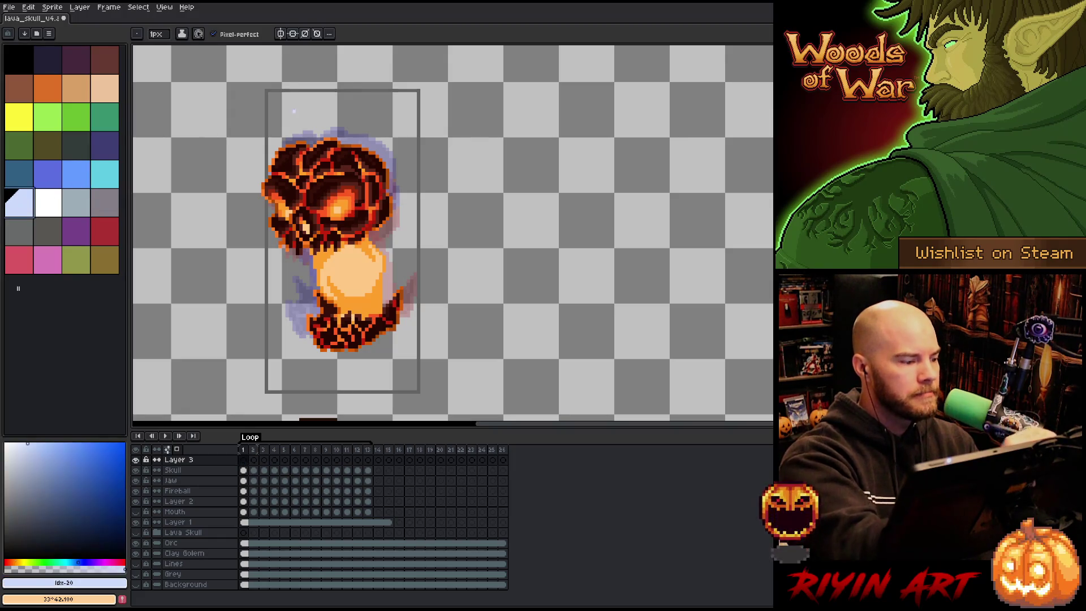
drag(473, 277, 568, 135)
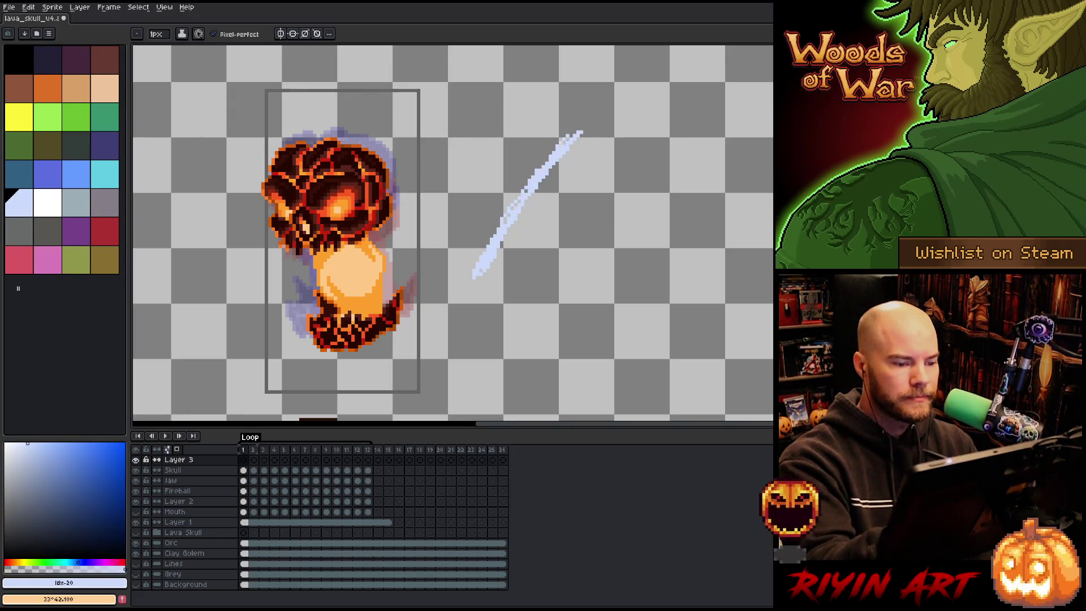
drag(497, 254, 516, 221)
drag(540, 169, 589, 120)
mouse_move(519, 220)
mouse_down()
mouse_move(617, 111)
mouse_move(606, 103)
mouse_move(632, 96)
mouse_up()
Step: With a 7px brush, draw the crossing stroke and lengthen the X's arms
key(plus)
key(plus)
key(plus)
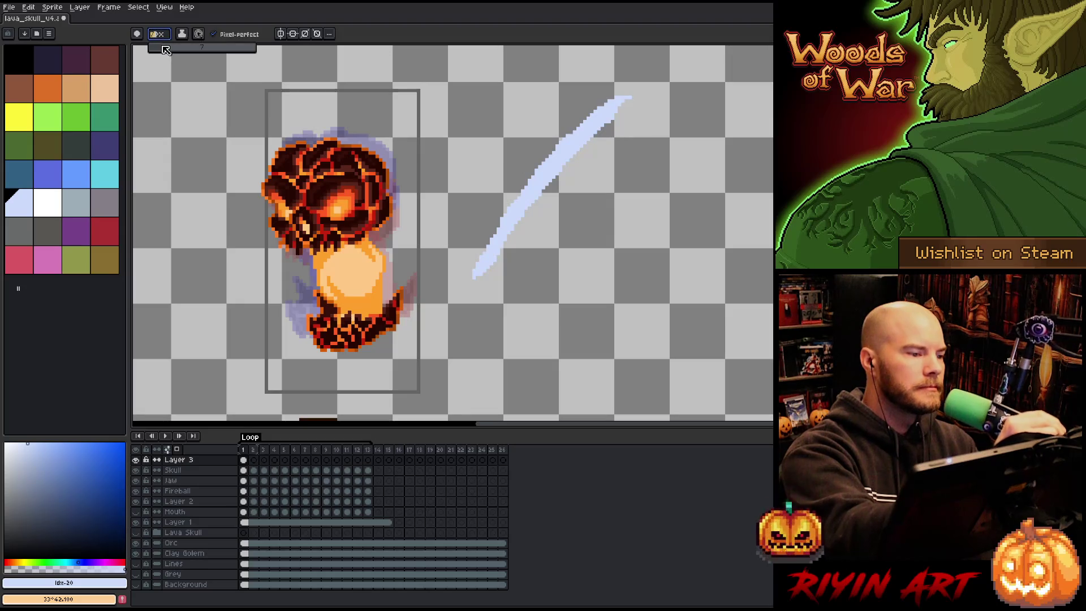
mouse_move(503, 105)
mouse_down()
mouse_move(616, 303)
mouse_move(639, 370)
mouse_up()
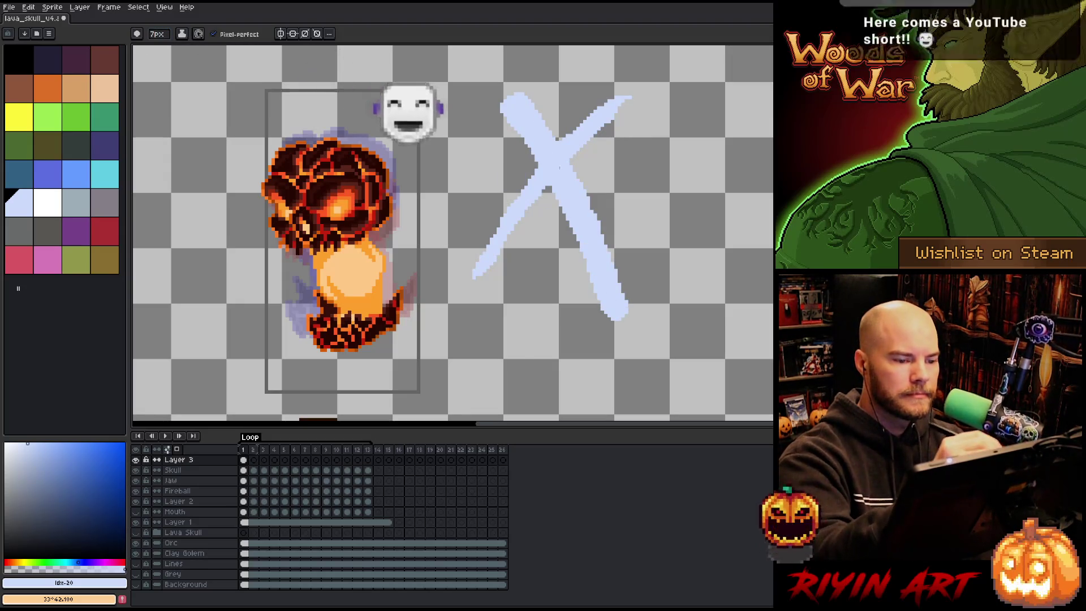
drag(574, 232, 653, 396)
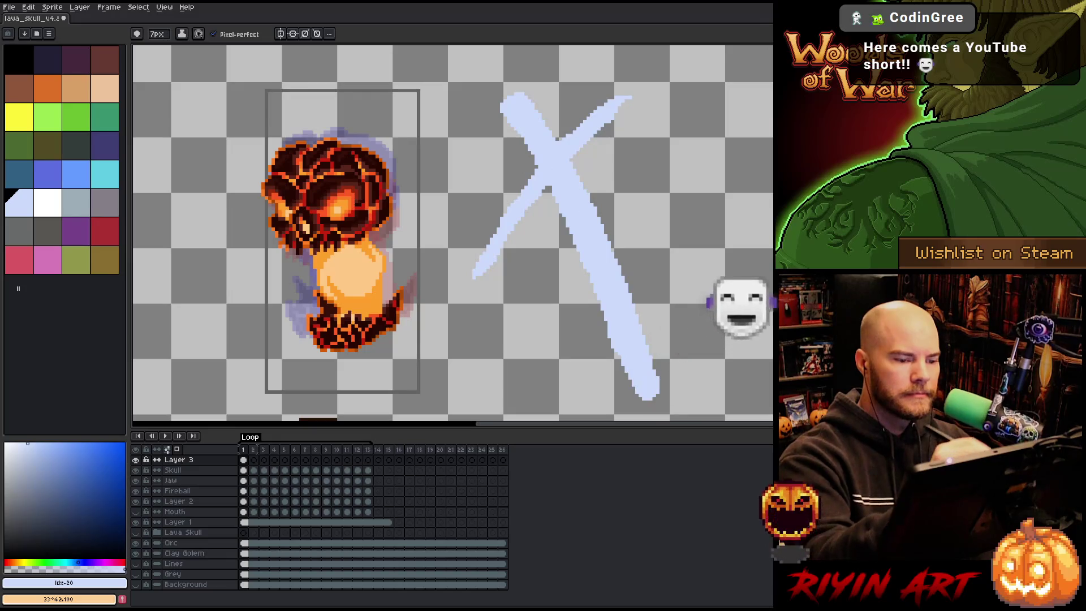
drag(566, 133, 647, 96)
drag(602, 132, 656, 87)
drag(520, 184, 495, 265)
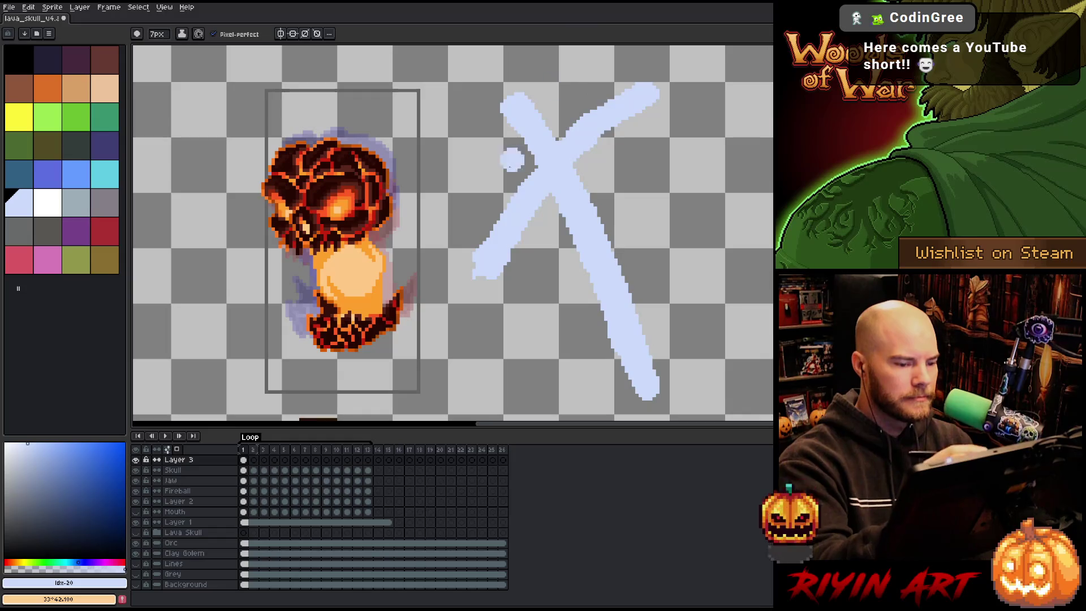
Step: Select the X with the magic wand, drop the selection, and pick a darker blue-grey
key(w)
click(594, 233)
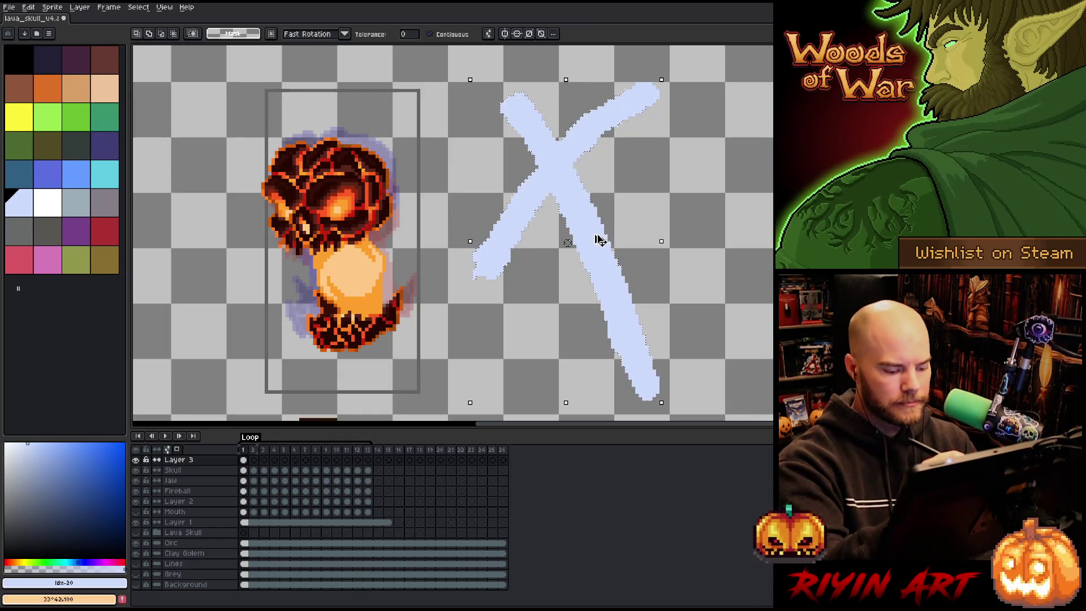
key(b)
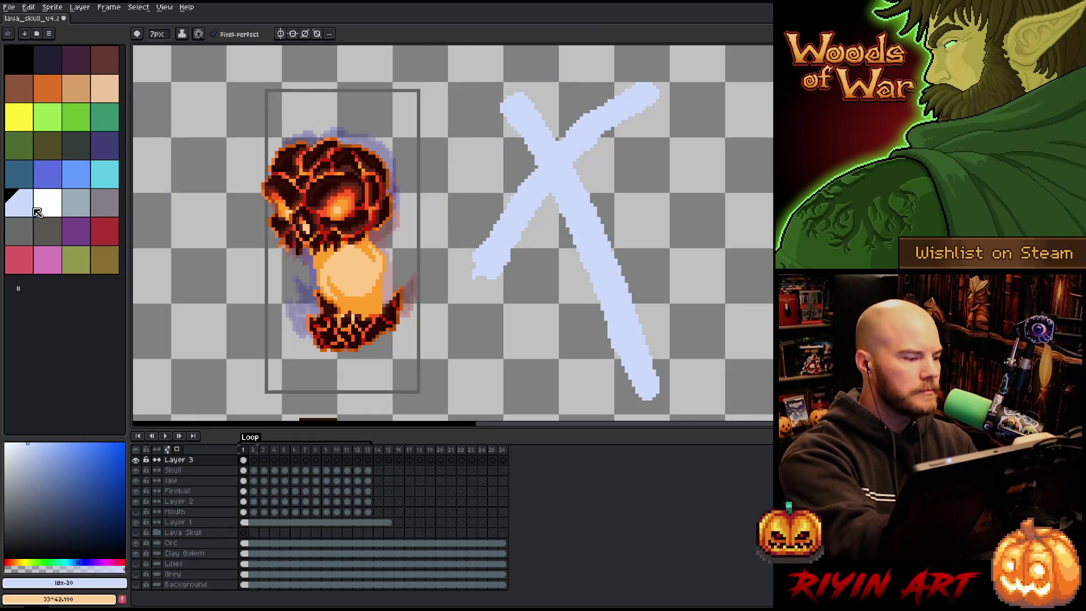
drag(29, 447, 32, 482)
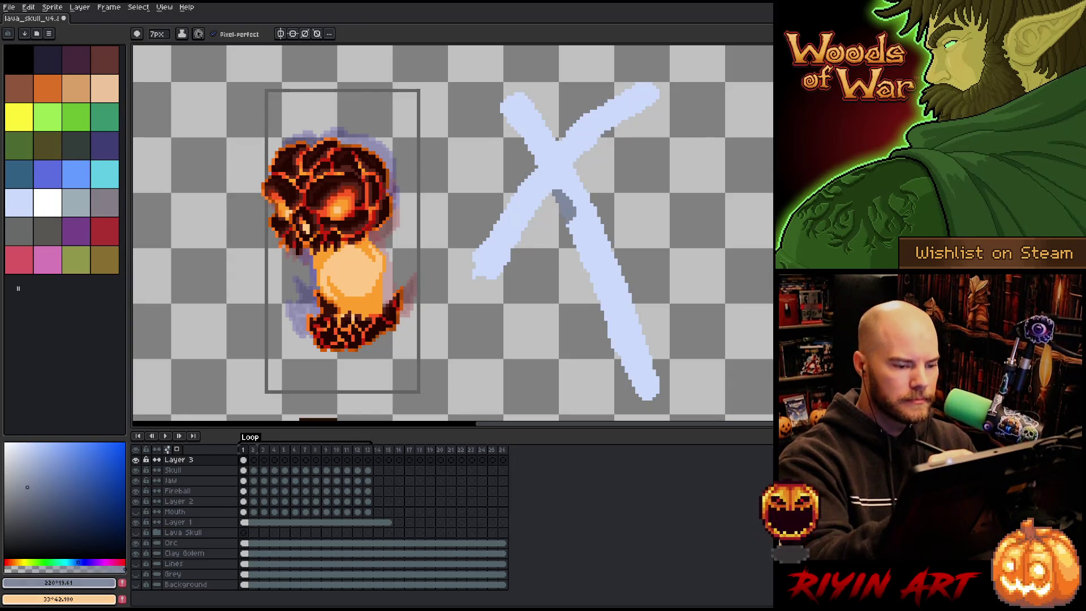
Step: Shade the X's right stroke and the edges of its arms in blue-grey
drag(555, 193, 596, 295)
key(ctrl+z)
drag(567, 216, 648, 390)
drag(582, 153, 645, 107)
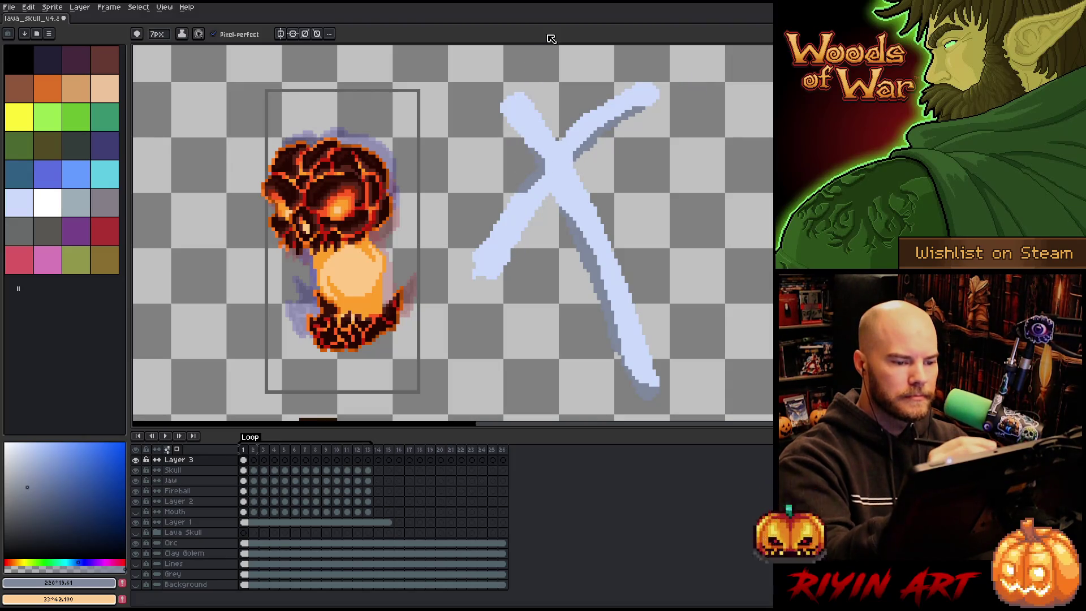
drag(540, 211, 490, 275)
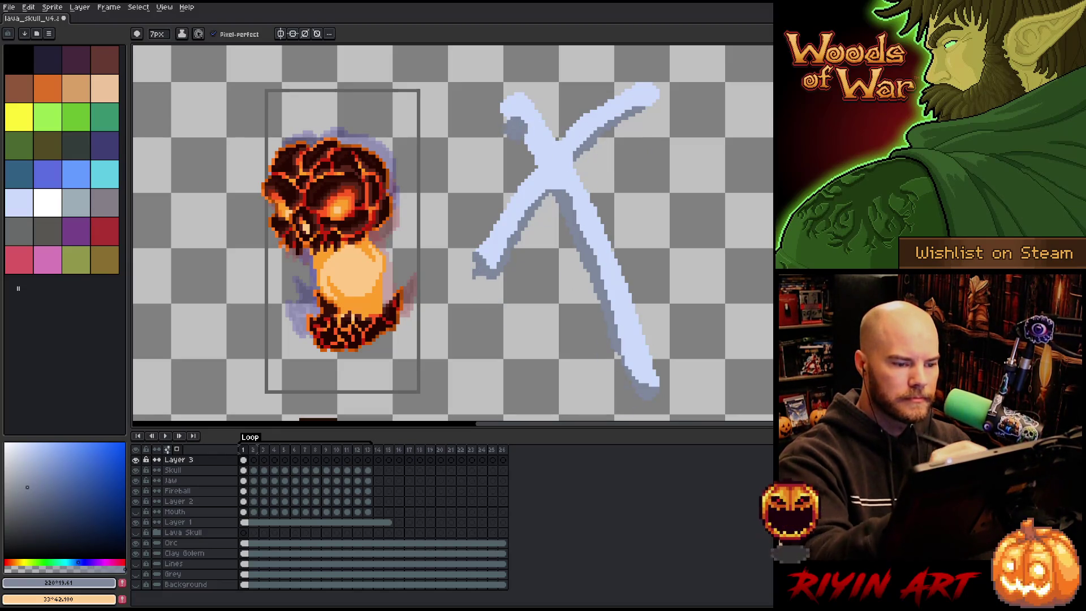
drag(531, 151, 504, 107)
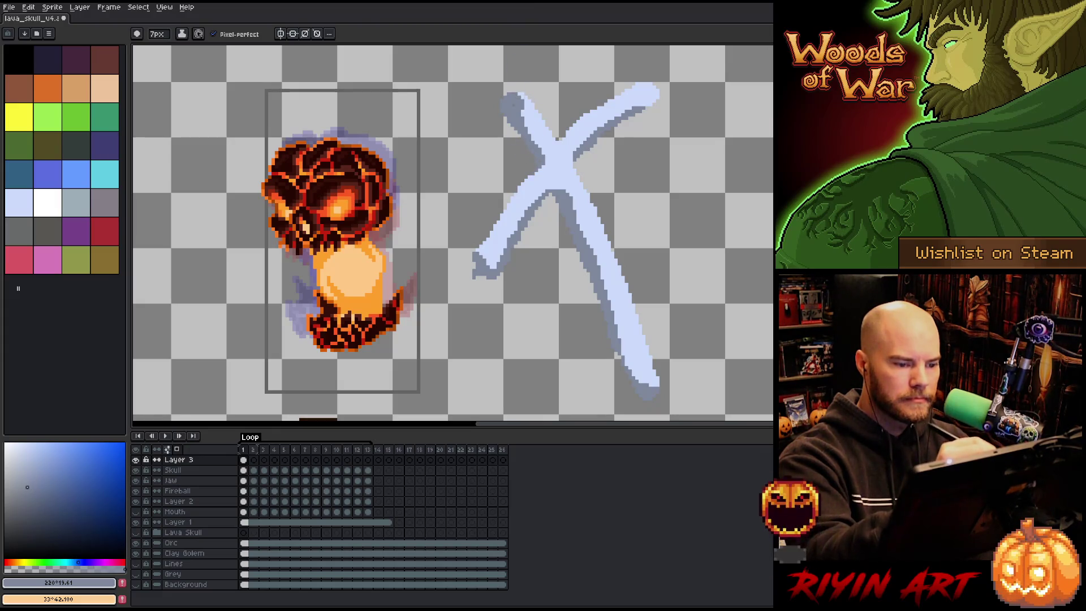
Step: Sample the X's light blue (#cbdbfc) as drawing colour and bring up Replace Color
drag(35, 439, 13, 450)
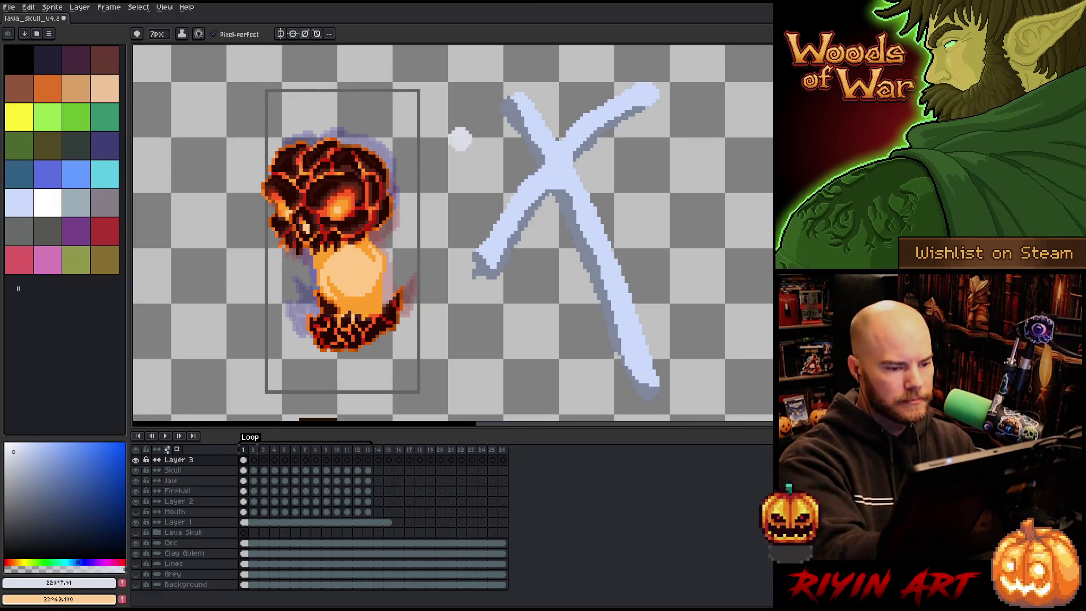
key(i)
click(564, 162)
key(b)
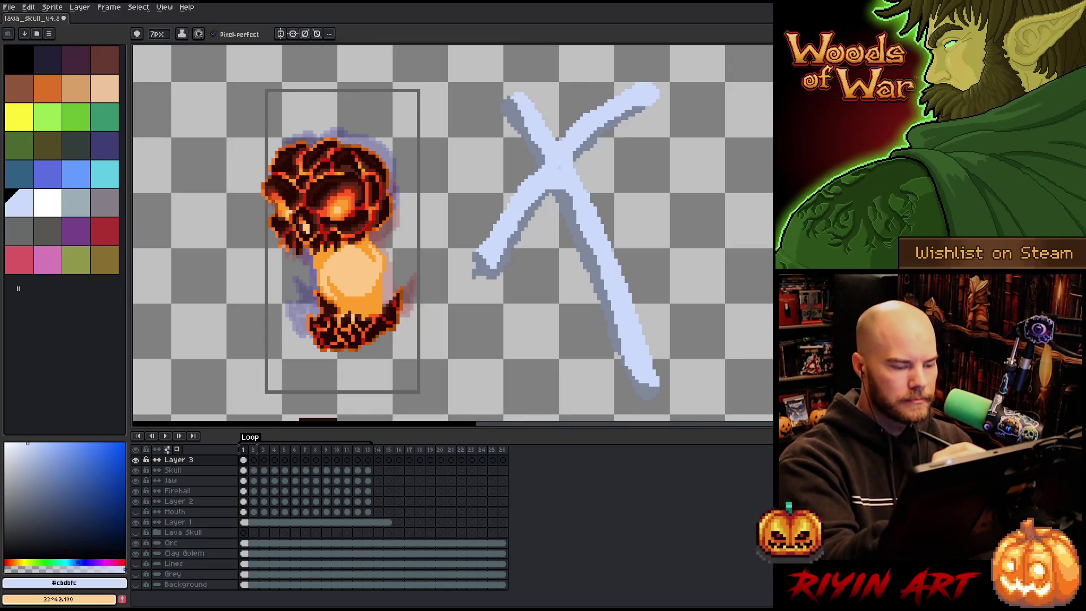
key(shift+r)
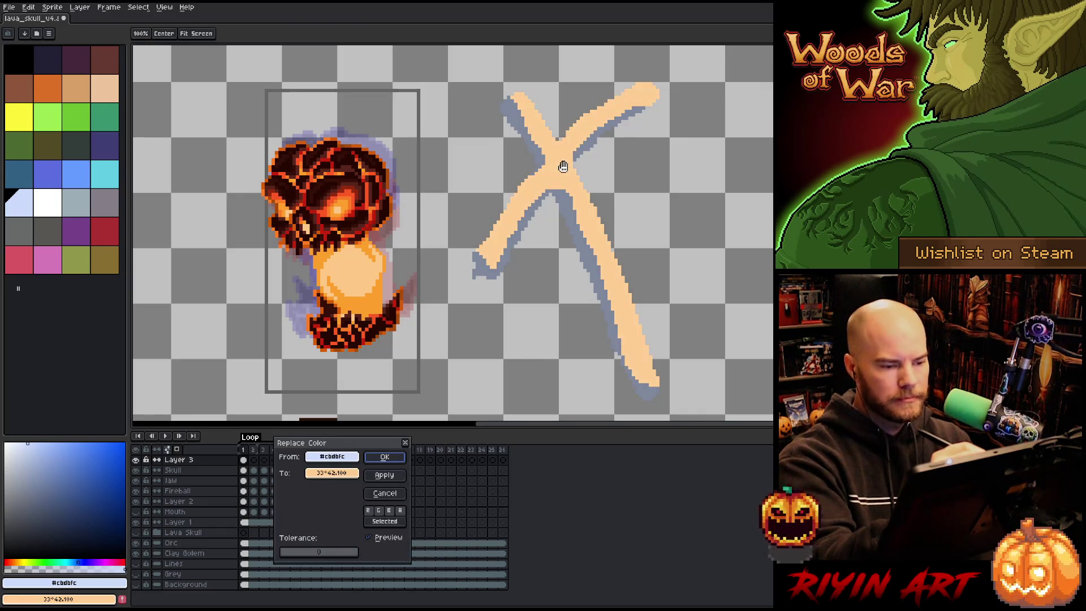
Step: Set the replacement blue to #cbdbfc with HSV saturation 32, close Replace Color, then pick a very pale blue
drag(334, 456, 350, 473)
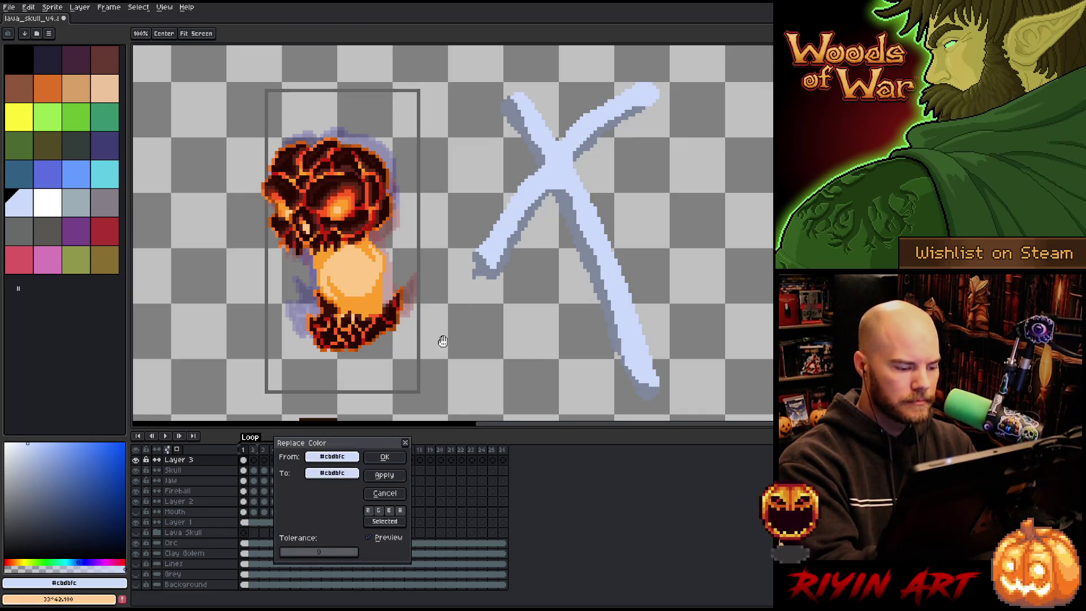
click(352, 473)
click(362, 473)
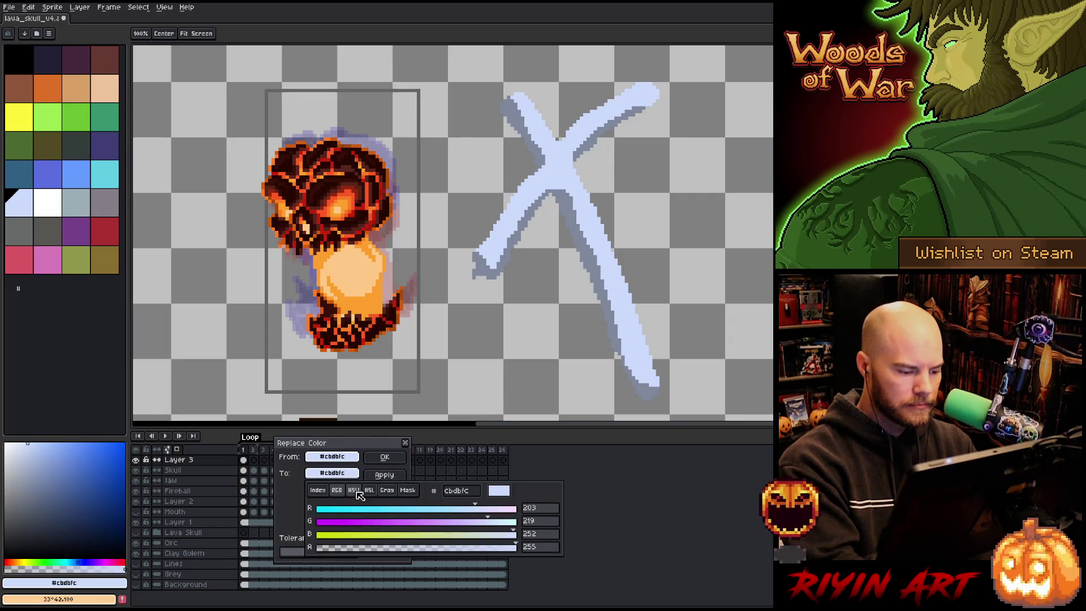
click(353, 490)
drag(358, 522, 381, 525)
click(385, 456)
click(384, 456)
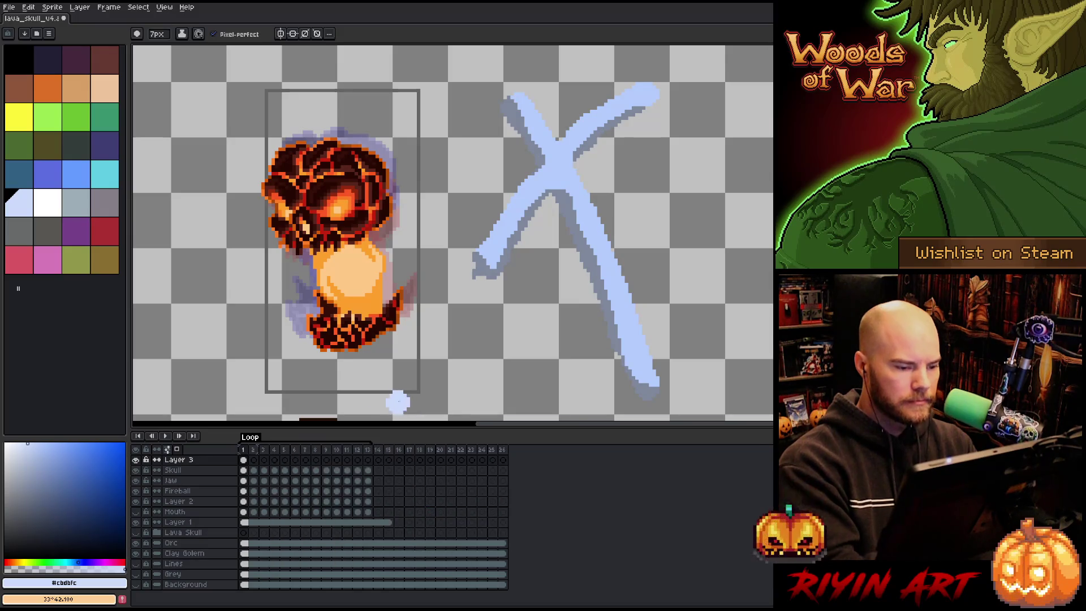
click(17, 442)
click(15, 443)
Step: Paint pale highlights over the X's crossing and down its lower-right arm
mouse_move(560, 170)
mouse_down()
mouse_move(558, 140)
mouse_move(642, 85)
mouse_up()
key(ctrl+z)
key(ctrl+y)
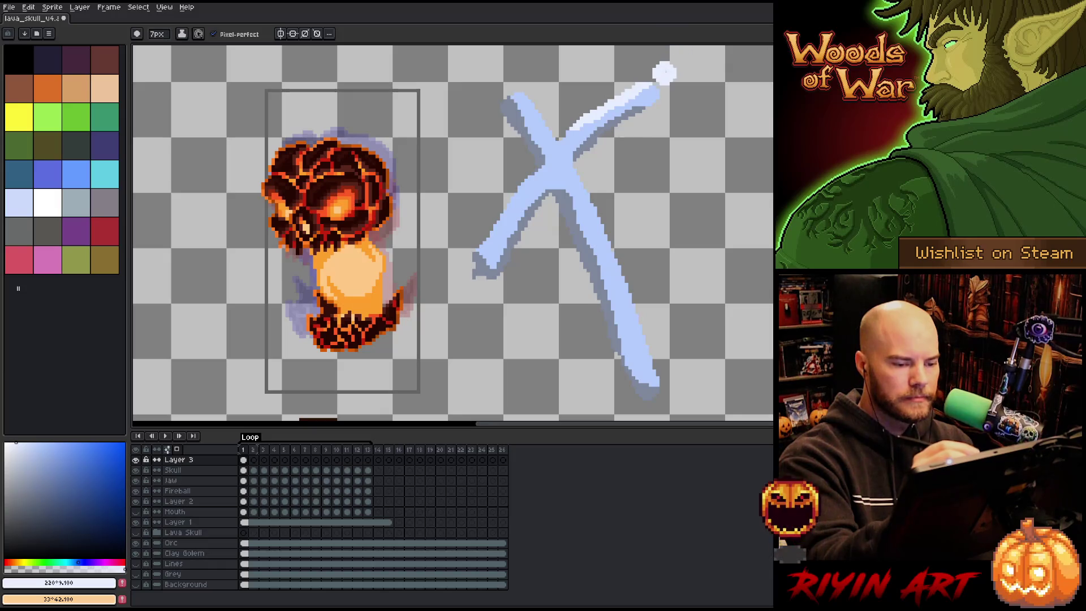
drag(586, 217, 653, 328)
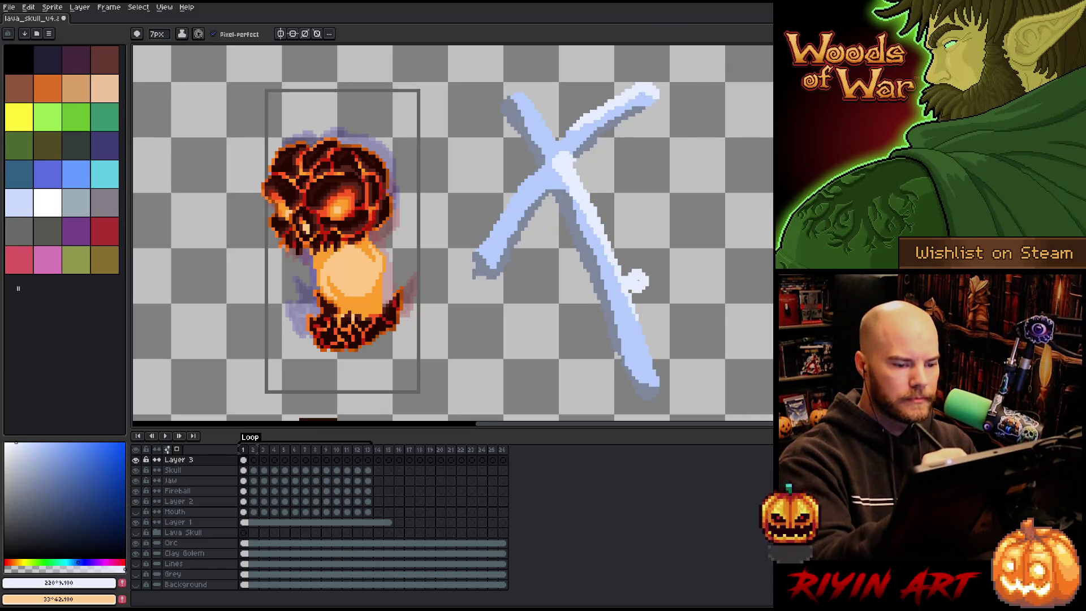
key(ctrl+z)
key(ctrl+y)
key(ctrl+z)
key(ctrl+y)
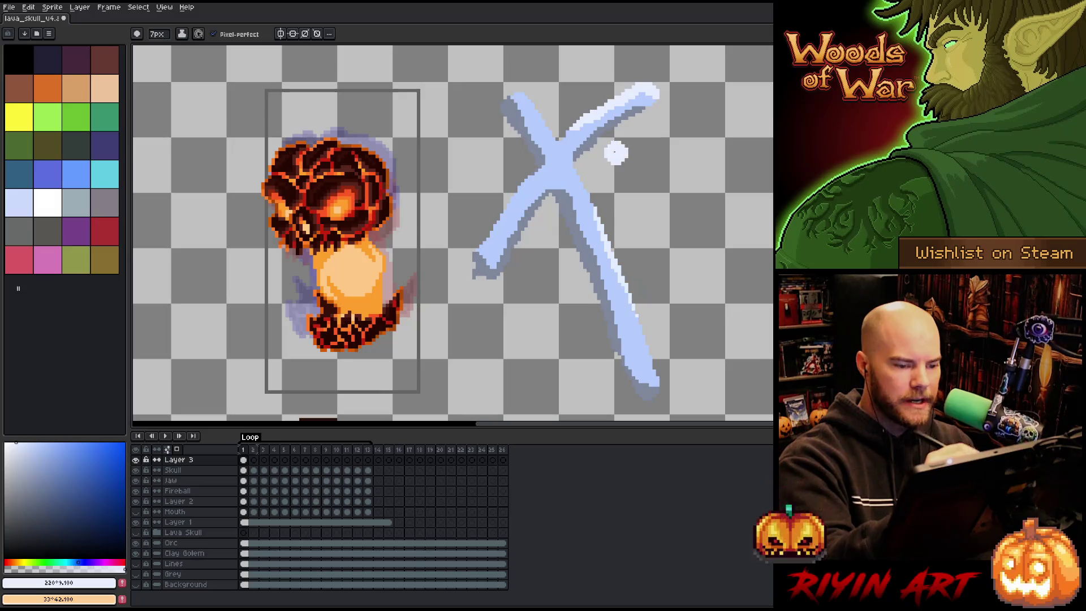
key(ctrl+z)
key(ctrl+y)
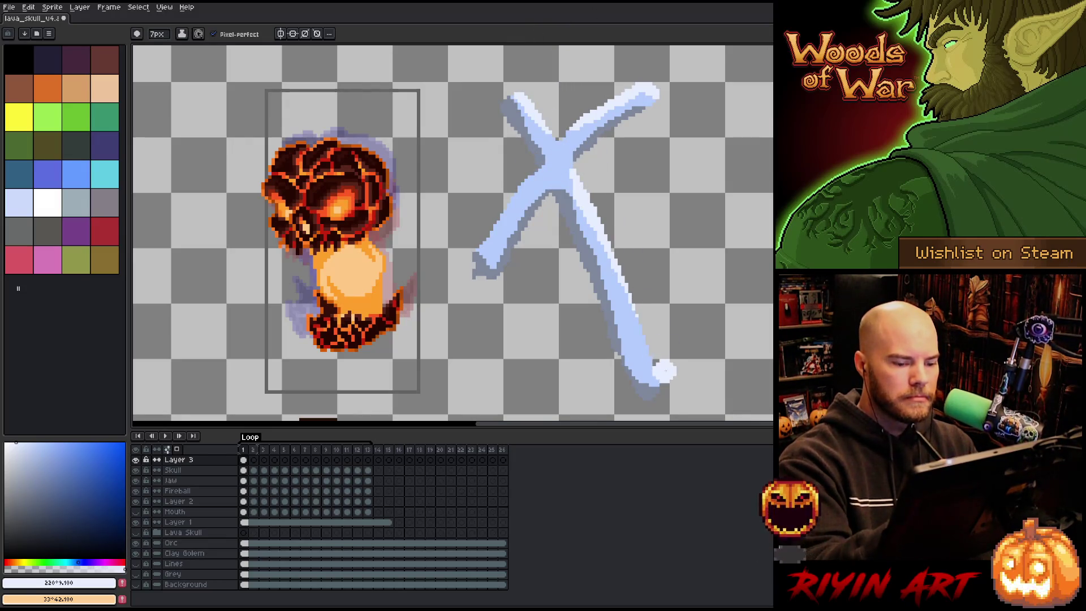
Step: Pick a darker blue-grey shading colour and set the brush size to 2
drag(26, 444, 21, 460)
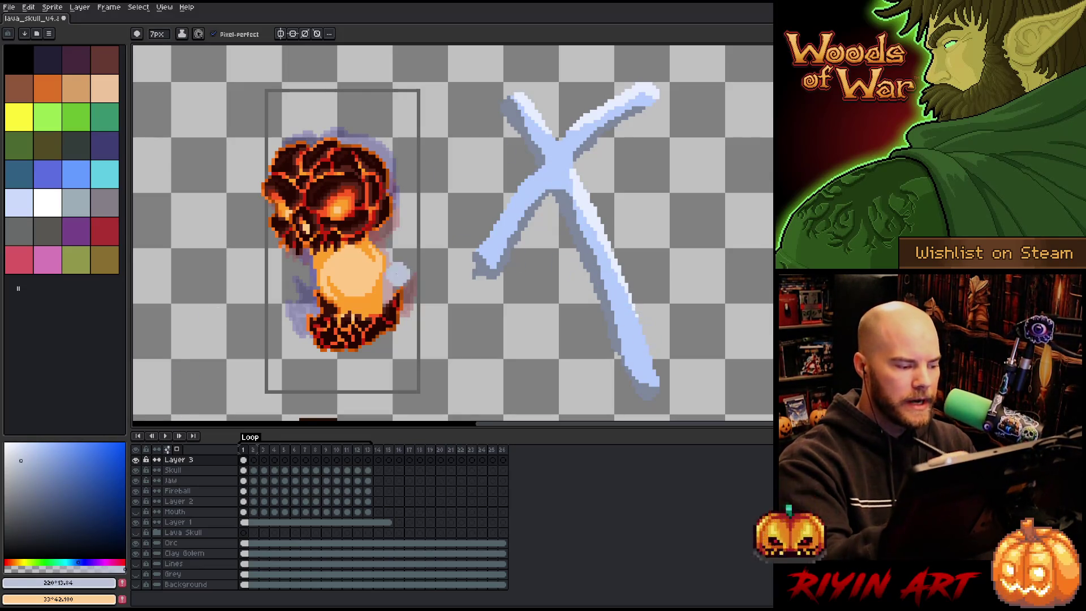
alt+click(597, 263)
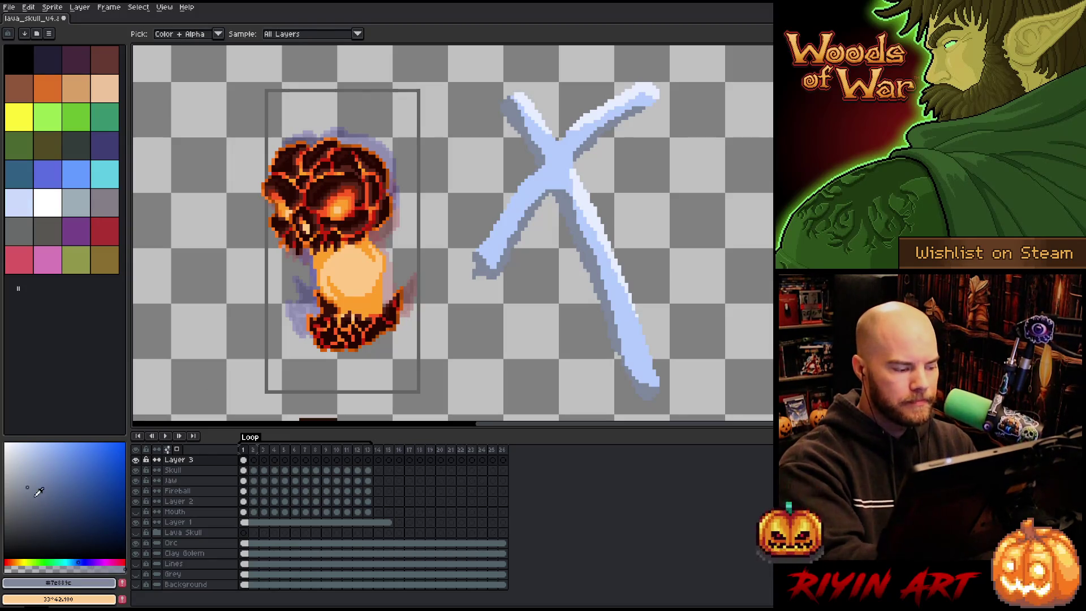
drag(39, 492, 65, 541)
click(157, 34)
text(2)
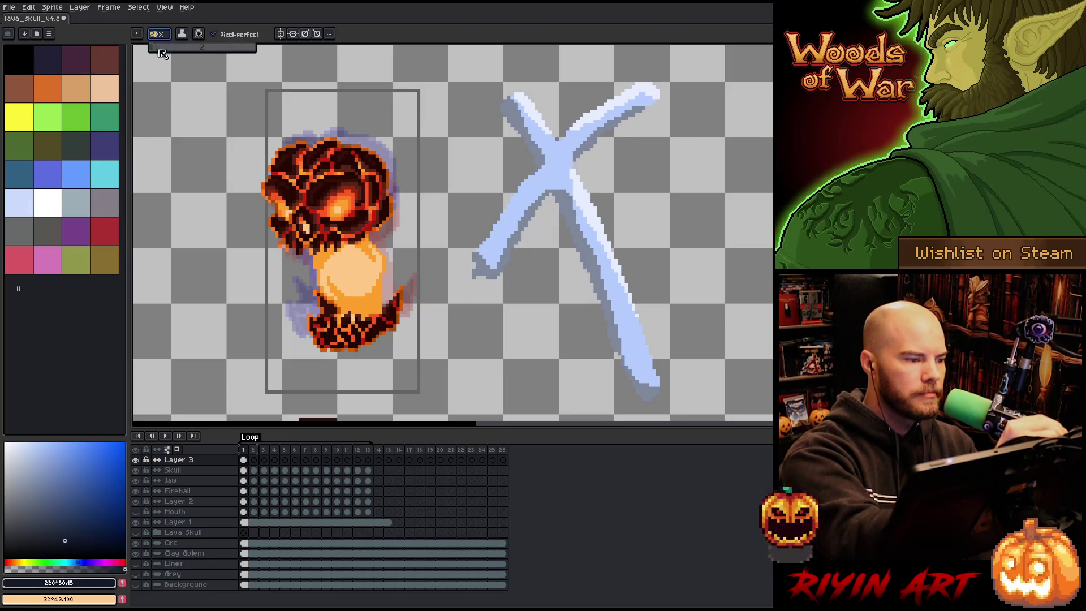
Step: Shade the X's stem with a medium dark blue stroke
drag(554, 185, 594, 257)
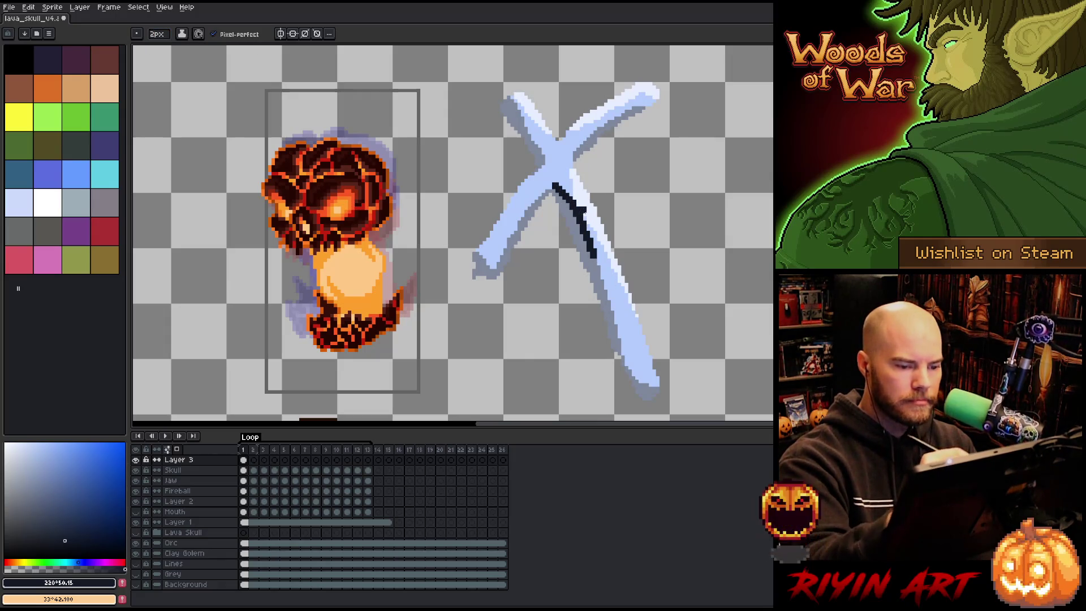
key(ctrl+z)
alt+click(551, 198)
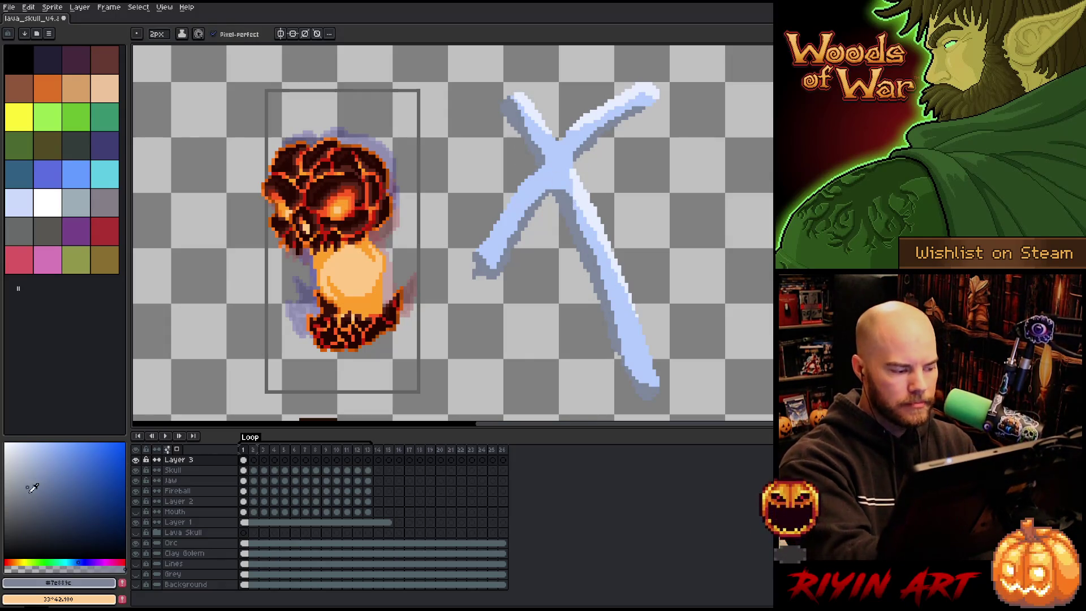
click(47, 520)
click(39, 503)
mouse_move(548, 187)
mouse_down()
mouse_move(583, 226)
mouse_move(606, 323)
mouse_up()
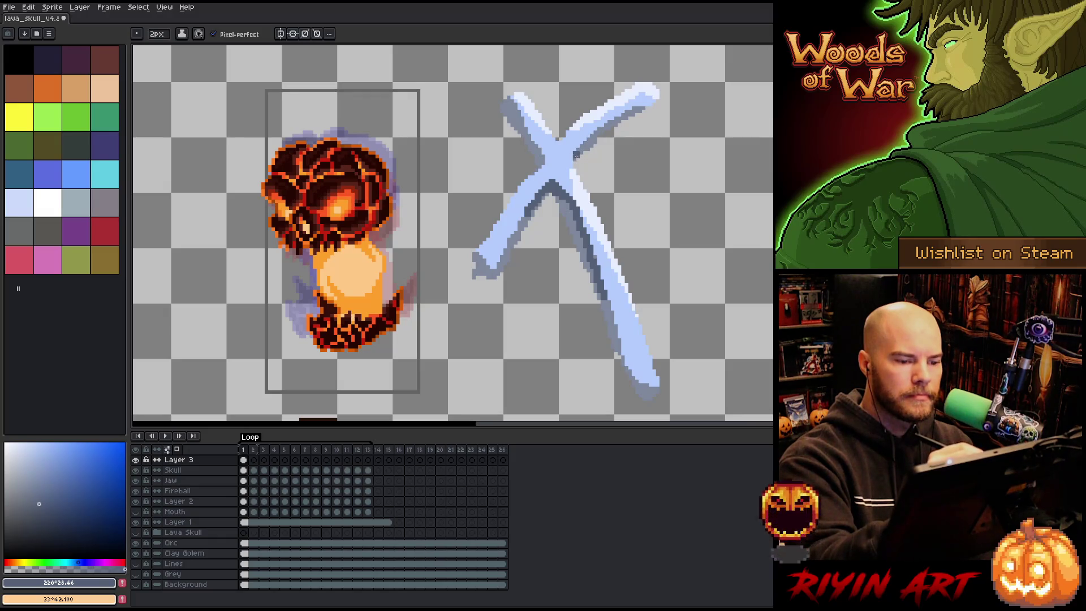
Step: Shade and touch up the X's upper-left arm in darker blue-grey
drag(512, 101, 532, 121)
alt+click(523, 113)
alt+click(515, 107)
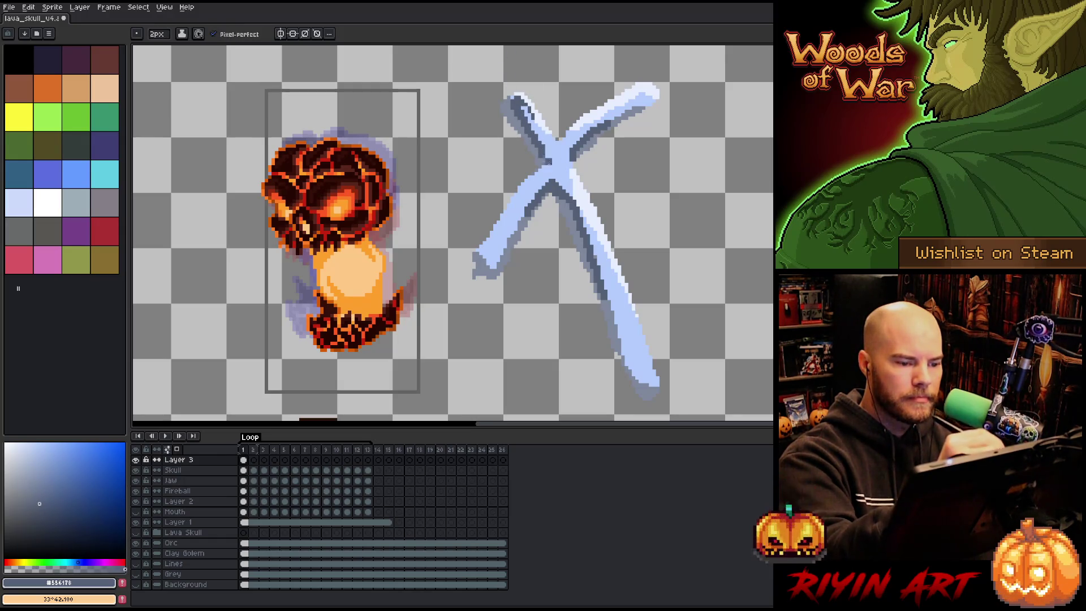
alt+click(551, 144)
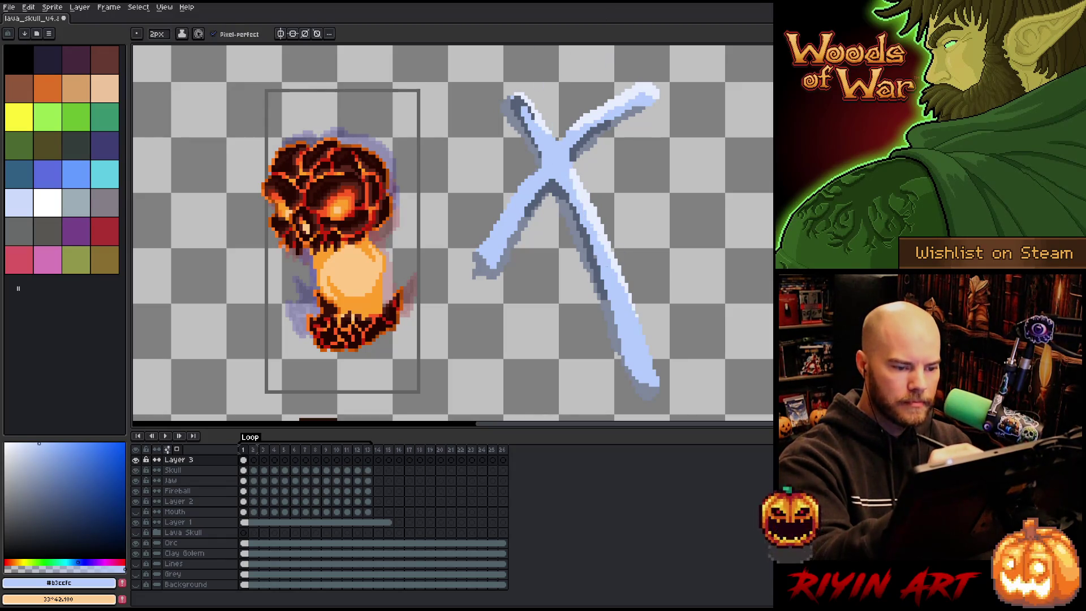
Step: Paint the lower-right arm in light blue and shade its edge blue-grey
drag(571, 172, 594, 226)
drag(571, 173, 593, 226)
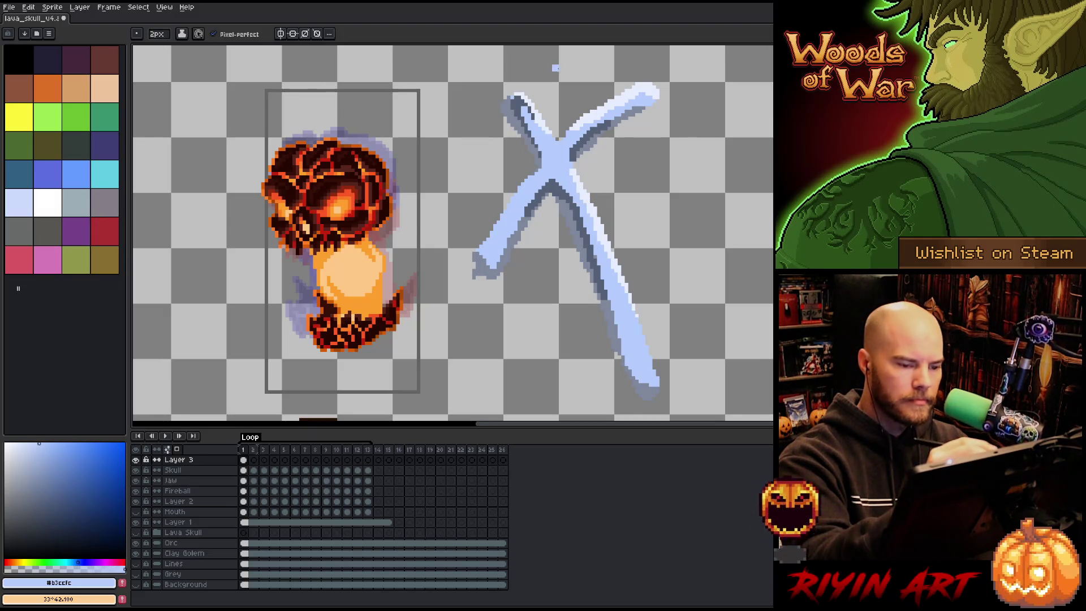
drag(571, 154, 590, 226)
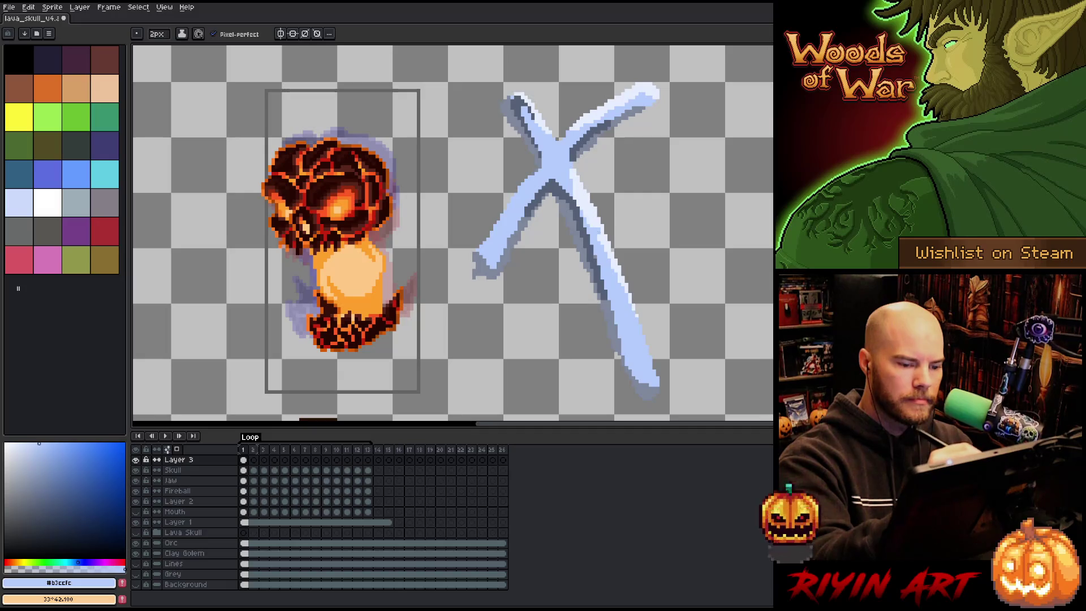
alt+click(635, 323)
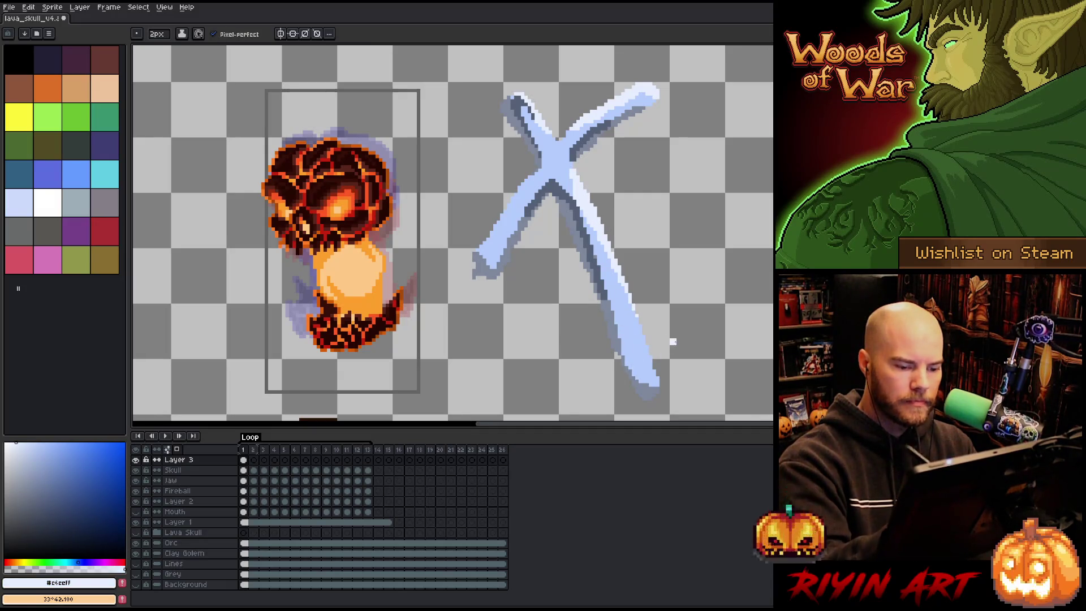
alt+click(631, 371)
alt+click(622, 351)
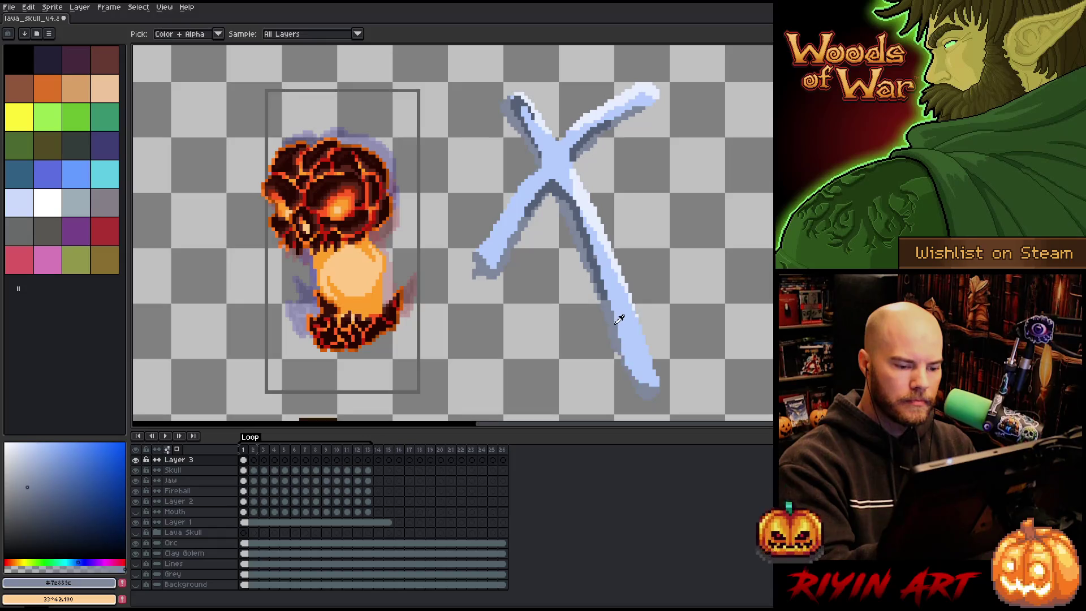
drag(640, 346, 645, 376)
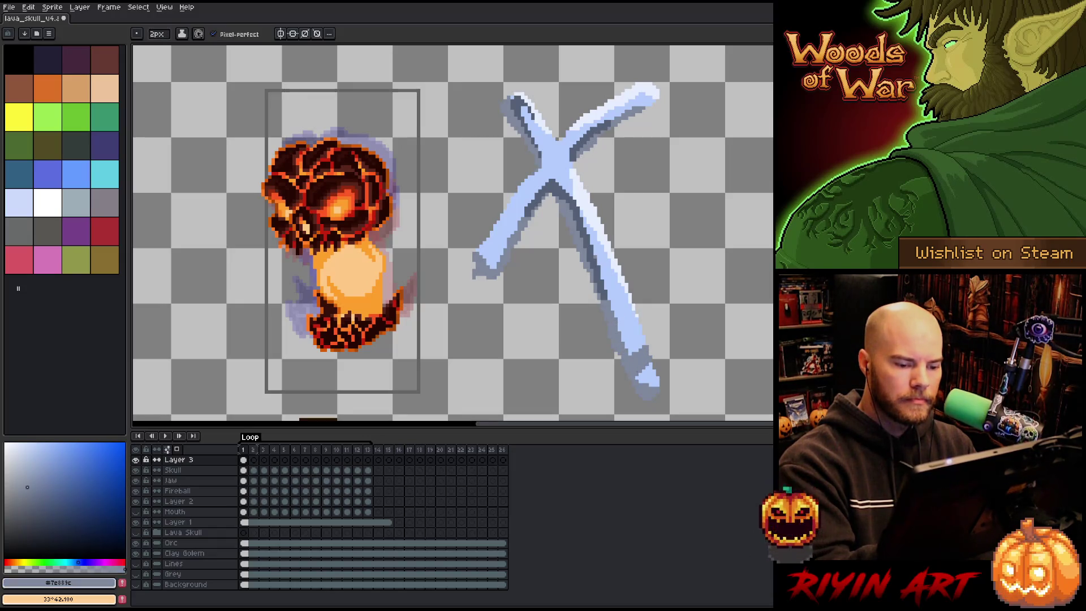
Step: Freehand-select the X's lower-right tip
key(e)
key(q)
mouse_move(707, 346)
mouse_down()
mouse_move(639, 368)
mouse_move(710, 367)
mouse_move(704, 351)
mouse_up()
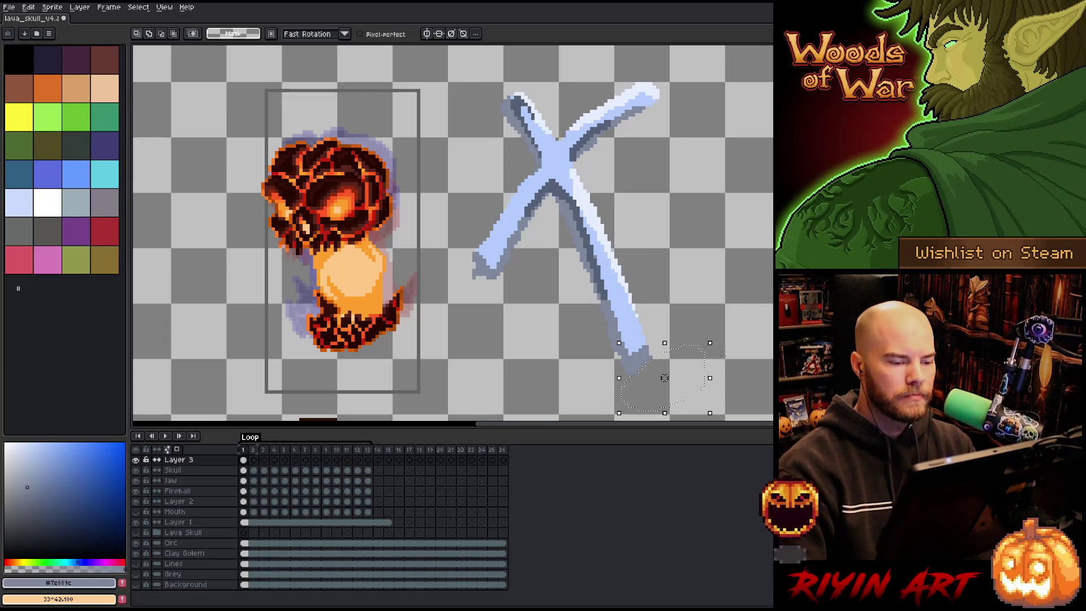
Step: Deselect, then draw darker 1-pixel shading along the X's lower-right edge
key(ctrl+d)
key(e)
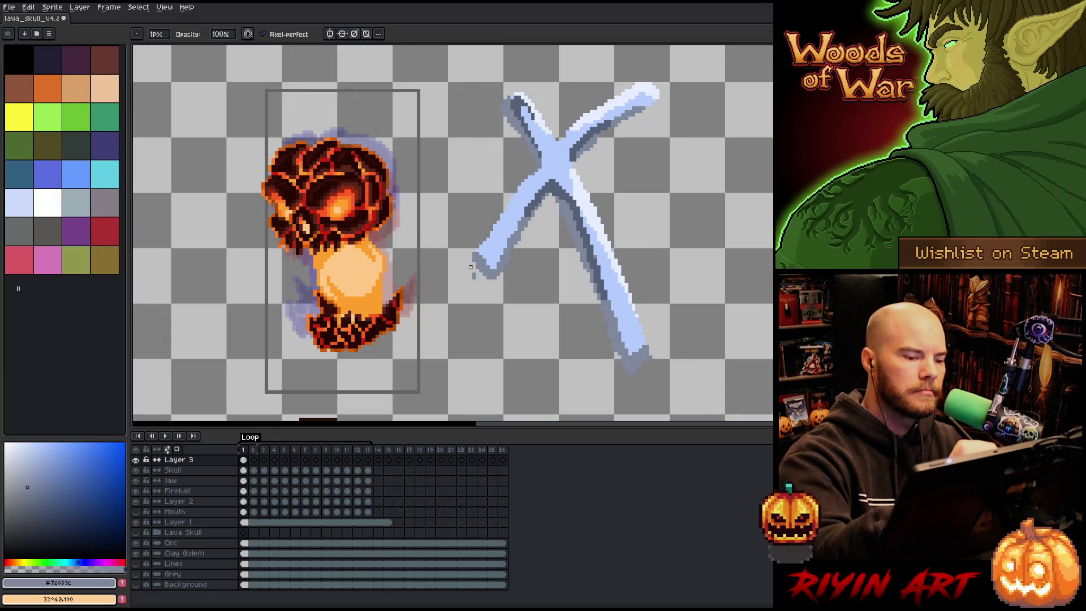
key(b)
alt+click(531, 131)
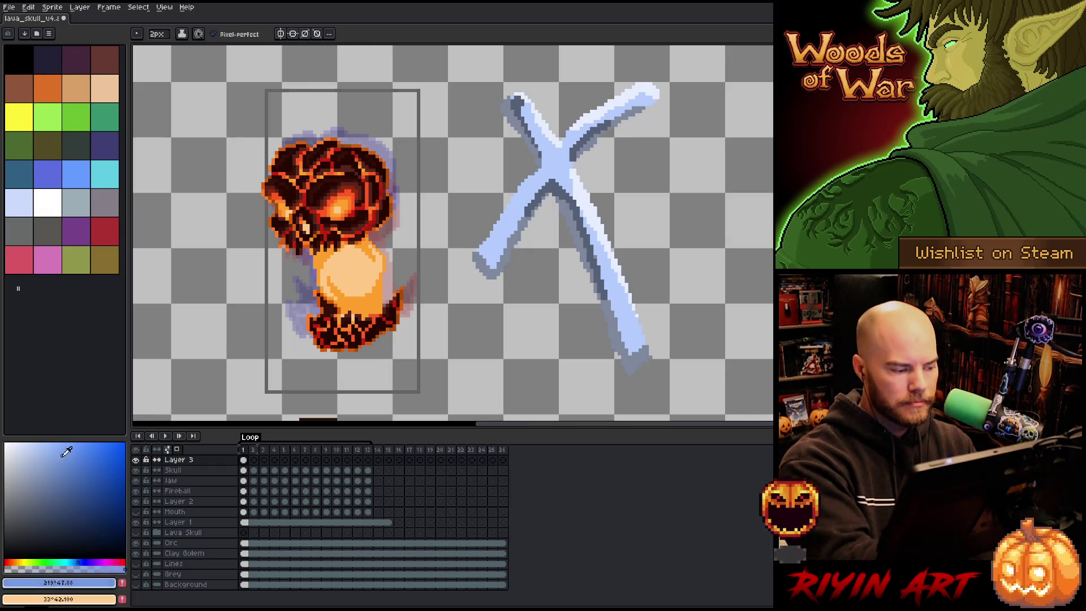
alt+click(492, 220)
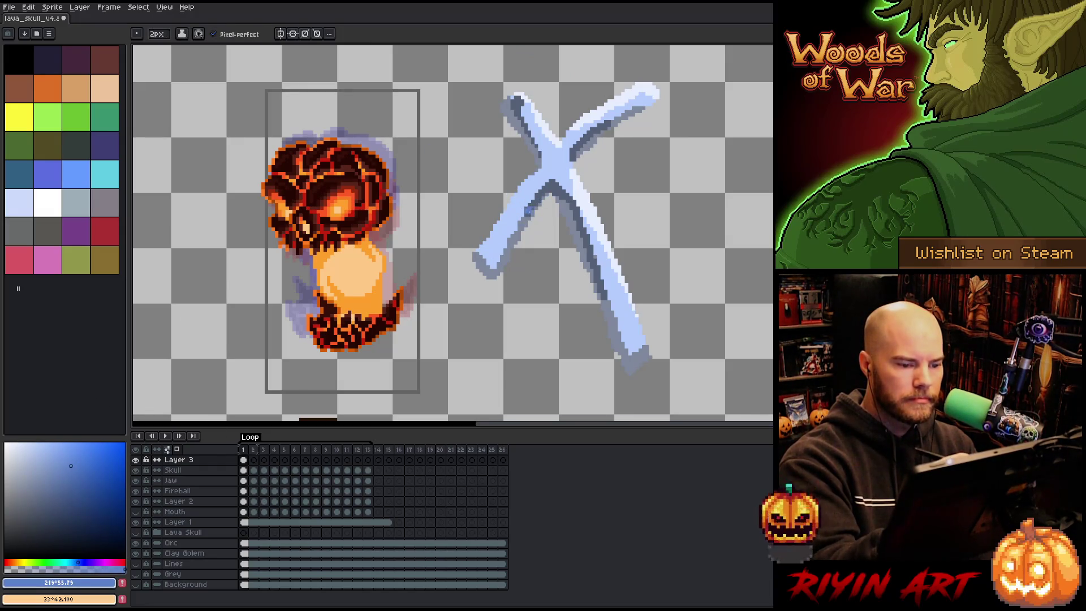
key(minus)
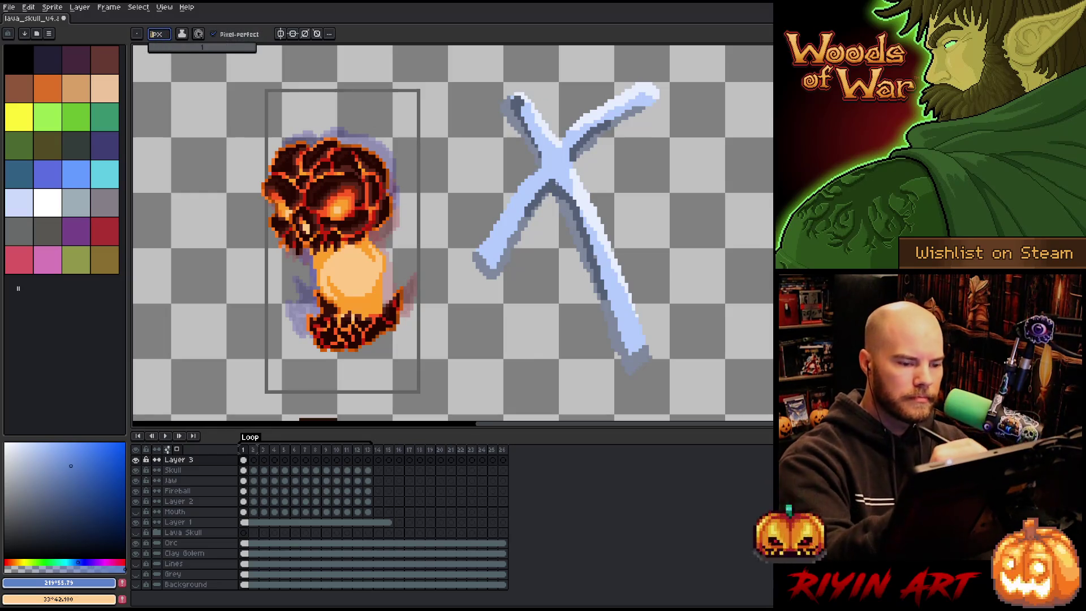
drag(582, 220, 600, 283)
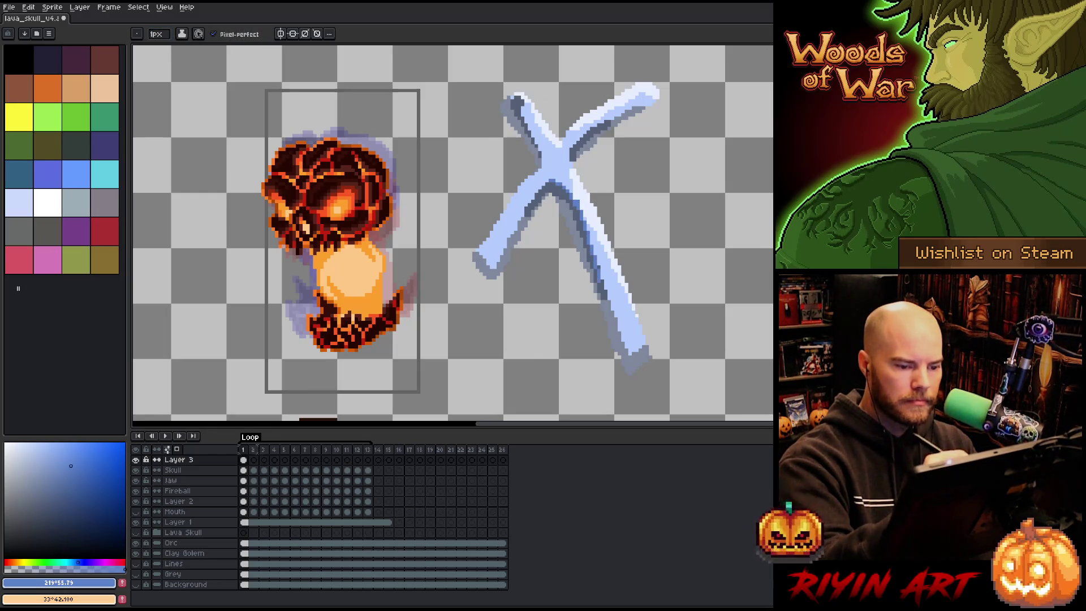
key(ctrl+z)
drag(573, 197, 622, 334)
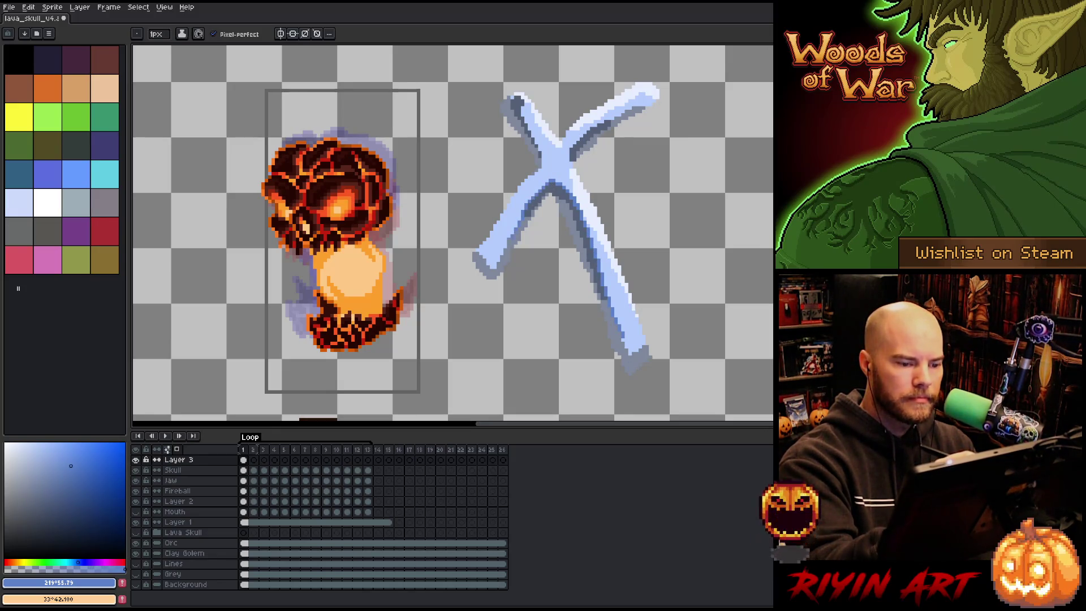
Step: Sample the X's light blue and brighten the upper edge of the lower-left arm
key(i)
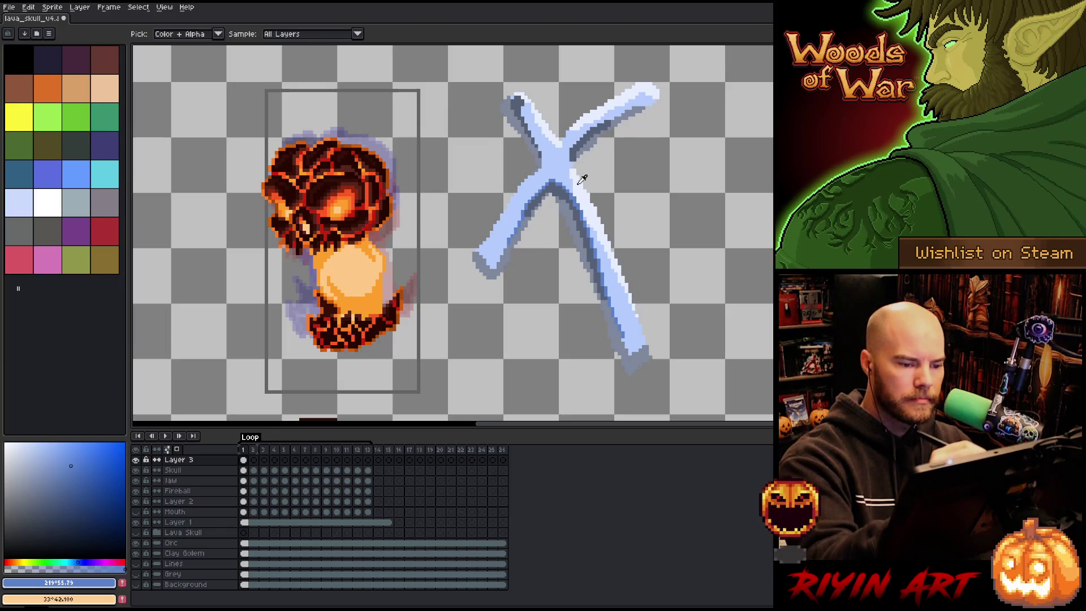
click(581, 187)
key(b)
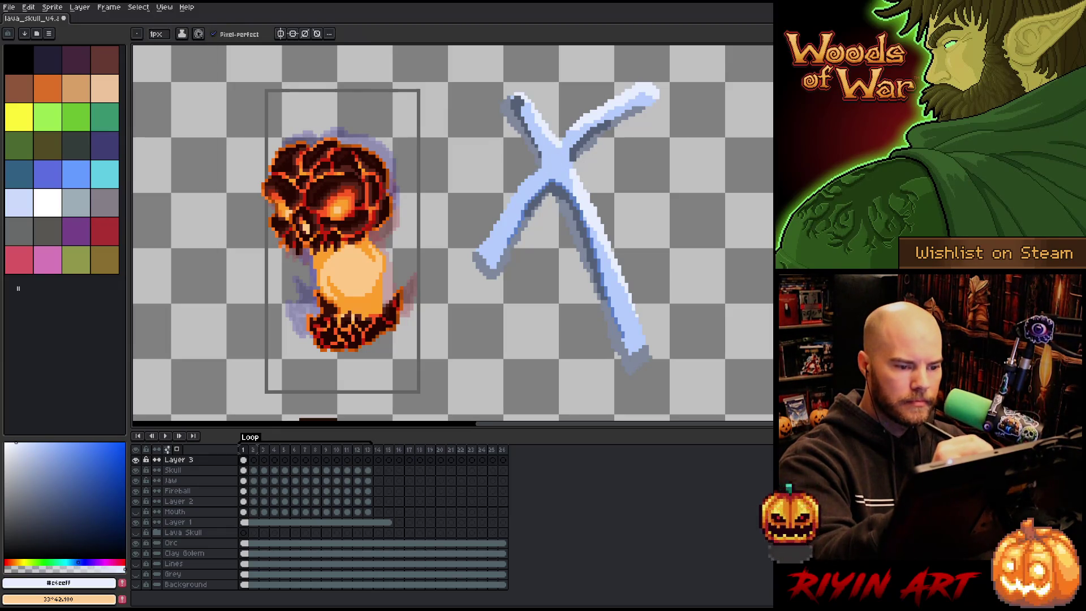
mouse_move(536, 176)
mouse_down()
mouse_move(501, 219)
mouse_move(507, 202)
mouse_up()
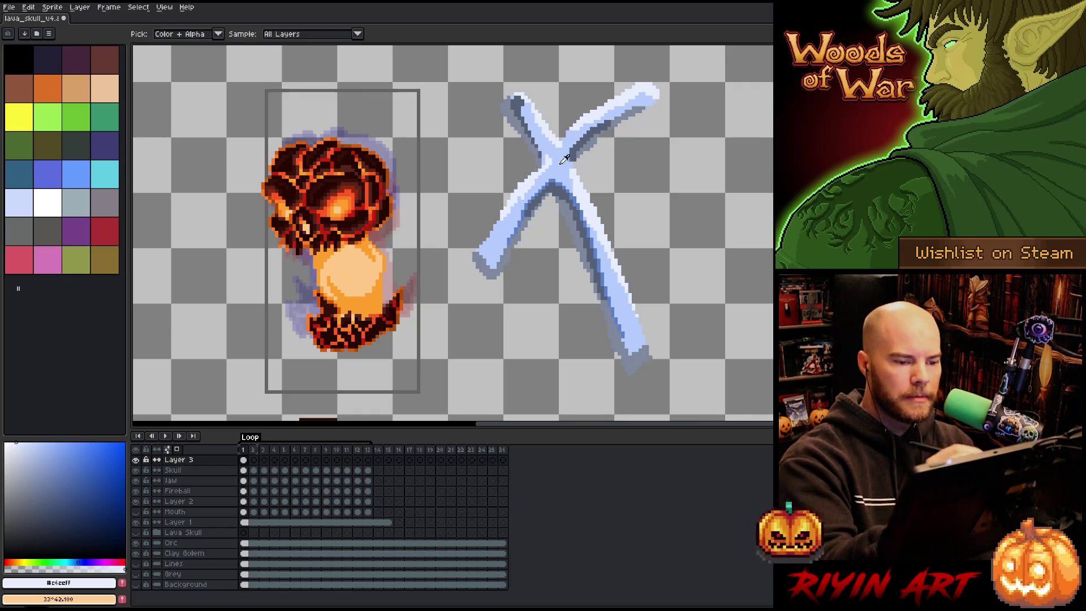
alt+click(532, 192)
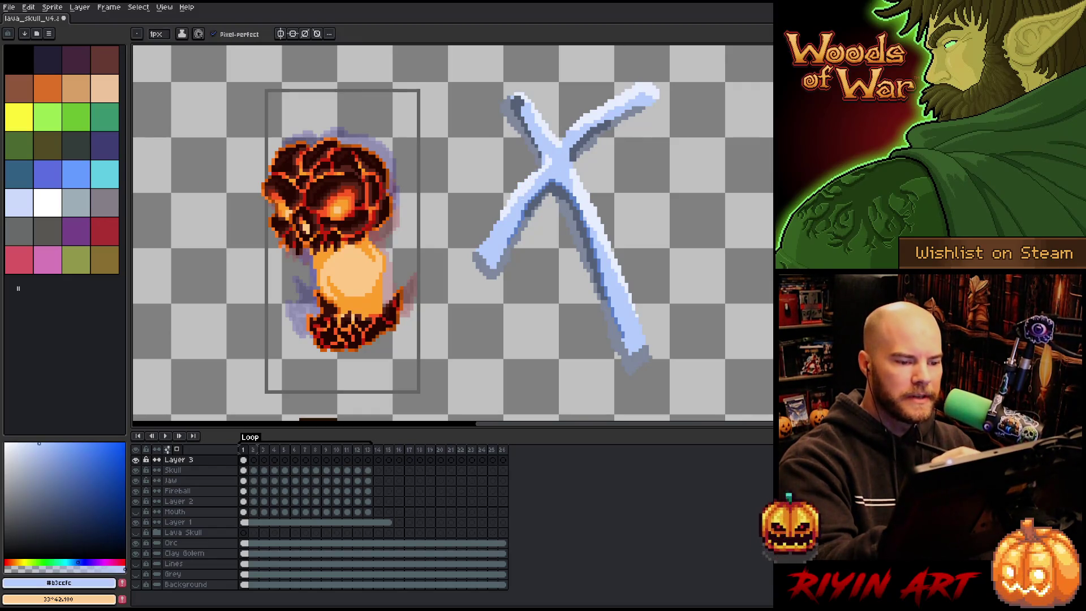
alt+click(557, 148)
drag(509, 217, 532, 180)
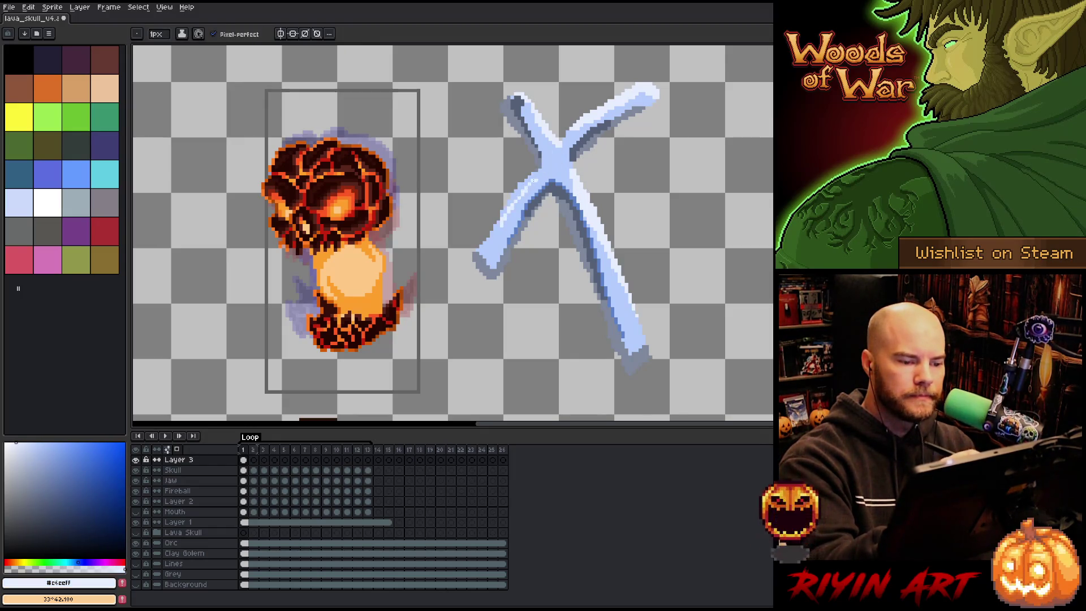
key(ctrl+z)
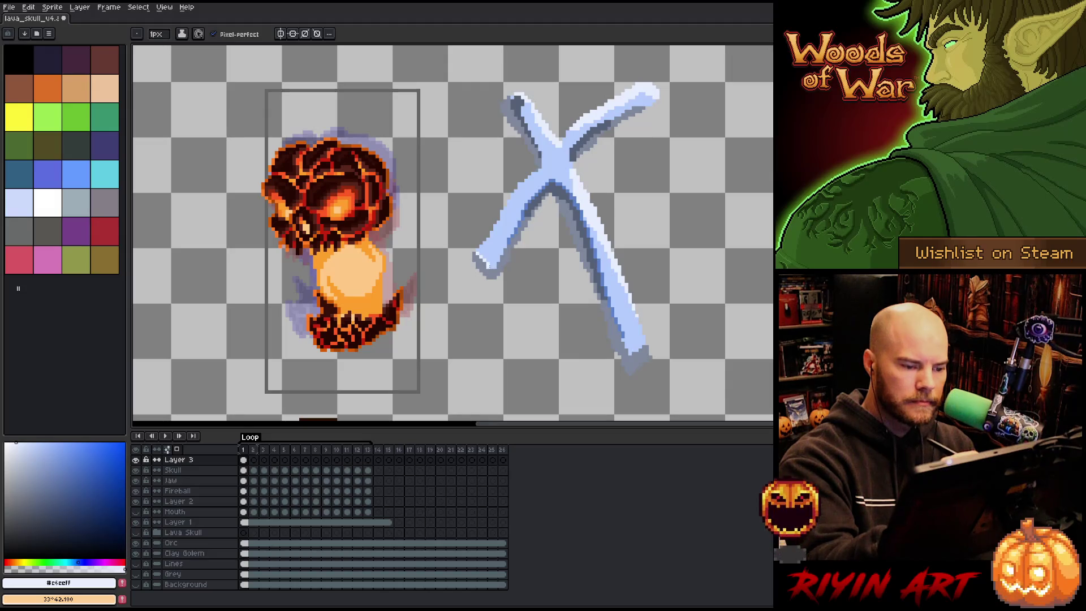
drag(491, 270, 506, 253)
key(ctrl+z)
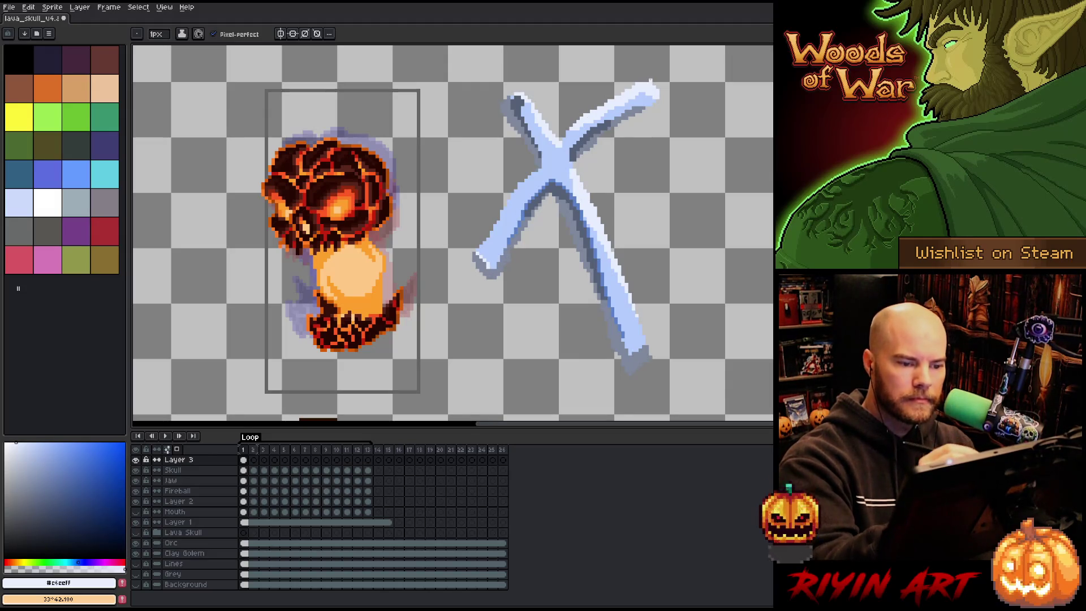
Step: Highlight the X's upper-right arm, then pick the dark grey-blue shading colour
drag(605, 122, 645, 103)
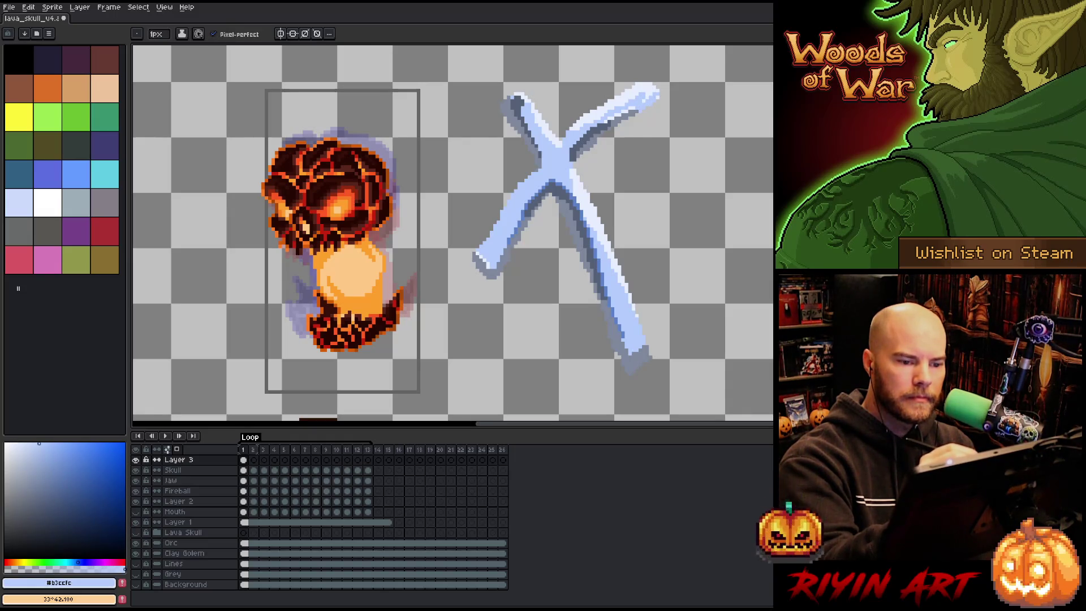
key(e)
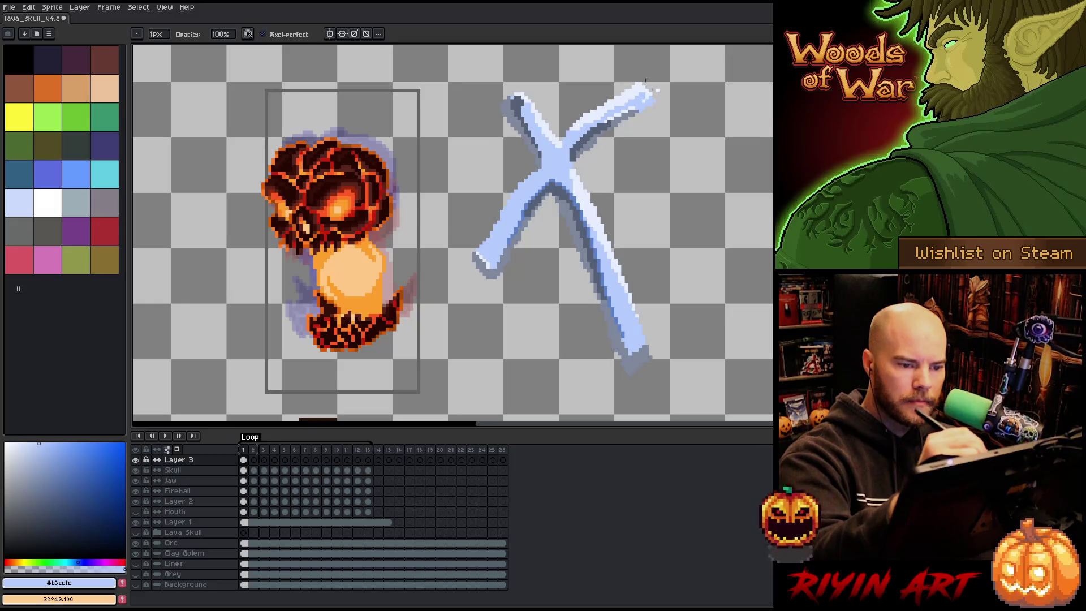
alt+click(494, 261)
key(b)
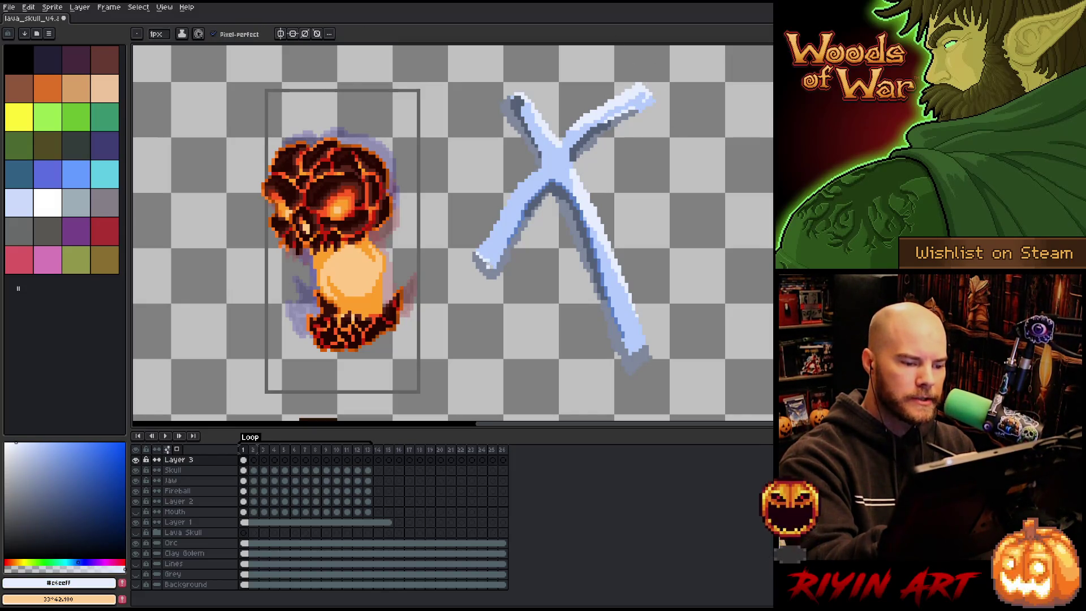
alt+click(588, 266)
alt+click(535, 107)
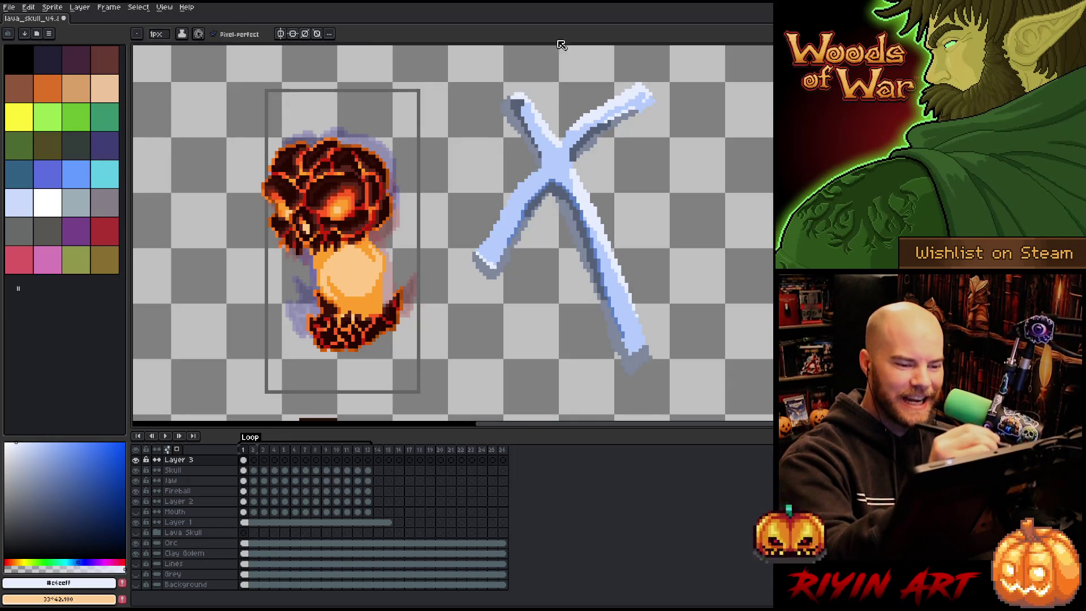
alt+click(508, 119)
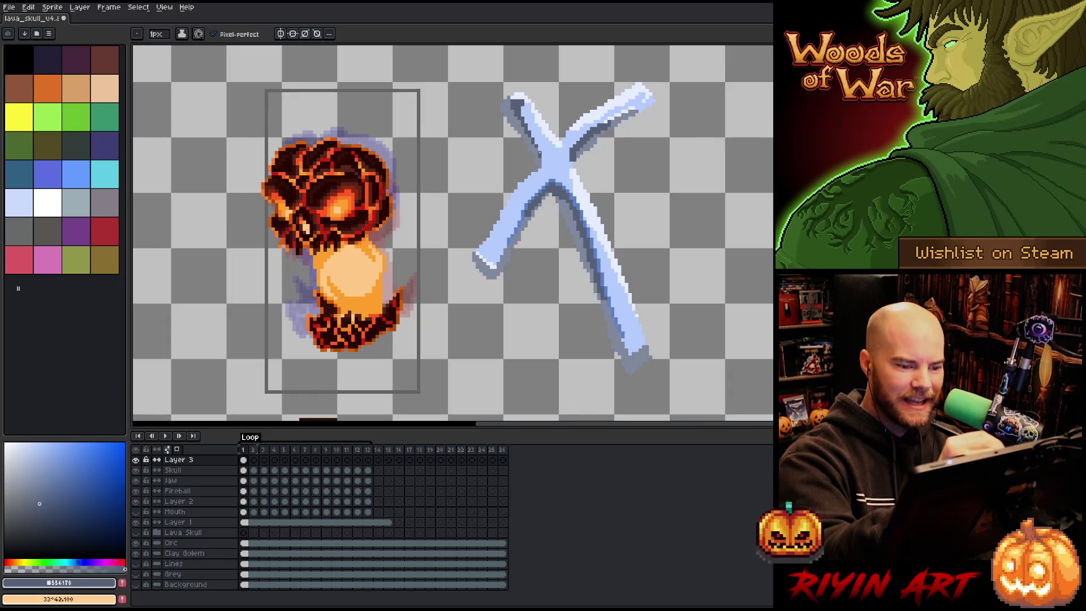
Step: Apply a dark grey-blue outline to the X and add light pixels on its inner edge
key(shift+o)
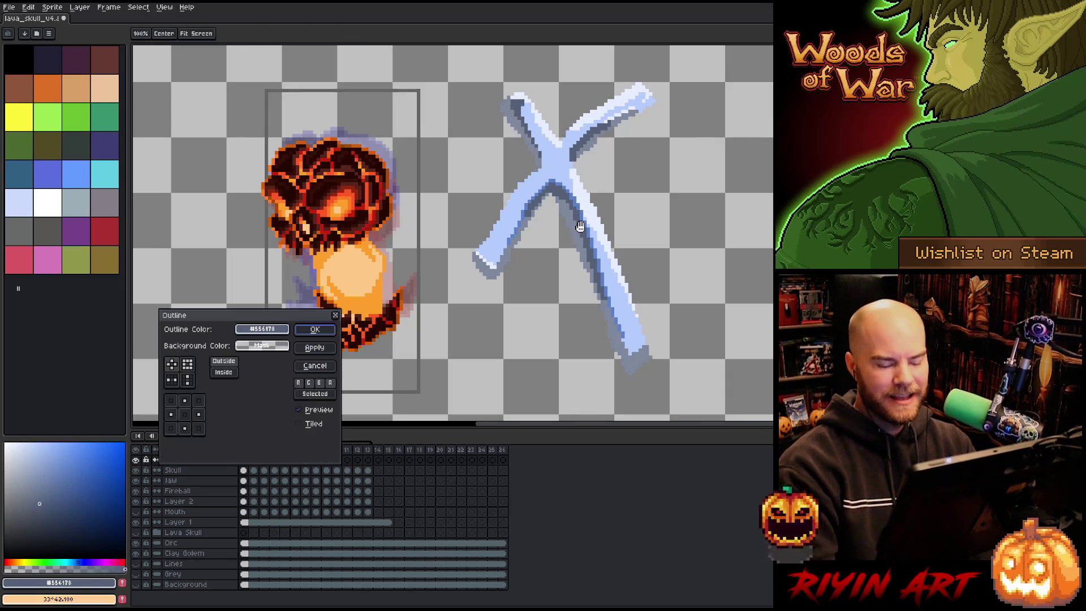
key(Return)
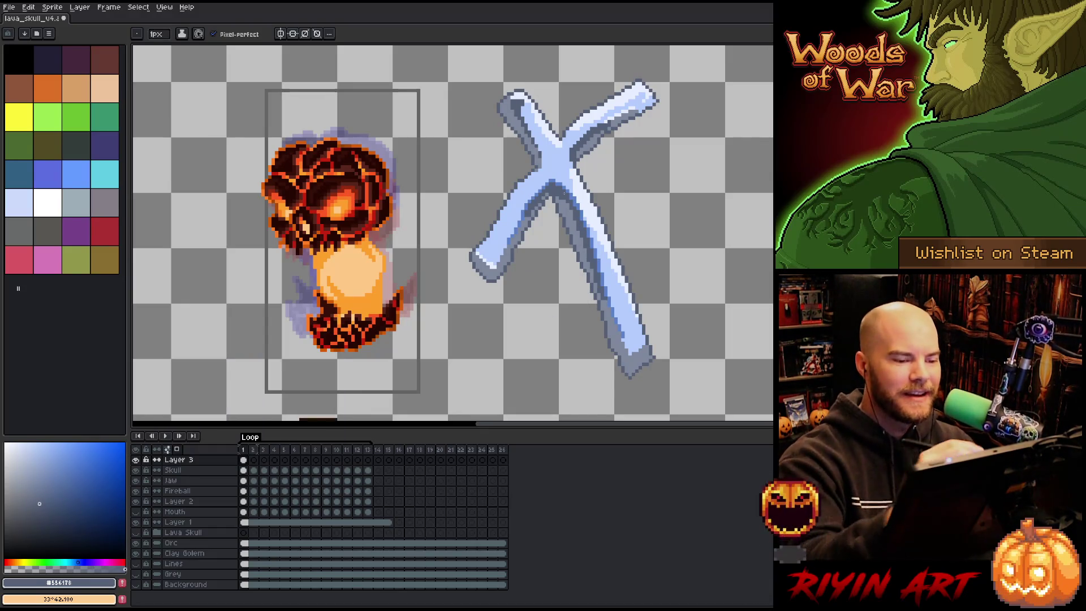
alt+click(571, 157)
alt+click(575, 169)
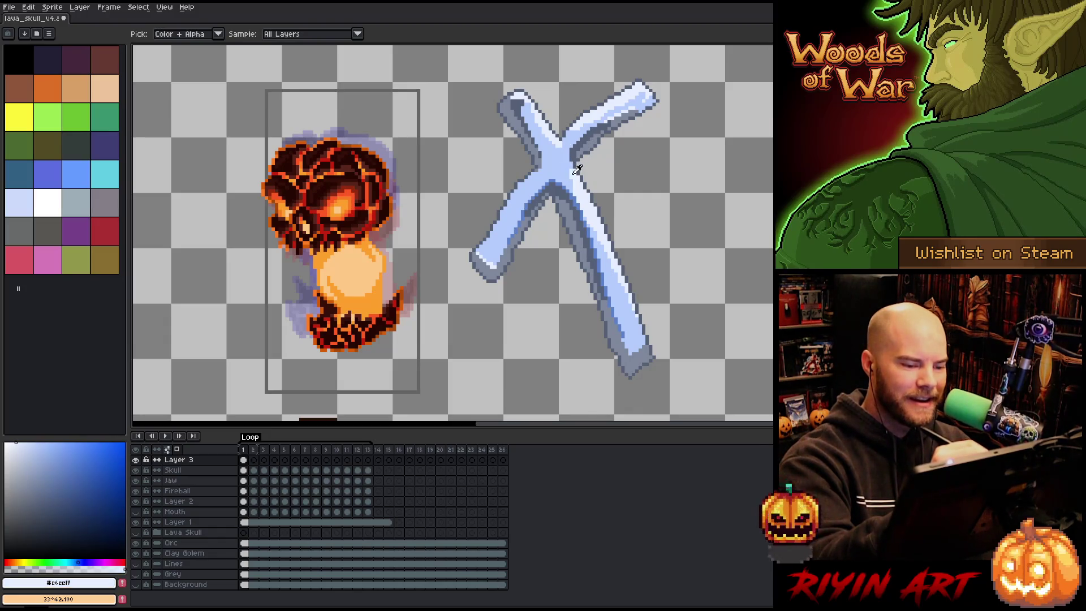
alt+click(577, 169)
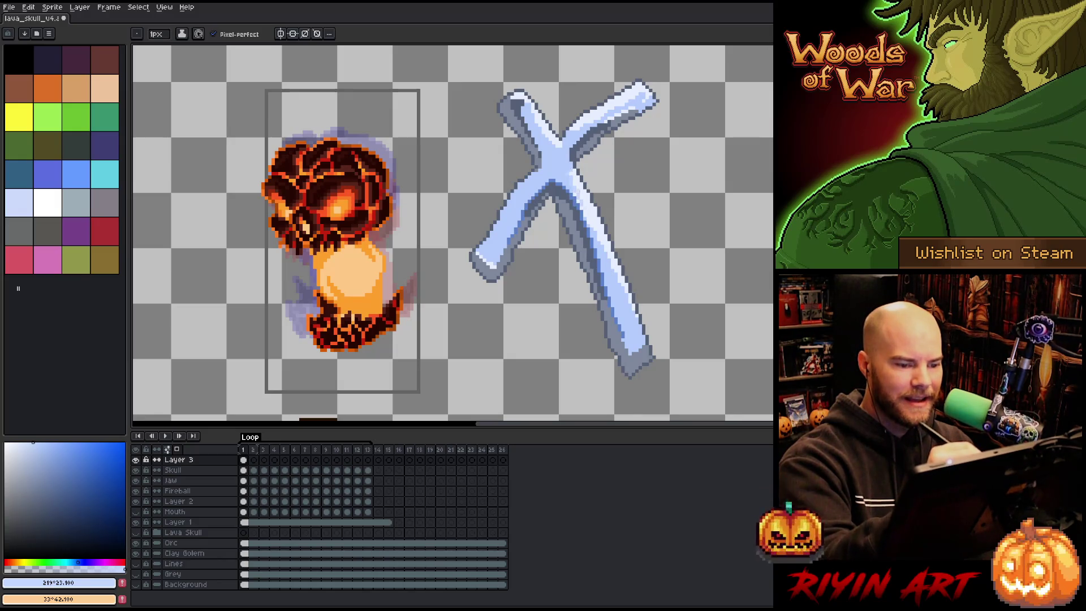
drag(579, 205, 572, 180)
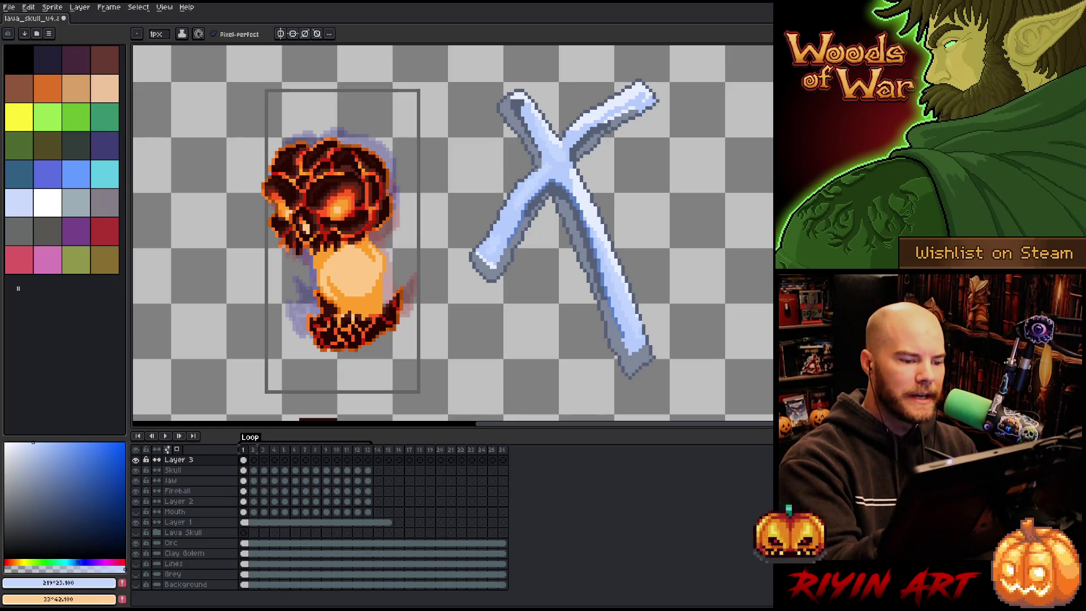
Step: Shade and darken the edge of the upper-right arm with grey-blue
drag(601, 114, 579, 127)
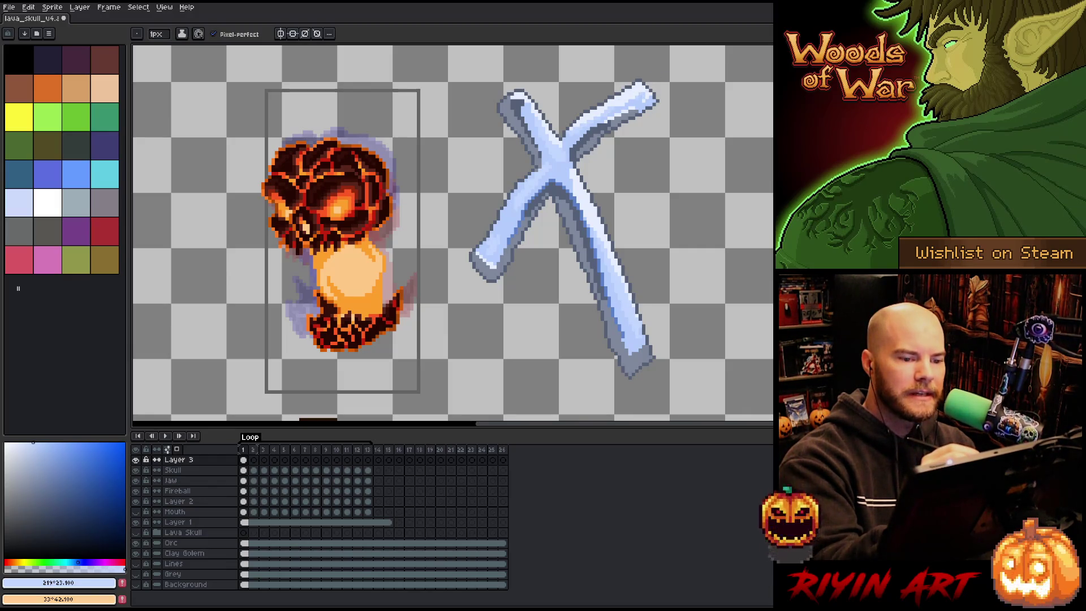
alt+click(638, 109)
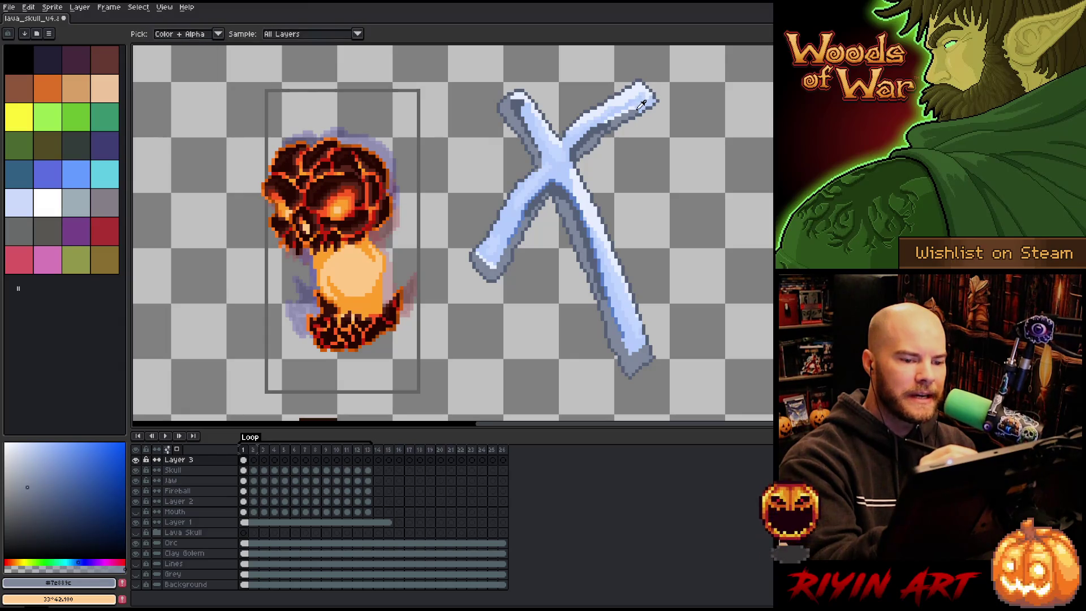
click(28, 466)
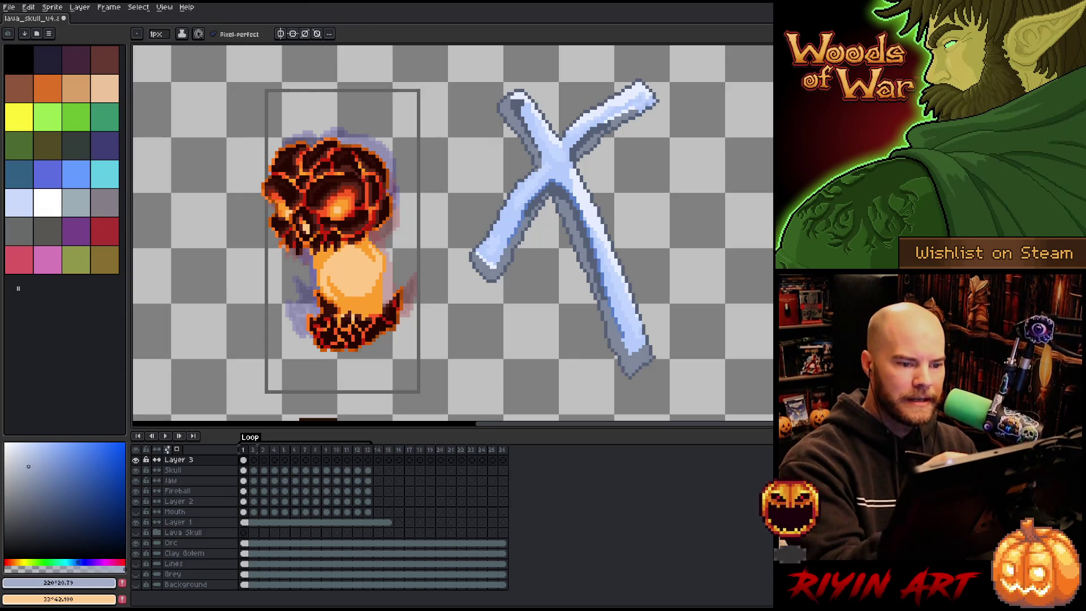
drag(649, 103, 635, 108)
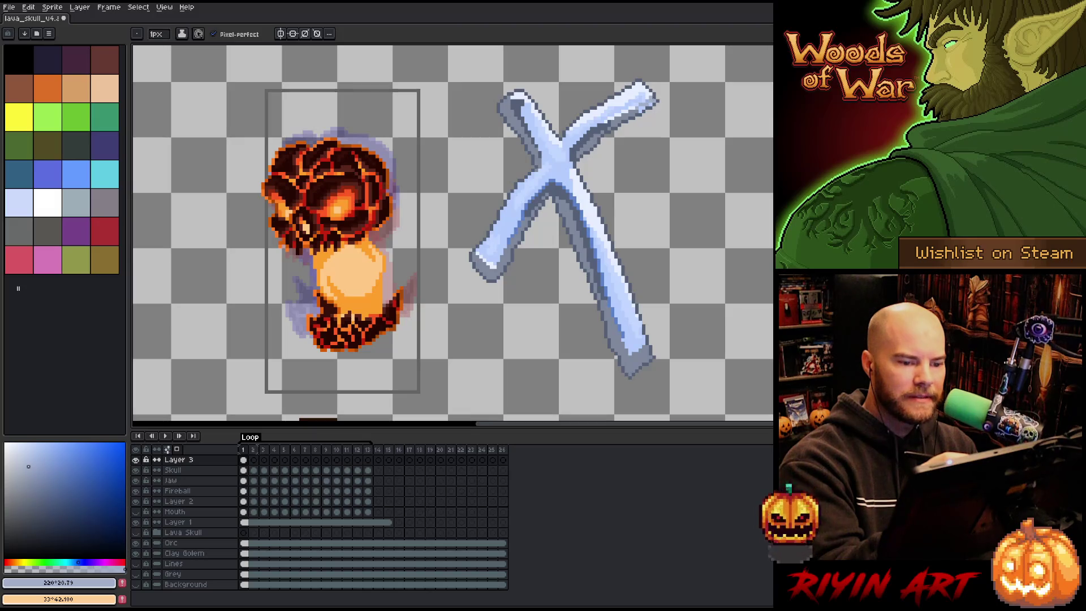
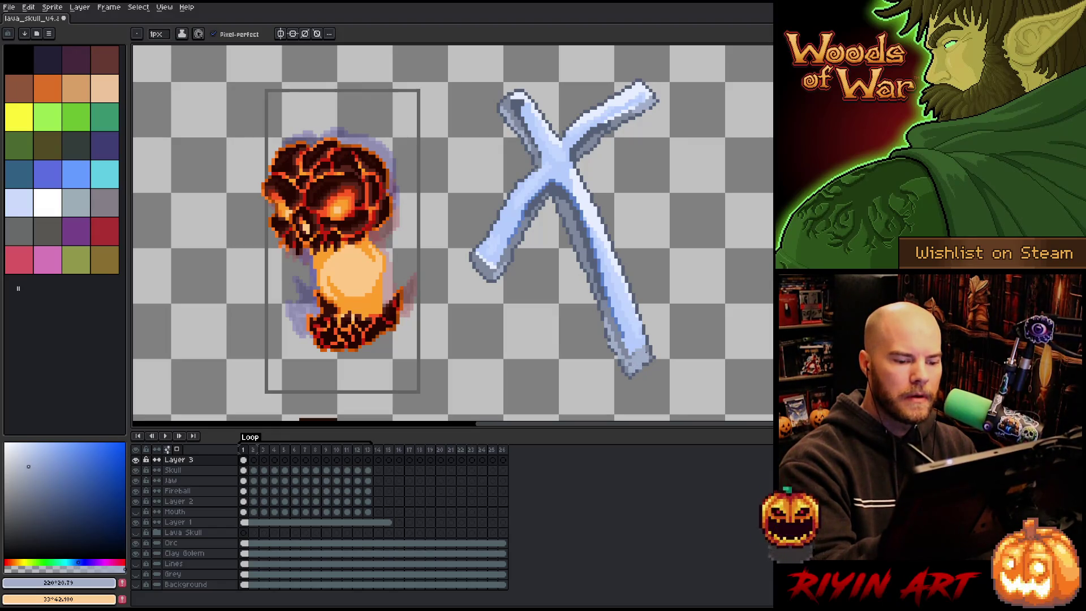
Step: Refine the drawing colour to pale blue #b3cefc and switch to the Rectangular Marquee tool
alt+click(631, 365)
click(29, 466)
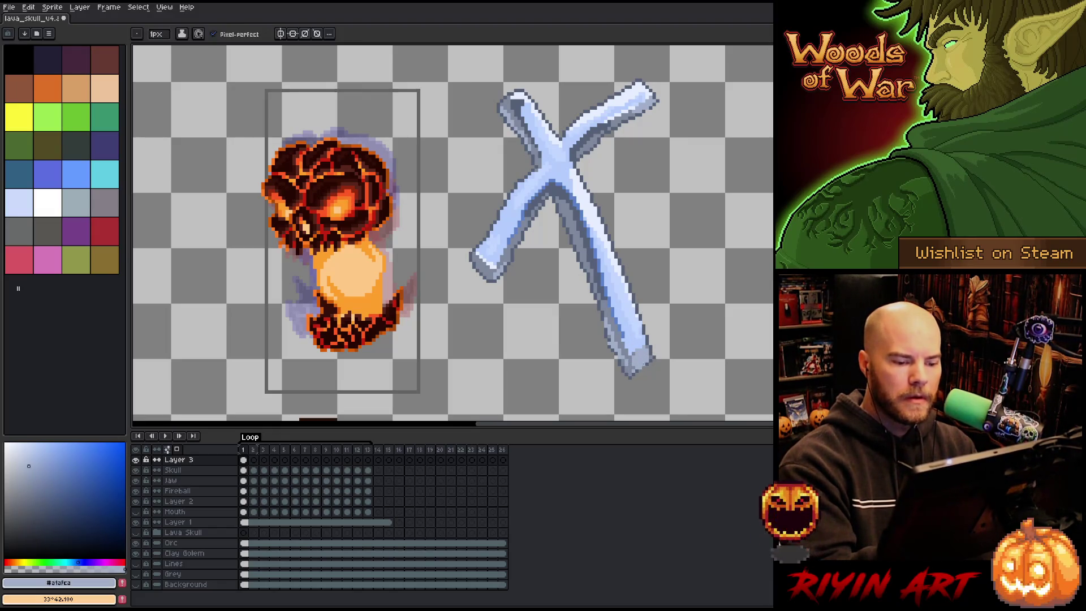
click(40, 504)
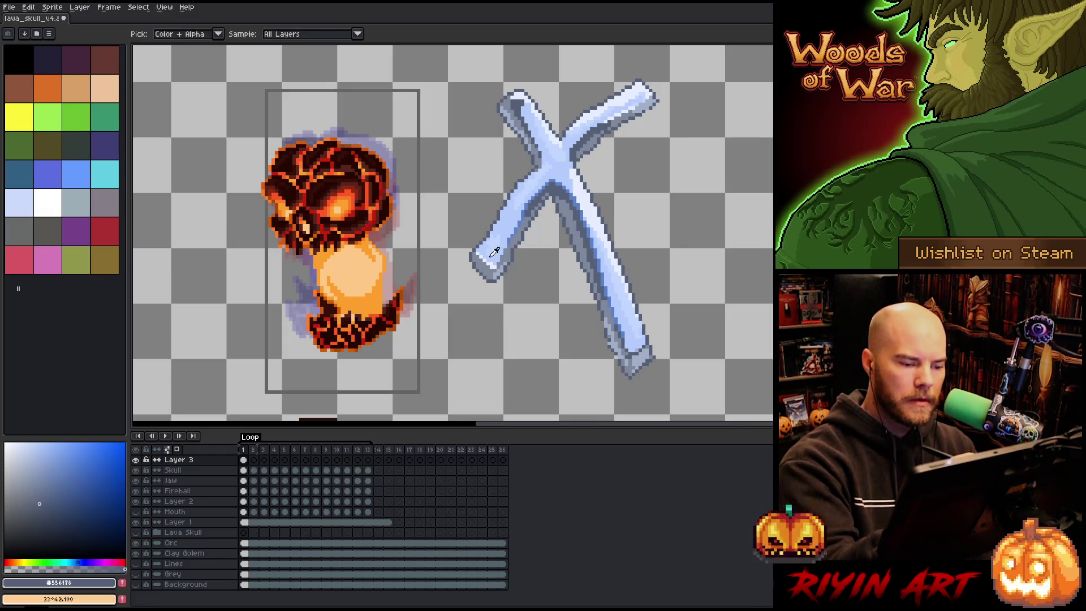
click(15, 443)
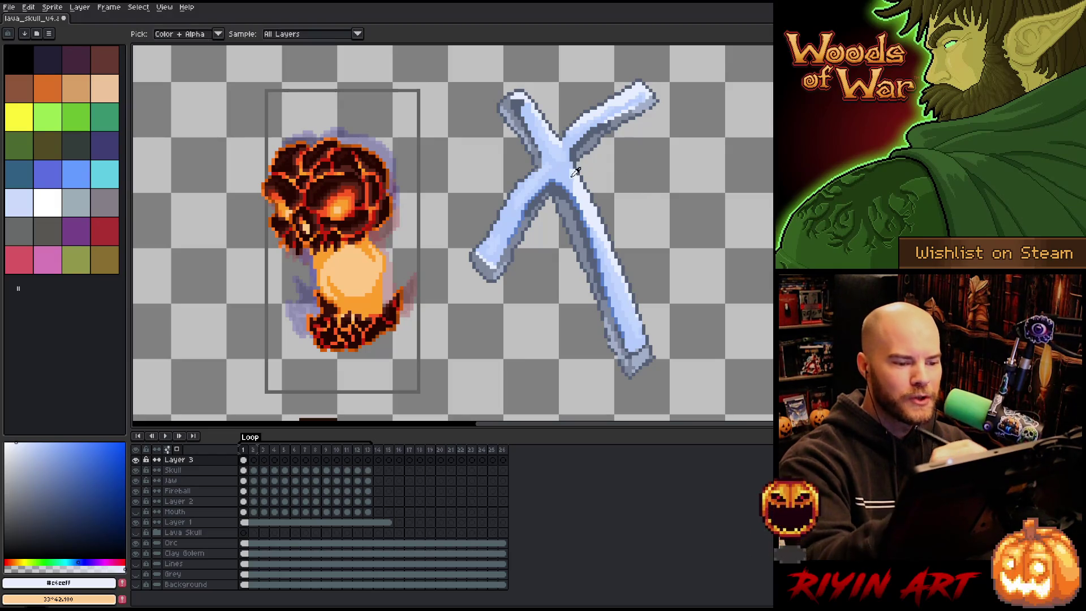
click(39, 442)
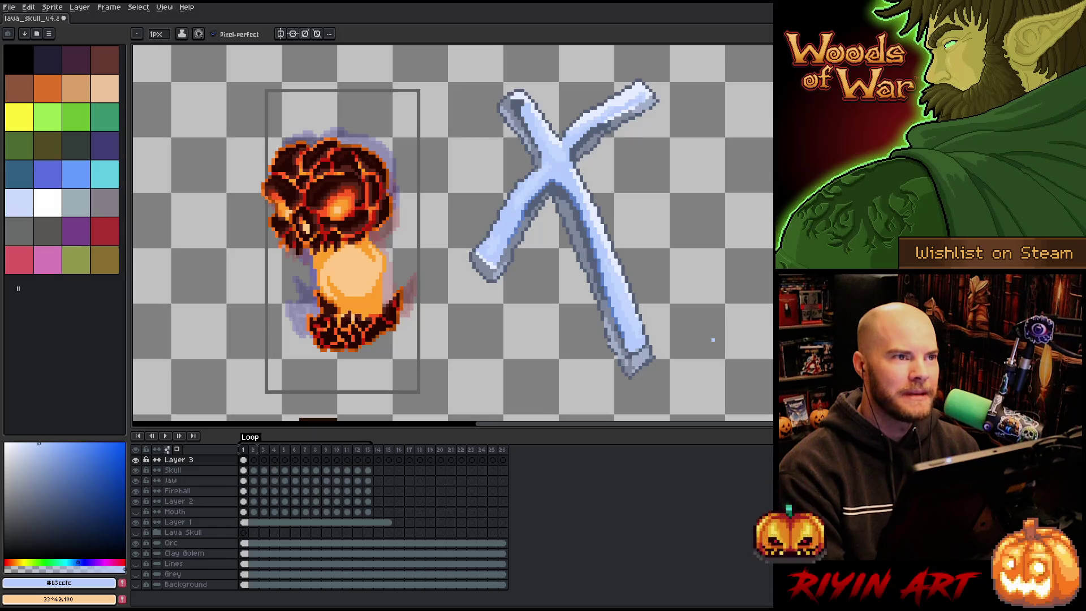
key(m)
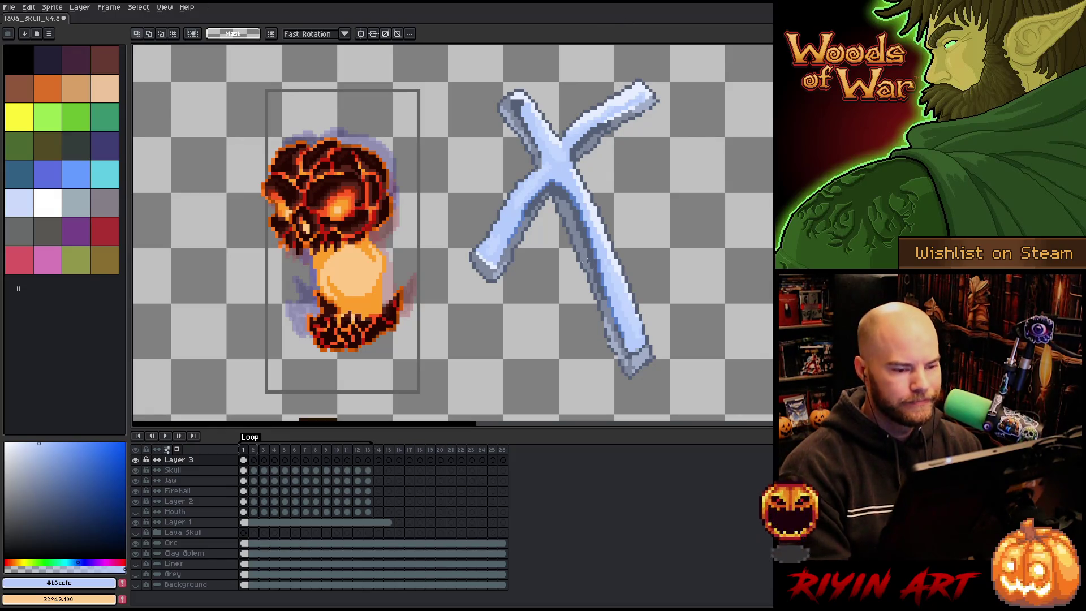
Step: Select the blue X sketch beside the skull, delete it, and recentre the skull
mouse_move(630, 93)
mouse_down()
mouse_move(497, 261)
mouse_move(487, 291)
mouse_up()
mouse_move(678, 49)
mouse_down()
mouse_move(468, 421)
mouse_move(451, 404)
mouse_move(467, 378)
mouse_up()
key(Delete)
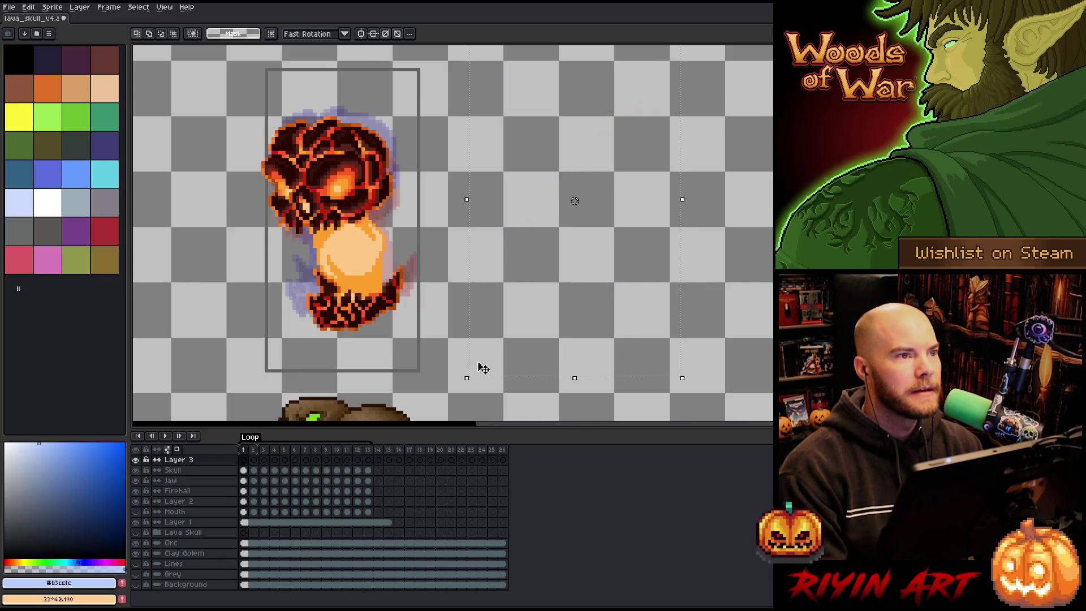
scroll(548, 281, down, 1)
scroll(361, 249, up, 1)
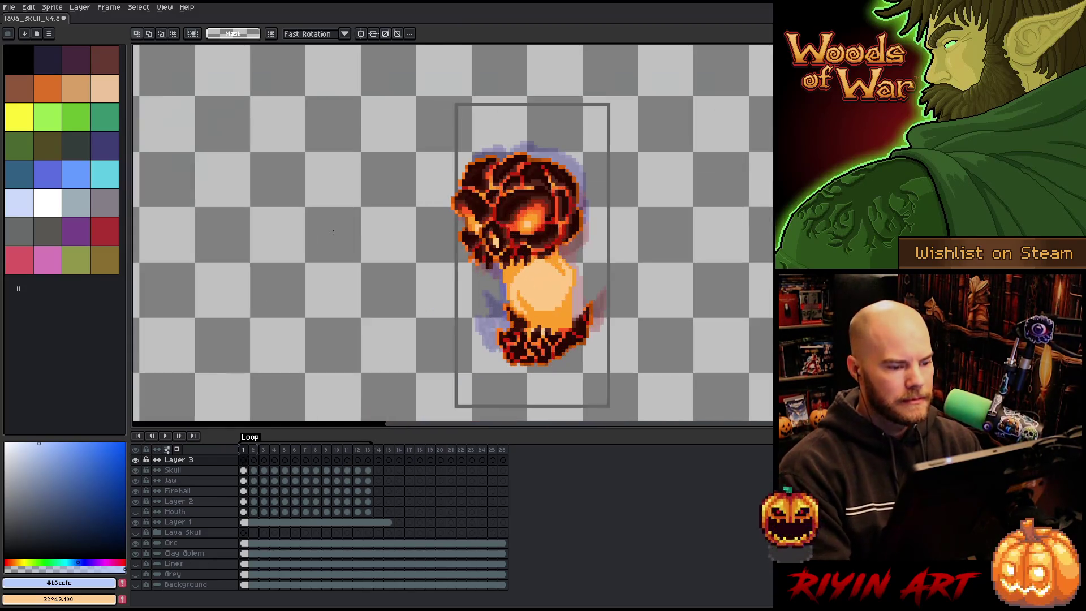
mouse_move(499, 273)
mouse_down()
mouse_move(454, 271)
mouse_move(451, 283)
mouse_up()
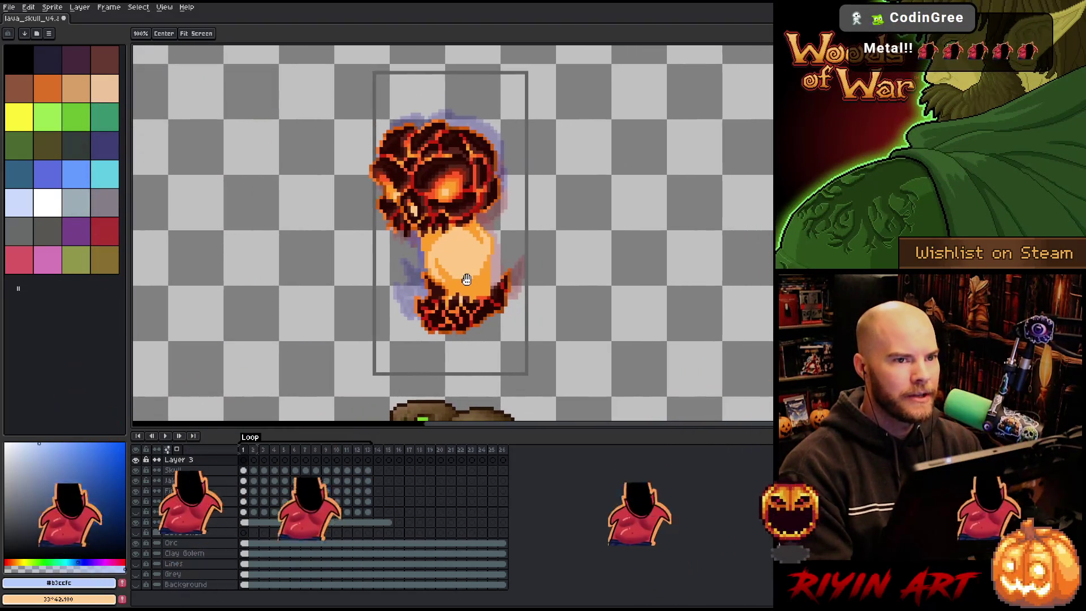
Step: Play the skull animation, pan around it, and return to the Rectangular Marquee
key(Return)
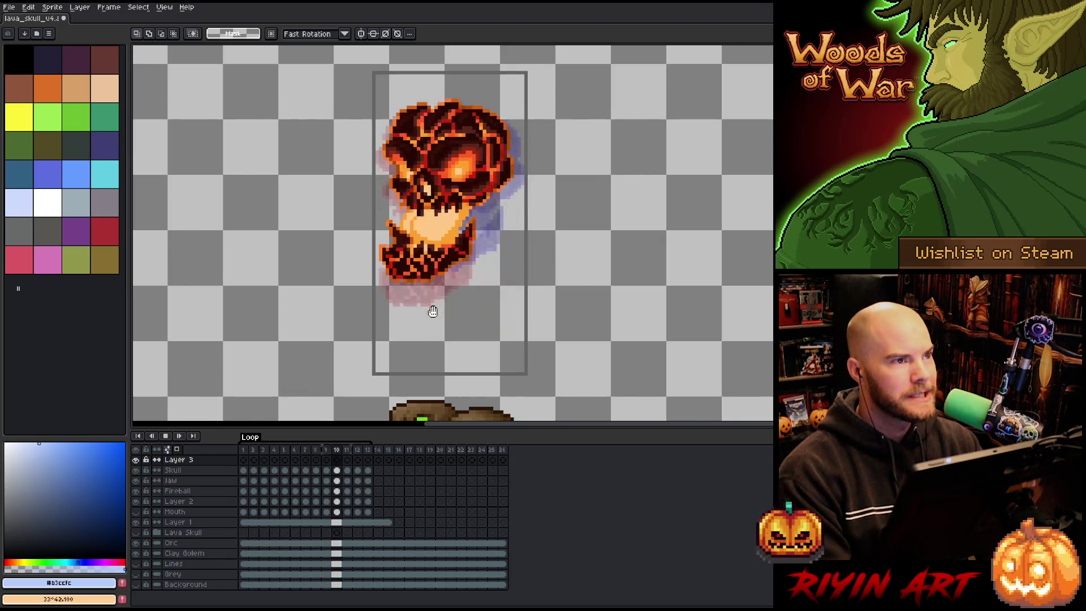
scroll(434, 307, up, 1)
scroll(447, 283, down, 2)
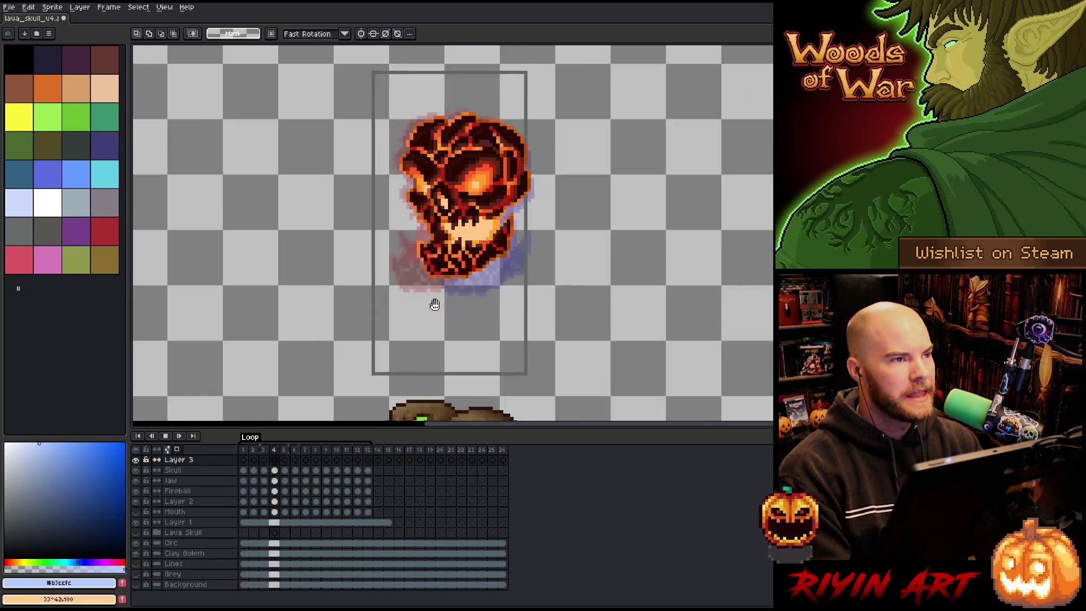
scroll(459, 262, up, 1)
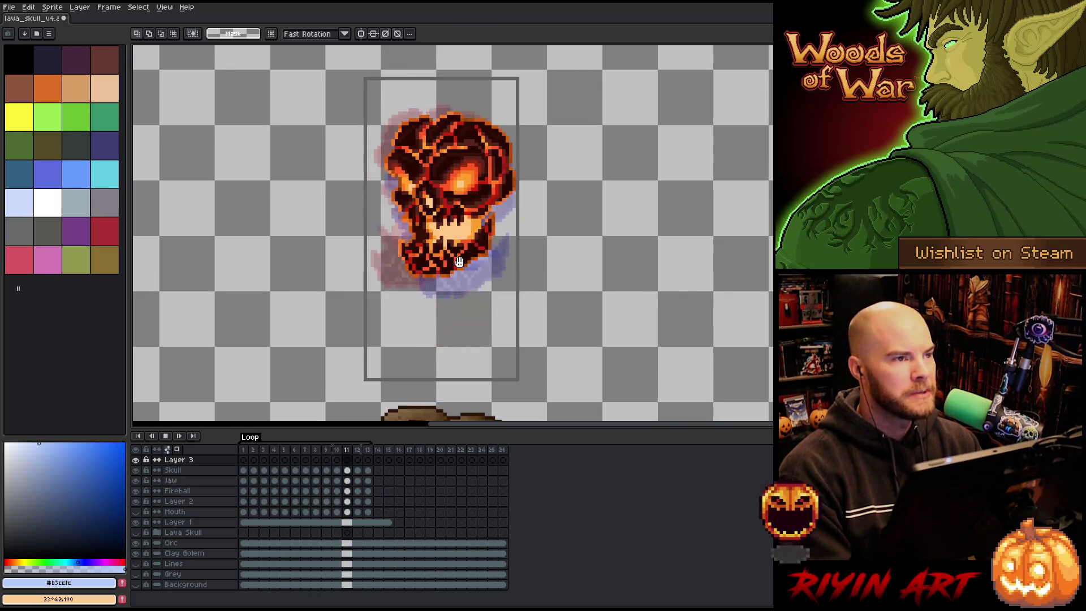
key(h)
drag(553, 298, 538, 315)
mouse_move(451, 293)
mouse_down()
mouse_move(492, 283)
mouse_move(440, 299)
mouse_up()
key(m)
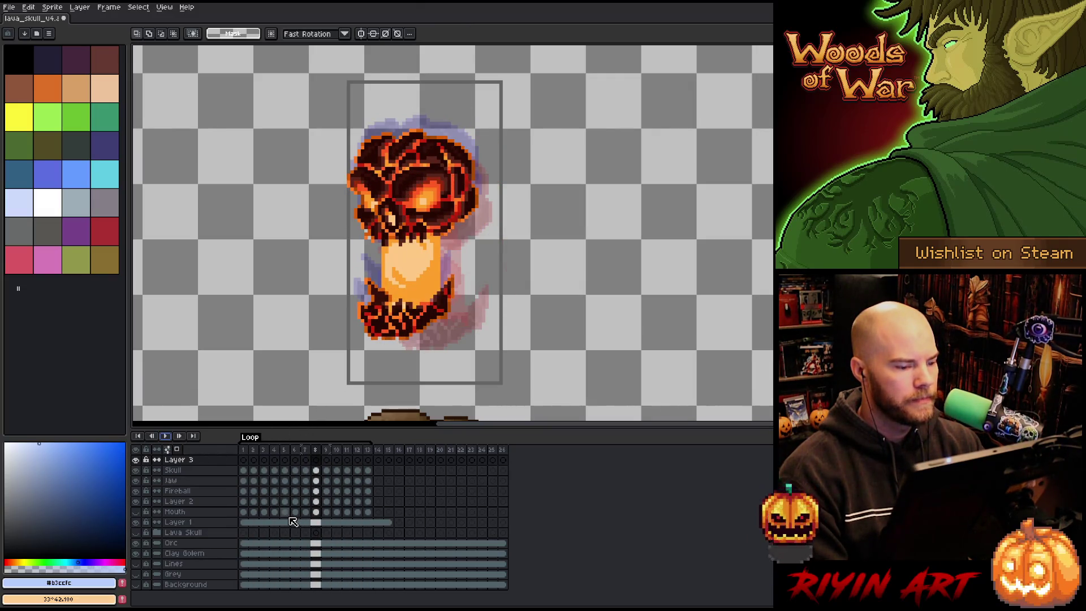
Step: Sample the skull's orange with the eyedropper and return to the pencil
click(140, 513)
key(i)
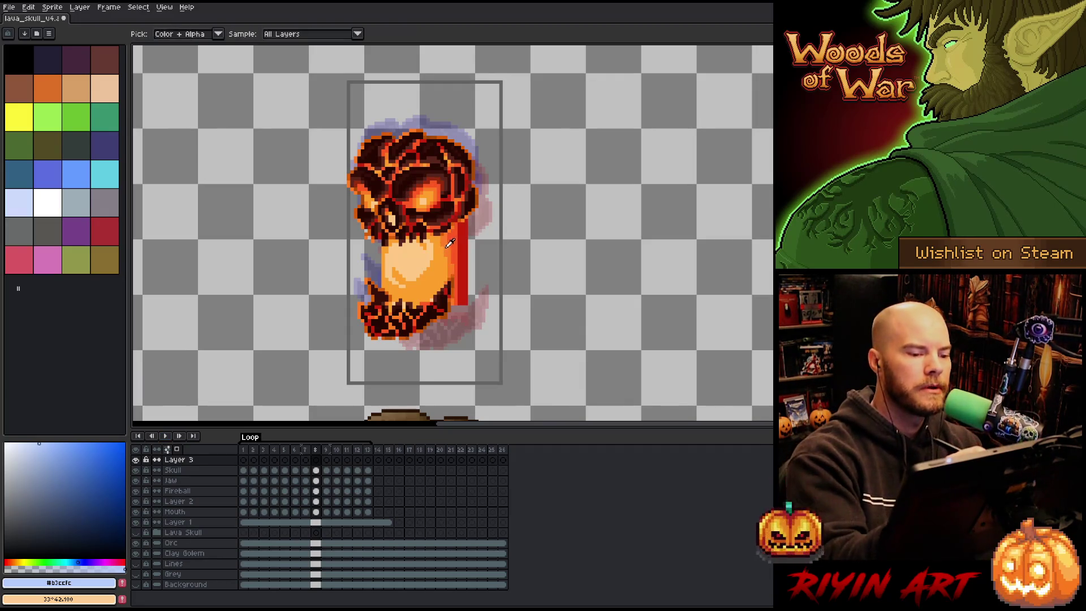
click(451, 247)
key(b)
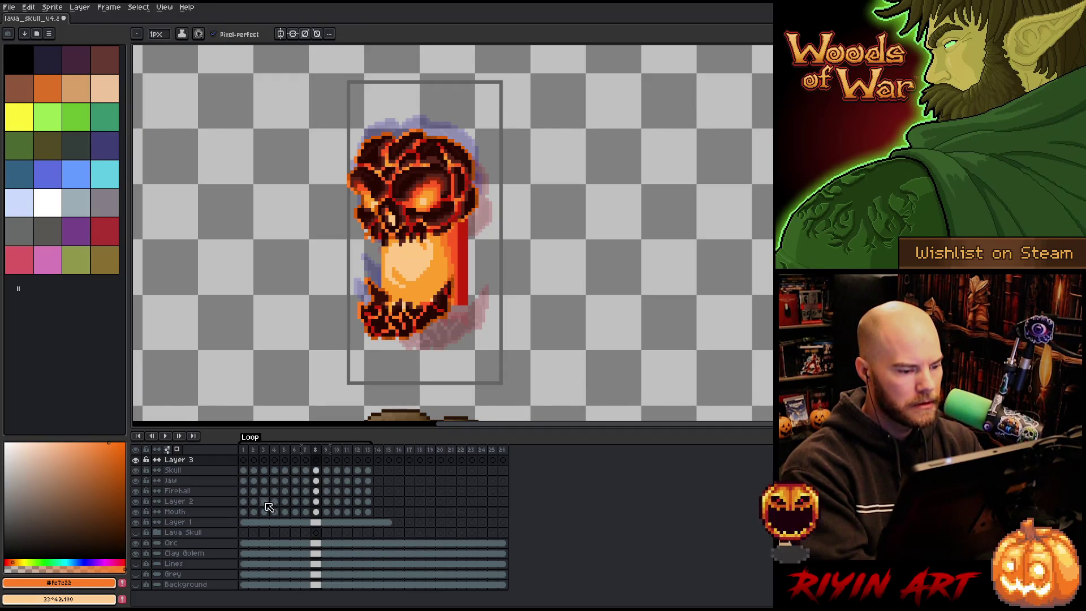
Step: Duplicate the Jaw layer, hide Jaw Copy, and solo the Jaw layer on canvas
click(180, 482)
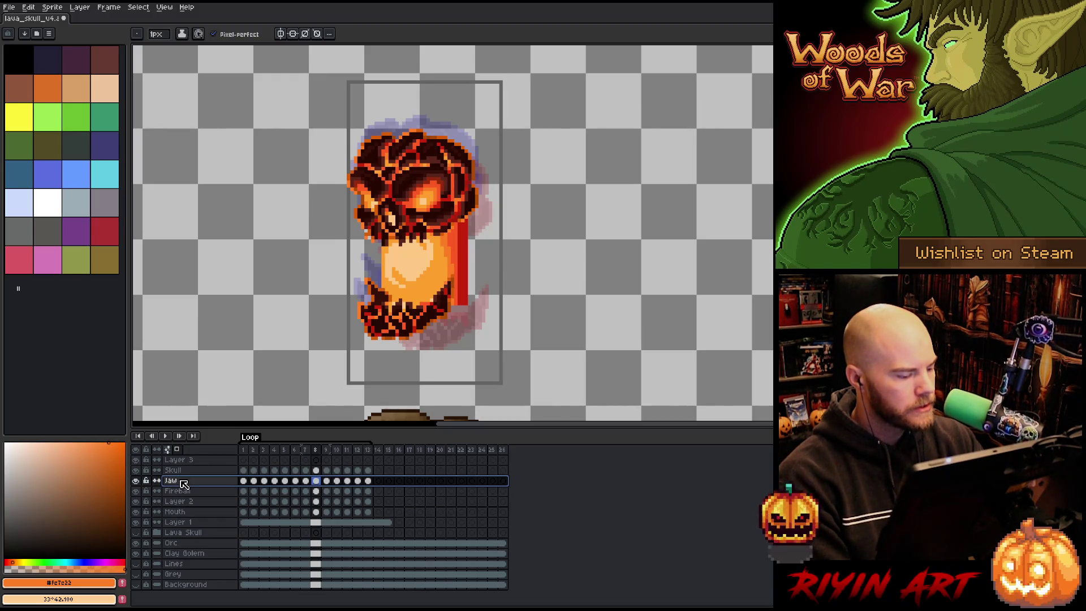
right_click(183, 484)
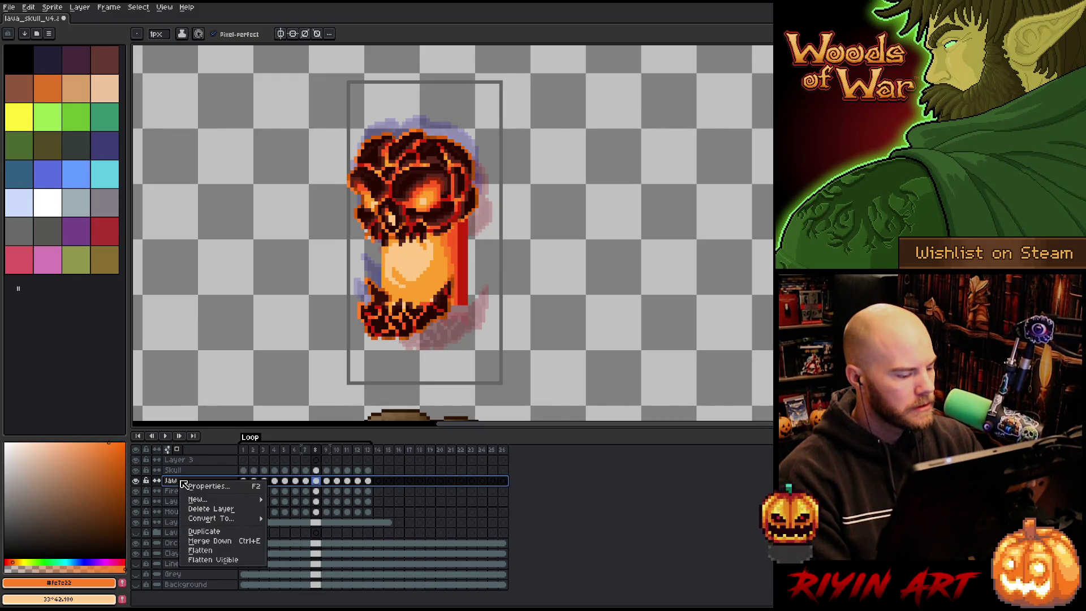
click(199, 530)
click(135, 480)
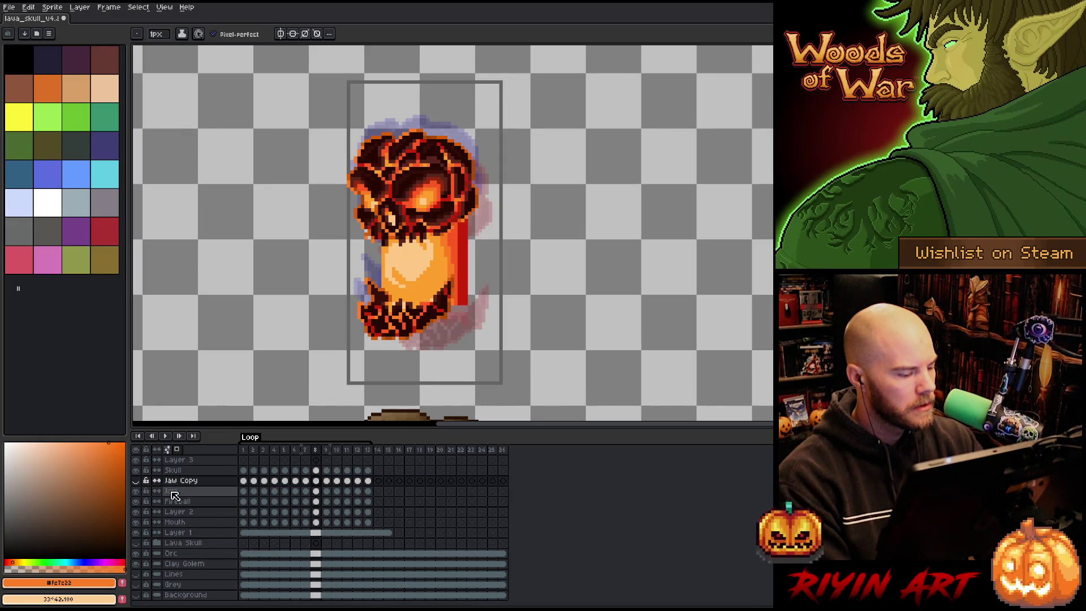
click(137, 491)
click(138, 491)
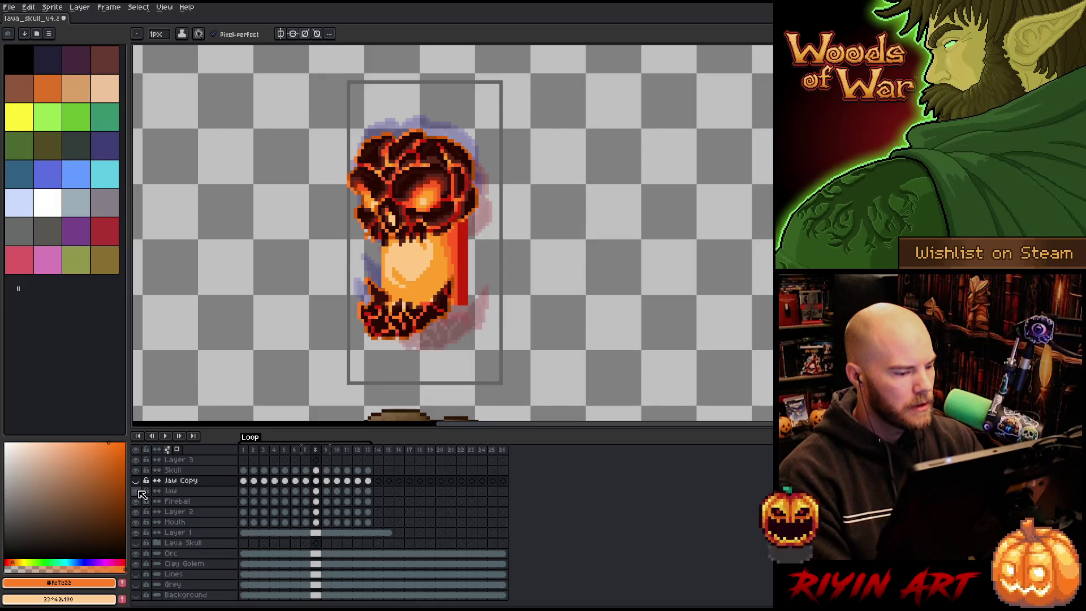
alt+click(138, 491)
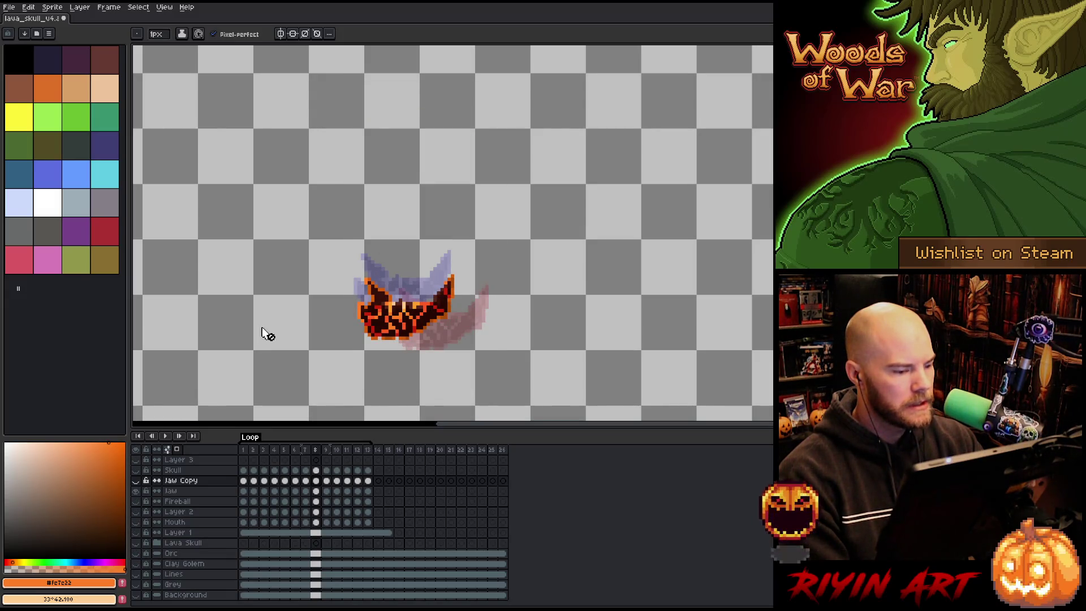
Step: Show the grey background and erase the dark horn above the jaw on frame 1
scroll(149, 579, down, 1)
click(136, 578)
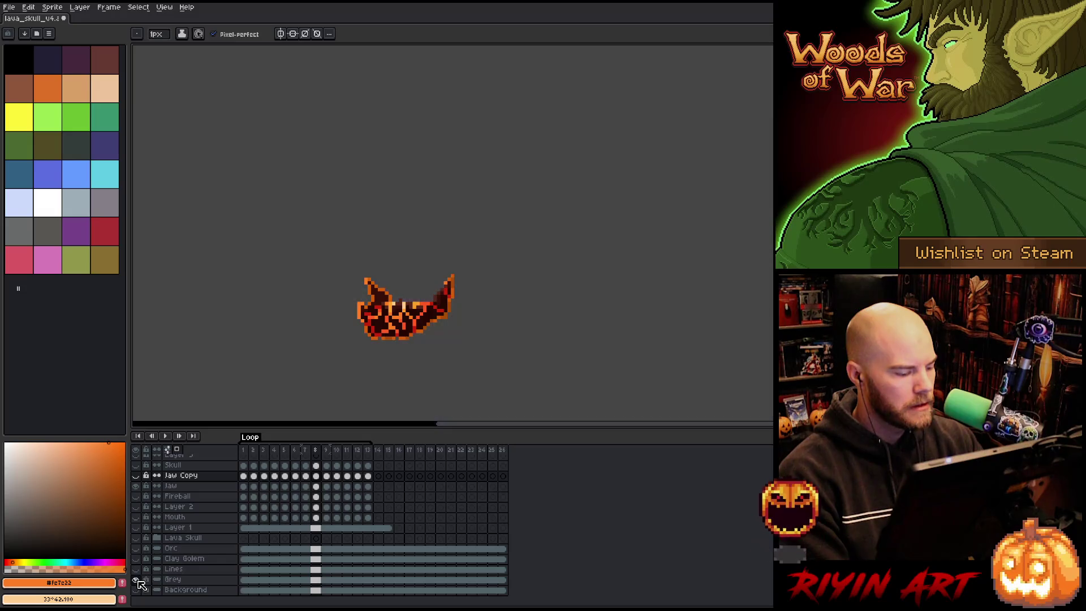
scroll(338, 306, up, 3)
drag(351, 303, 347, 301)
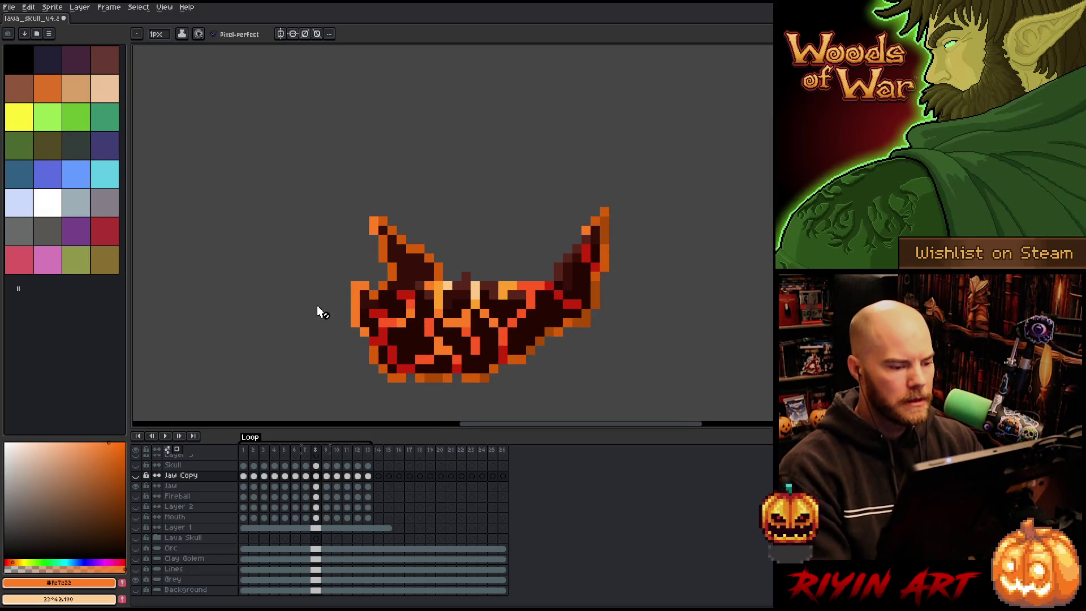
click(243, 487)
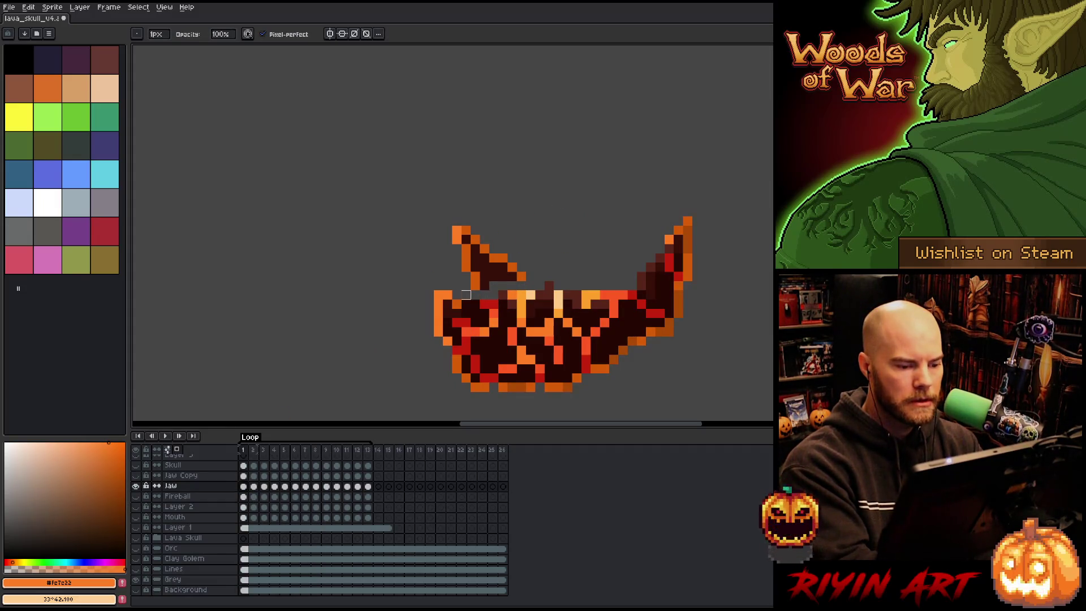
mouse_move(520, 267)
mouse_down()
mouse_move(509, 277)
mouse_move(521, 266)
mouse_move(465, 258)
mouse_move(448, 221)
mouse_up()
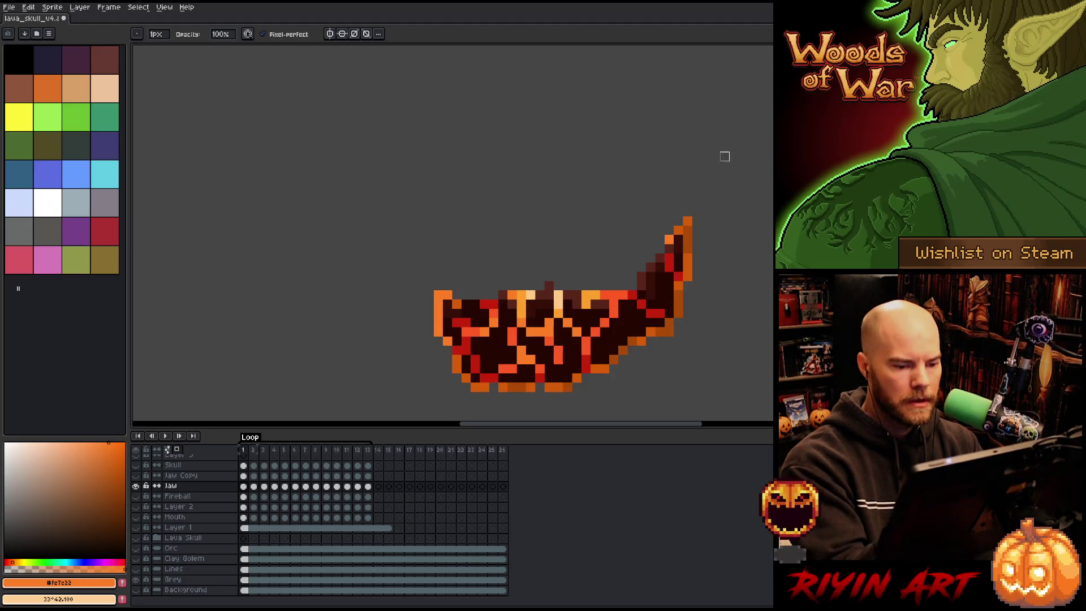
Step: Set the eraser to 2 px and erase the jaw's left horn on frame 2
click(255, 486)
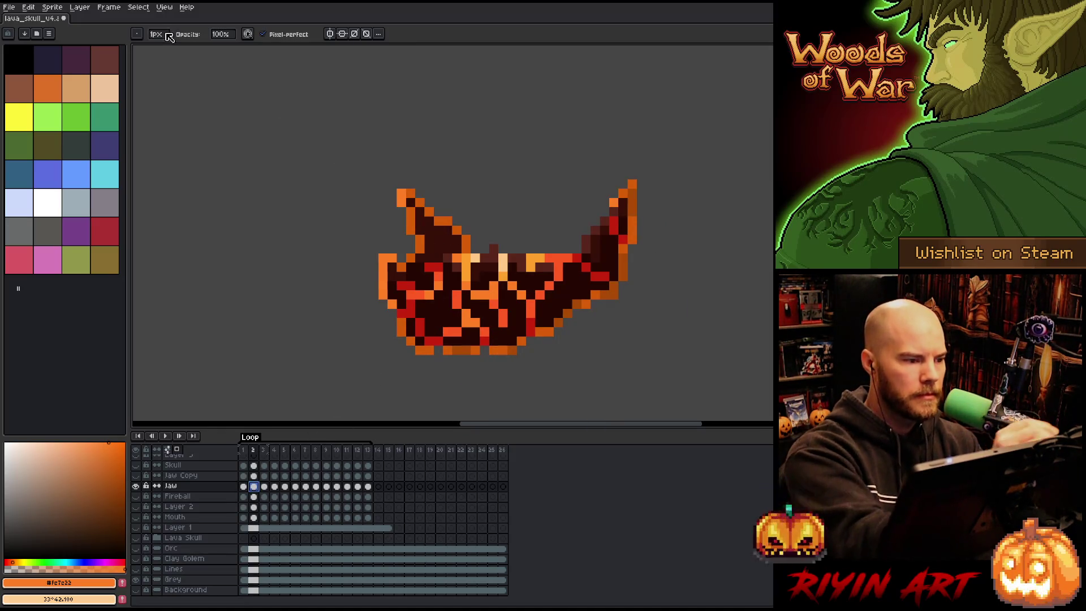
drag(156, 34, 166, 52)
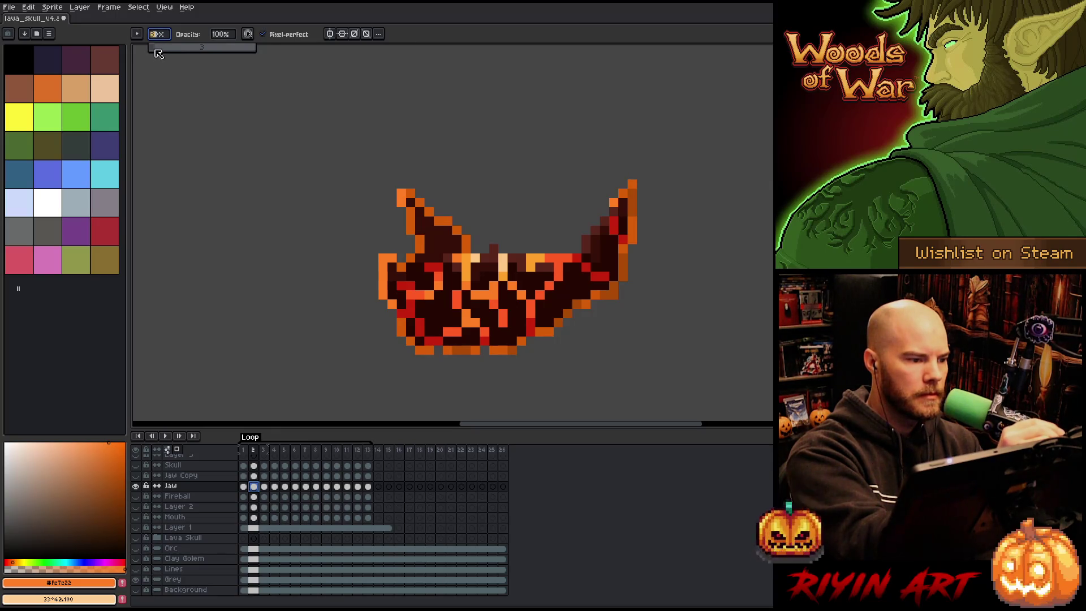
drag(154, 54, 158, 55)
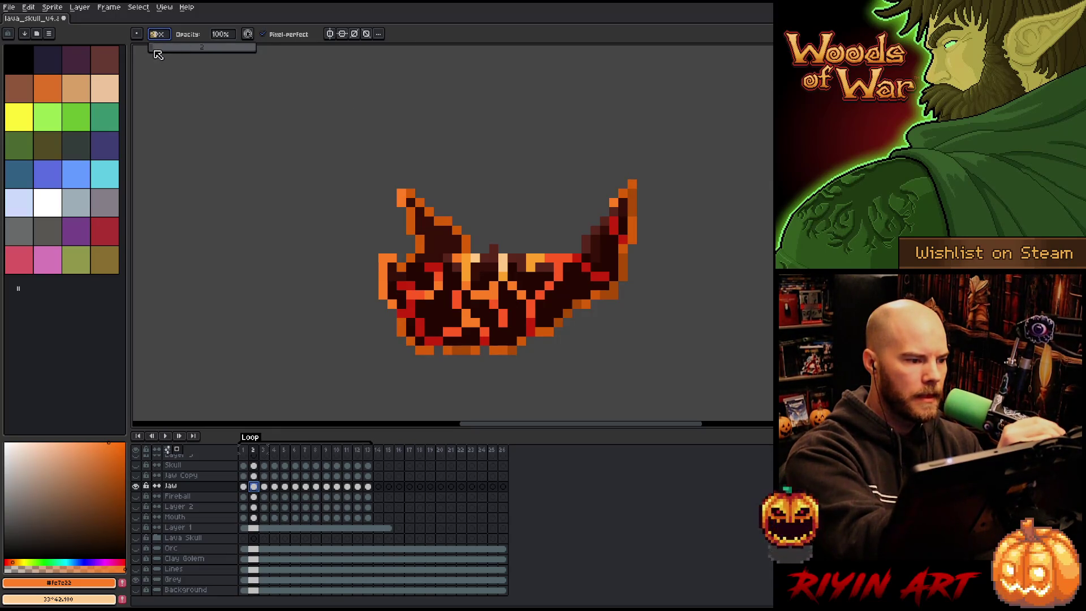
mouse_move(461, 226)
mouse_down()
mouse_move(460, 244)
mouse_move(419, 232)
mouse_move(434, 253)
mouse_up()
mouse_move(405, 197)
mouse_down()
mouse_move(415, 218)
mouse_move(443, 216)
mouse_up()
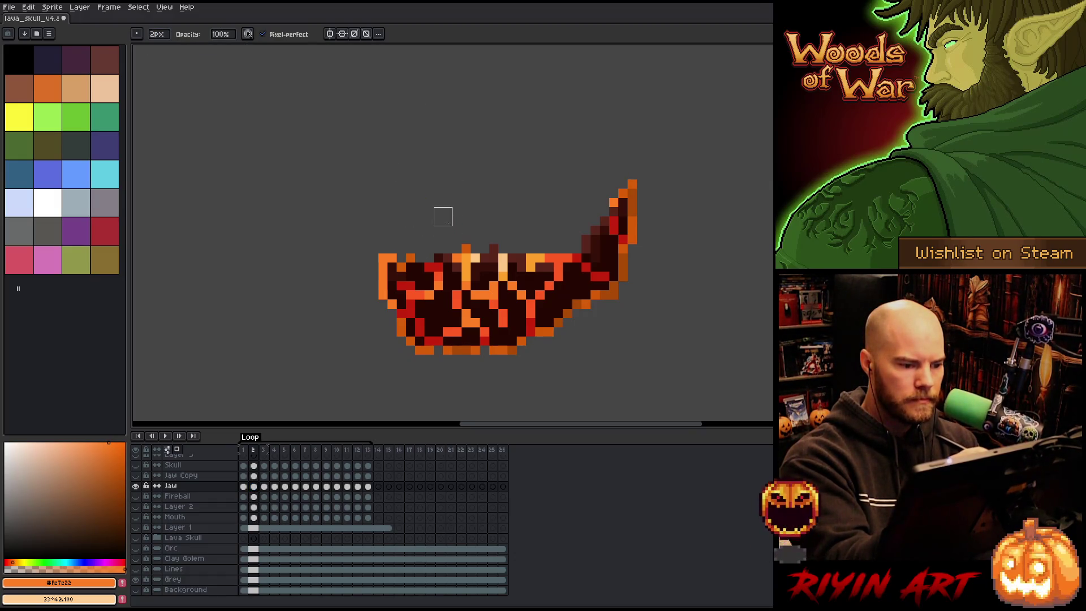
Step: Erase the left horn on frame 3 and clean leftover pixels on the jaw's top edge
key(Left)
key(Right)
key(Left)
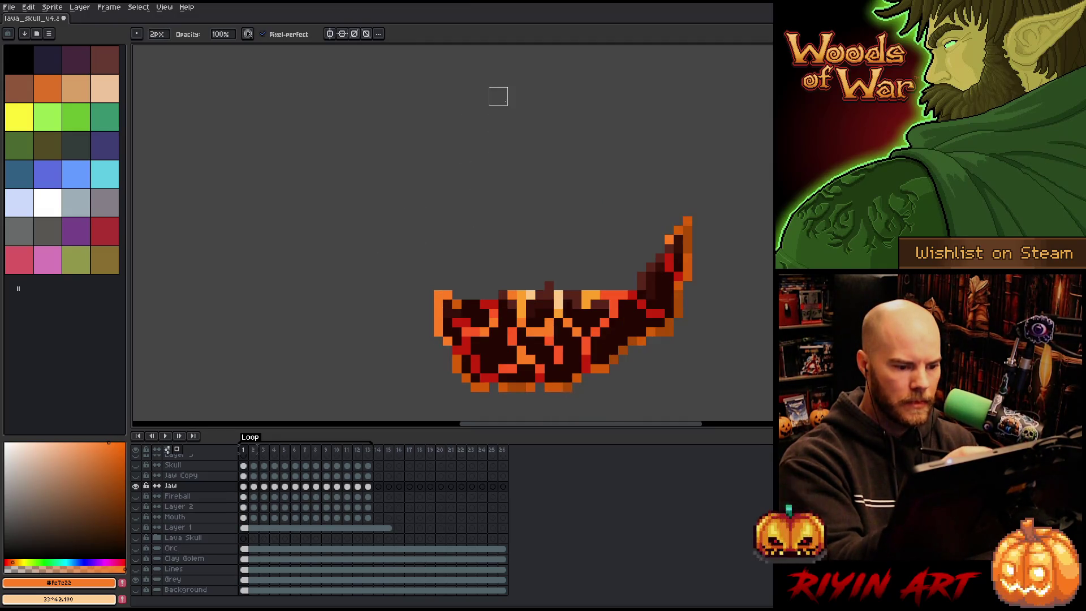
key(Right)
key(Right)
mouse_move(452, 151)
mouse_down()
mouse_move(453, 173)
mouse_move(430, 170)
mouse_move(388, 121)
mouse_move(433, 133)
mouse_up()
drag(415, 170, 415, 179)
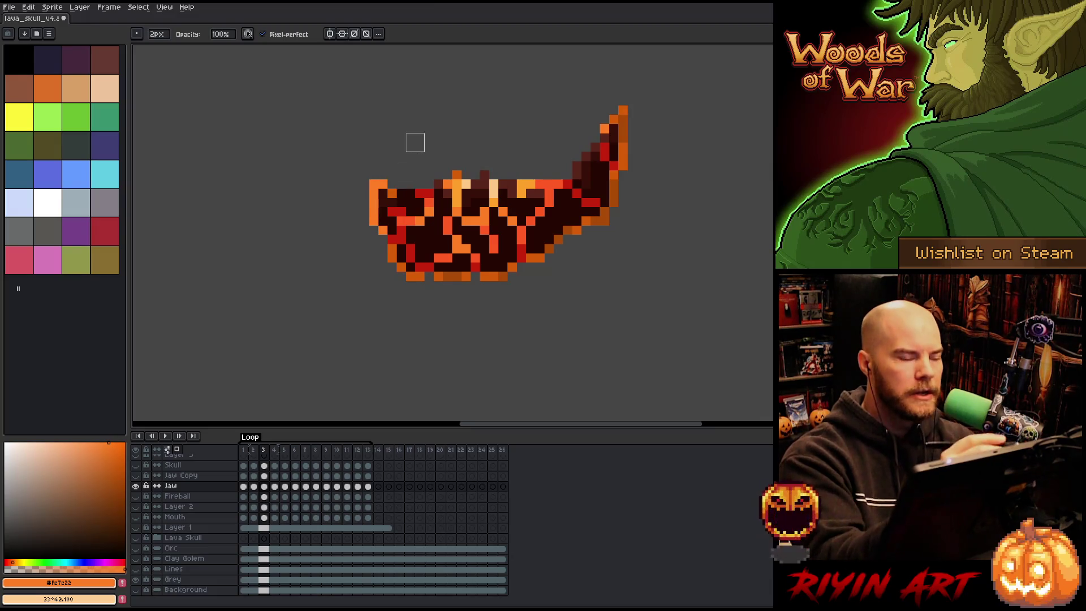
Step: Erase the left horn on frames 4 and 5
key(Right)
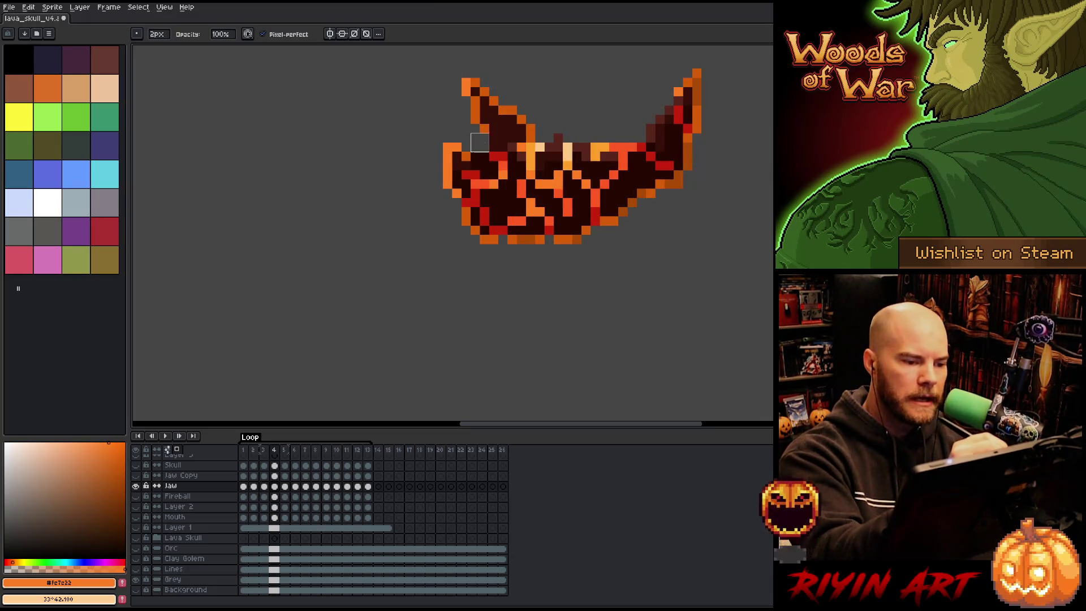
mouse_move(498, 115)
mouse_down()
mouse_move(504, 102)
mouse_move(480, 105)
mouse_move(523, 119)
mouse_move(507, 105)
mouse_up()
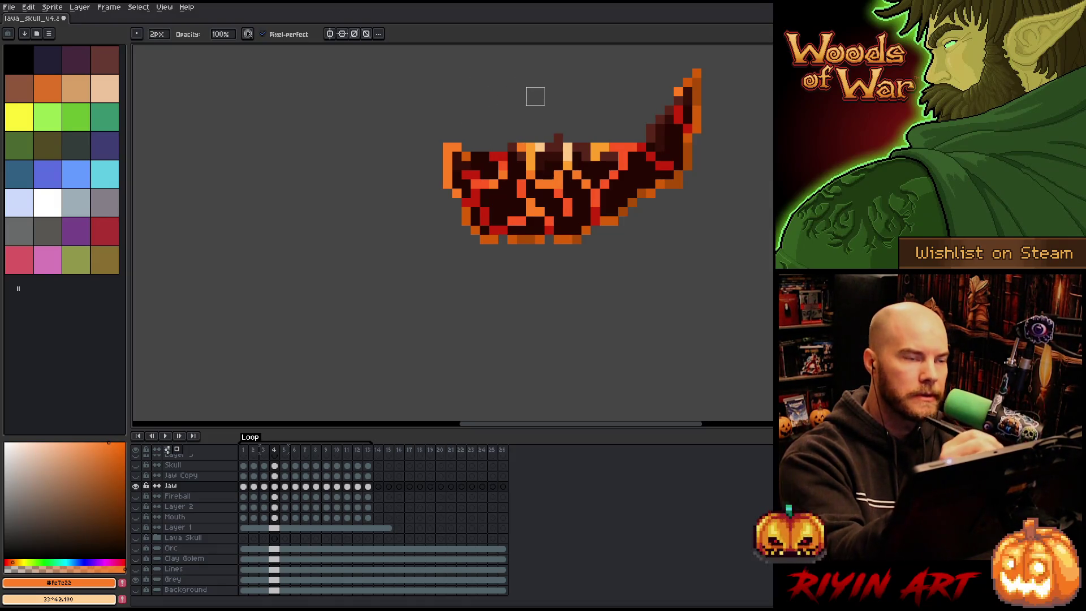
key(Right)
mouse_move(544, 143)
mouse_down()
mouse_move(572, 169)
mouse_move(565, 180)
mouse_move(532, 158)
mouse_move(553, 160)
mouse_up()
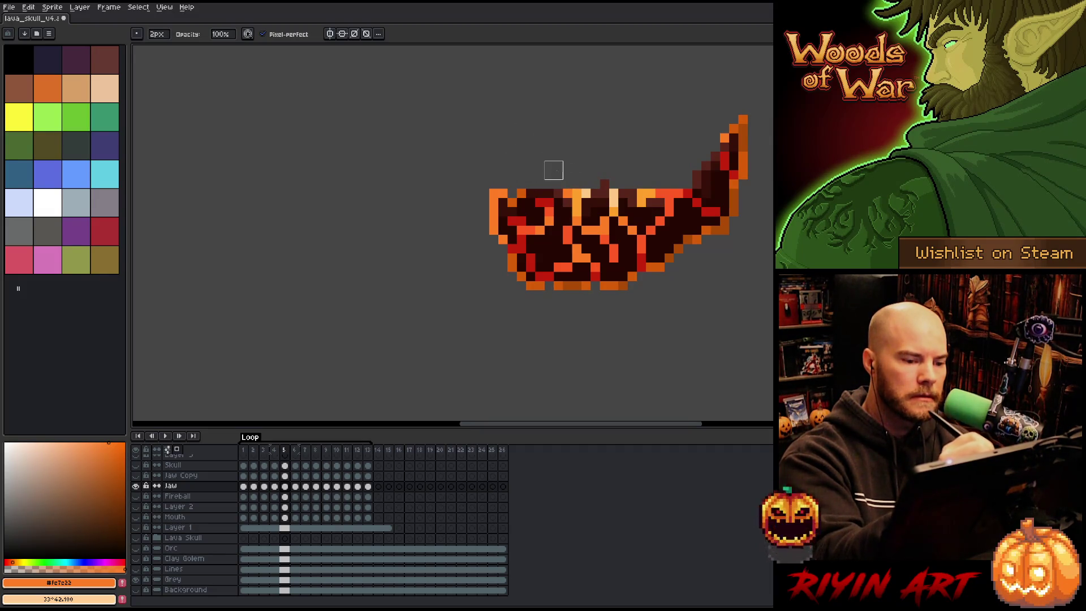
Step: Compare frames 4–6, undo the last stroke, and turn off pixel-perfect mode
key(Left)
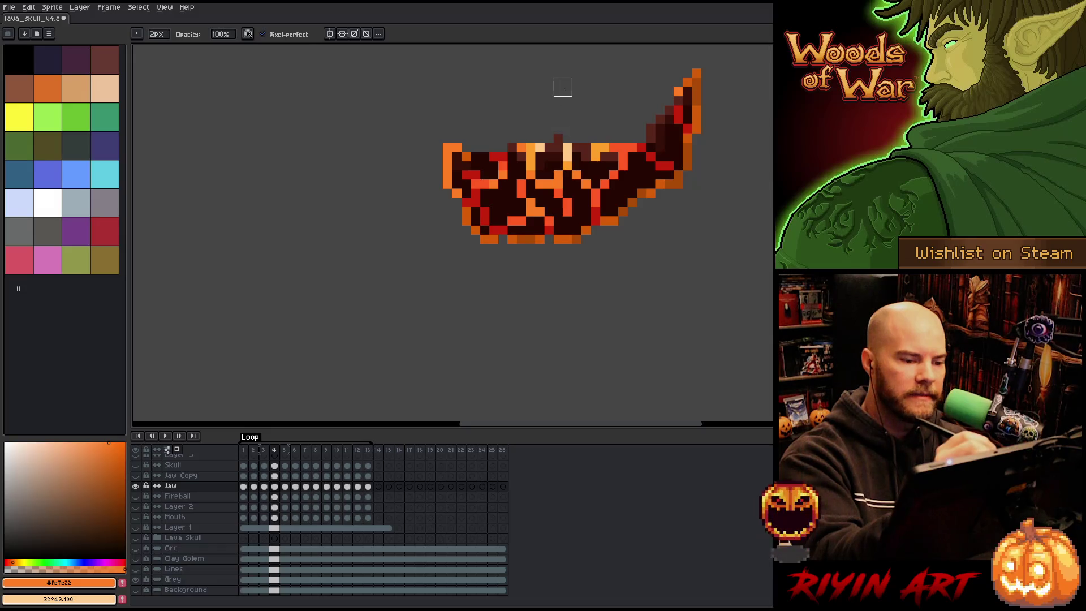
key(Right)
key(Left)
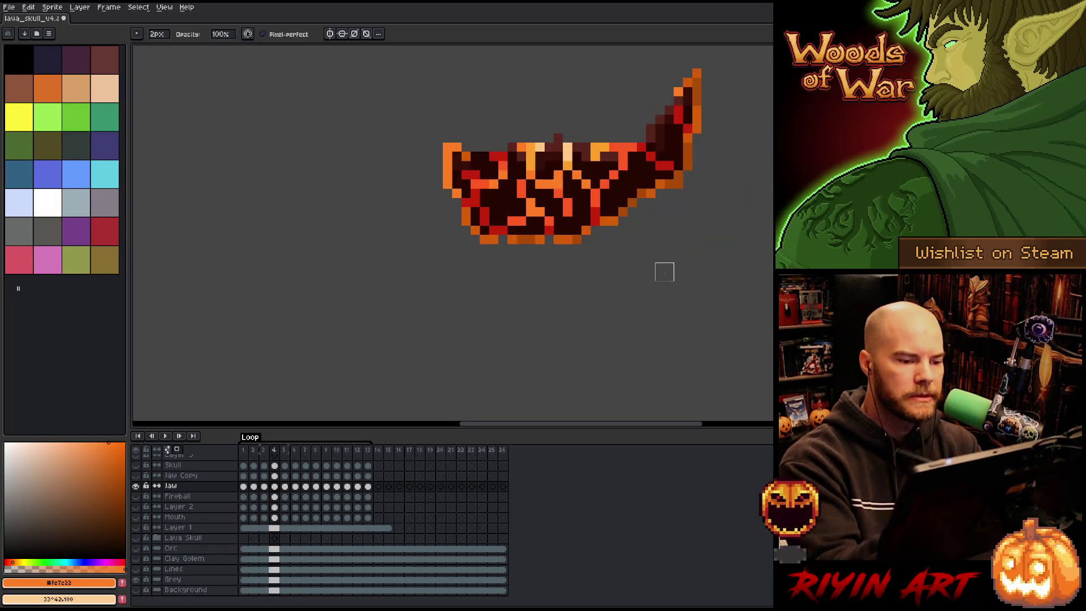
key(Right)
key(Left)
key(Right)
key(Right)
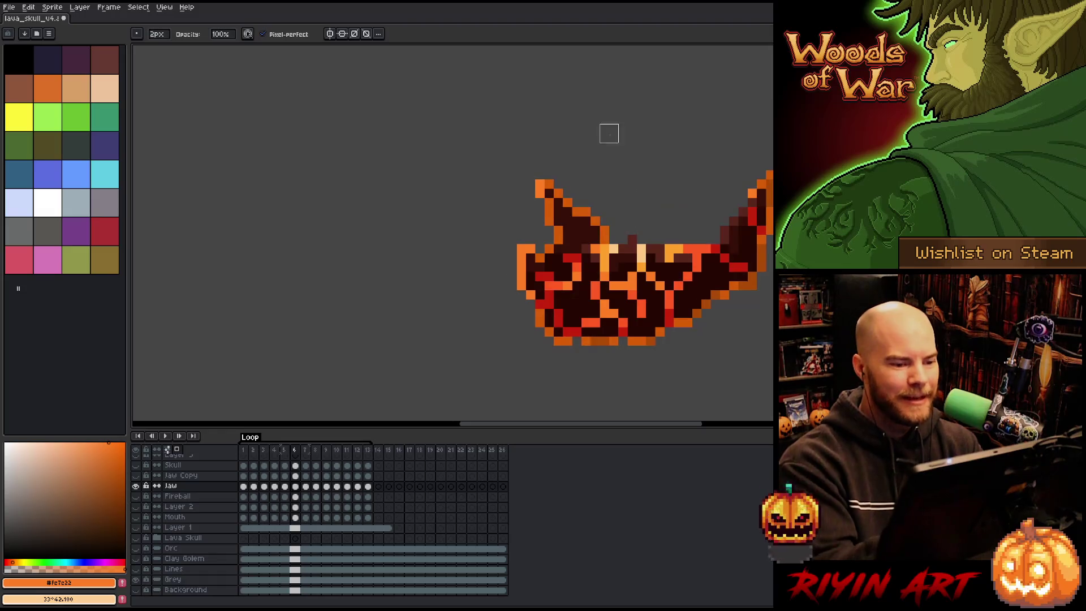
key(ctrl+z)
key(ctrl+z)
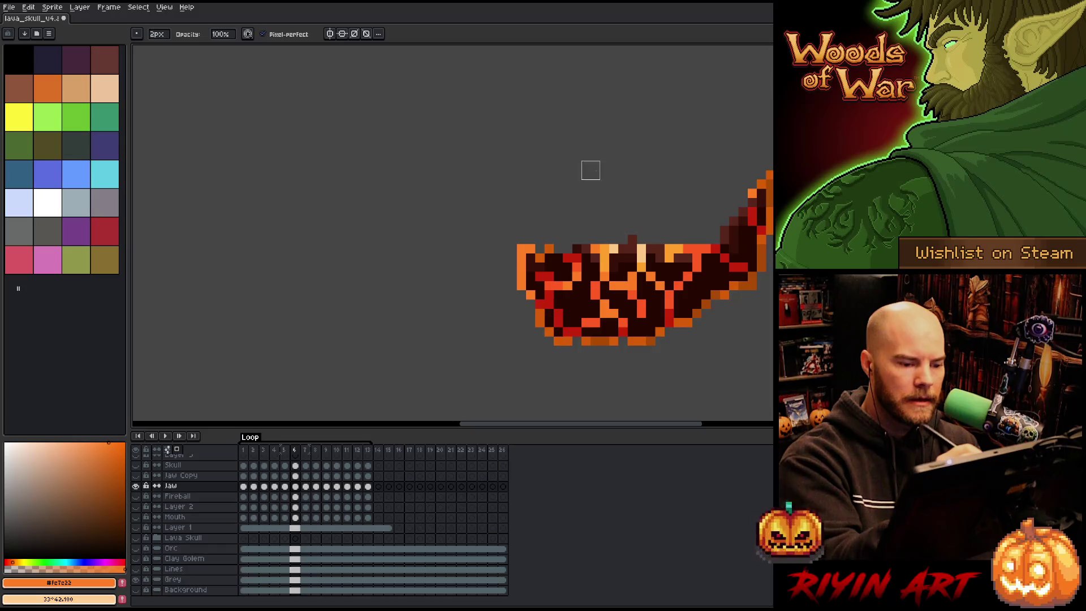
key(Left)
key(Right)
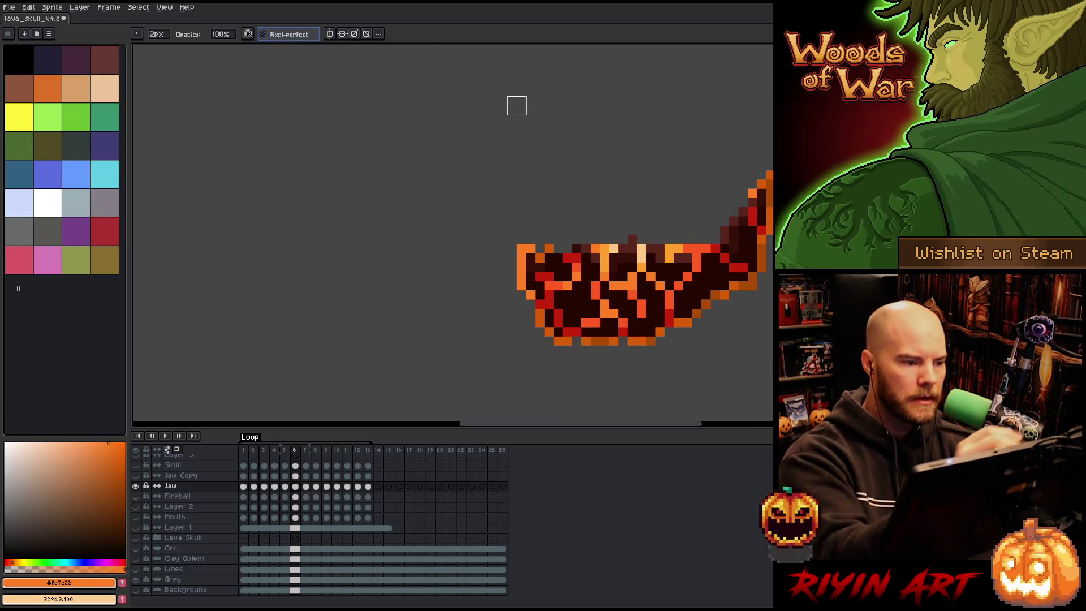
click(293, 35)
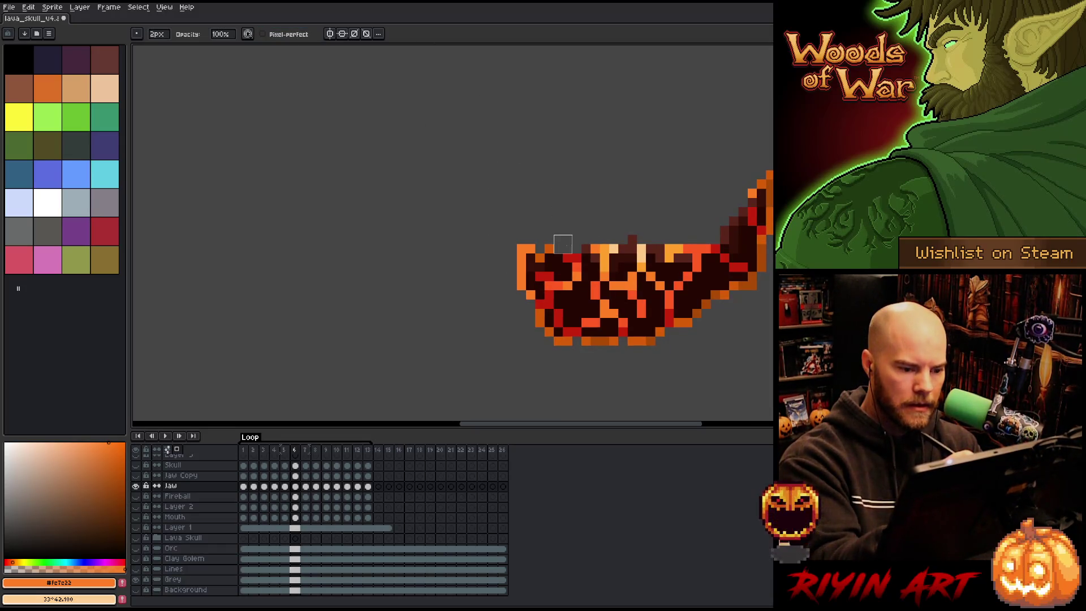
Step: Erase the left horn and a leftover base pixel on frames 7 and 8
key(Right)
mouse_move(535, 290)
mouse_down()
mouse_move(485, 289)
mouse_move(521, 296)
mouse_move(470, 244)
mouse_up()
drag(489, 300, 480, 308)
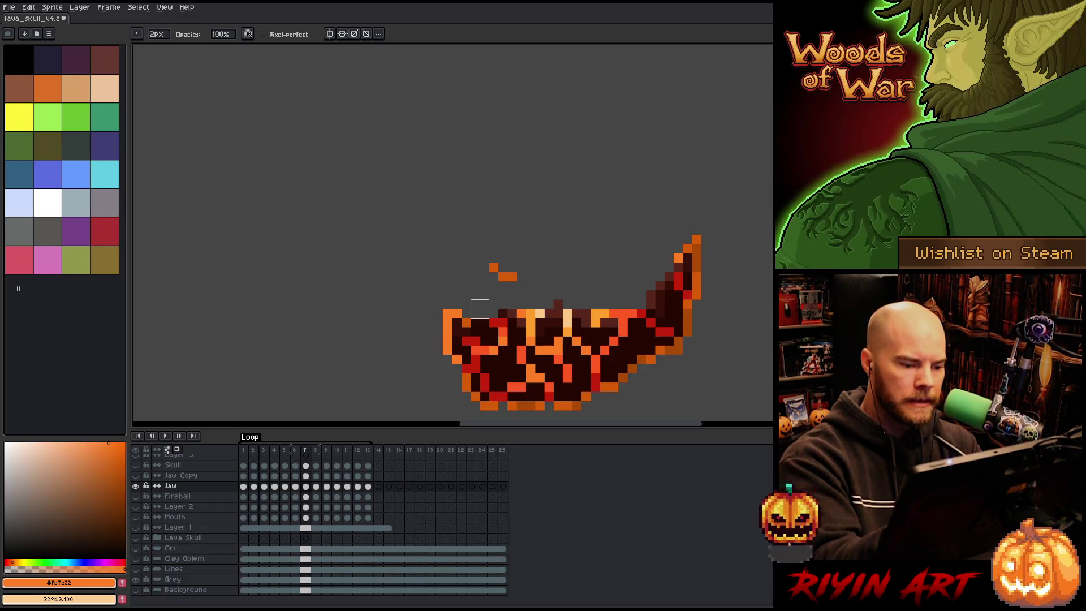
key(Right)
mouse_move(434, 243)
mouse_down()
mouse_move(421, 269)
mouse_move(387, 215)
mouse_up()
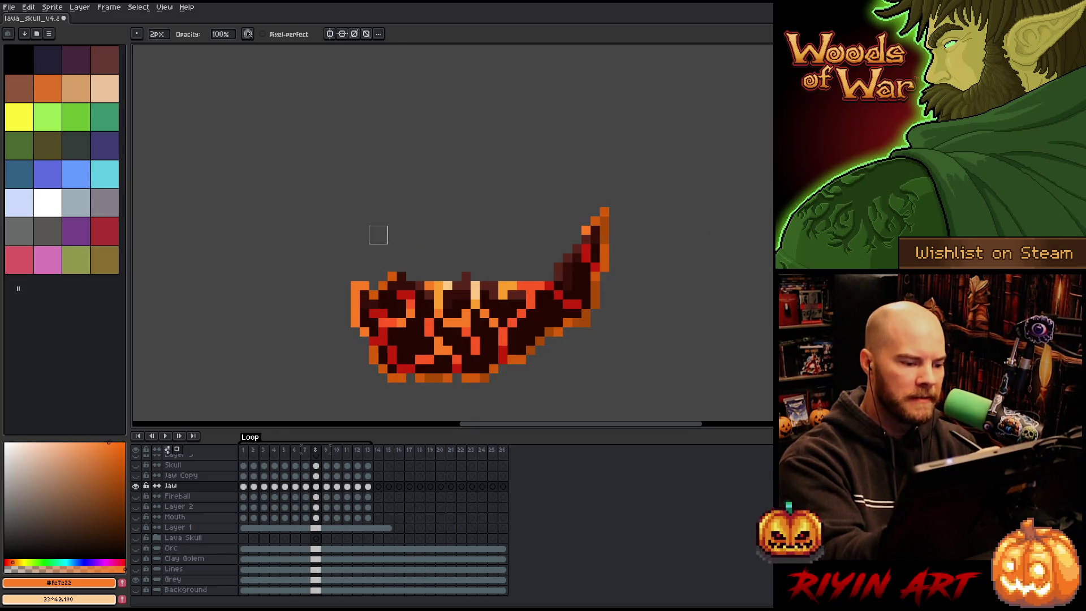
Step: Step through frames 9 to 13 checking the edits, then play the animation
key(period)
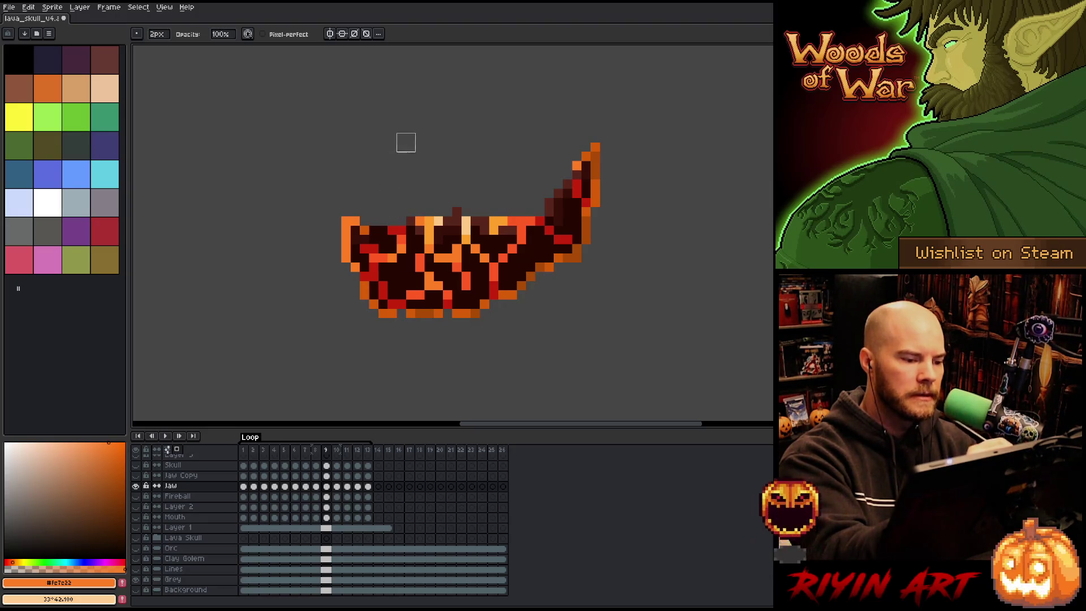
key(period)
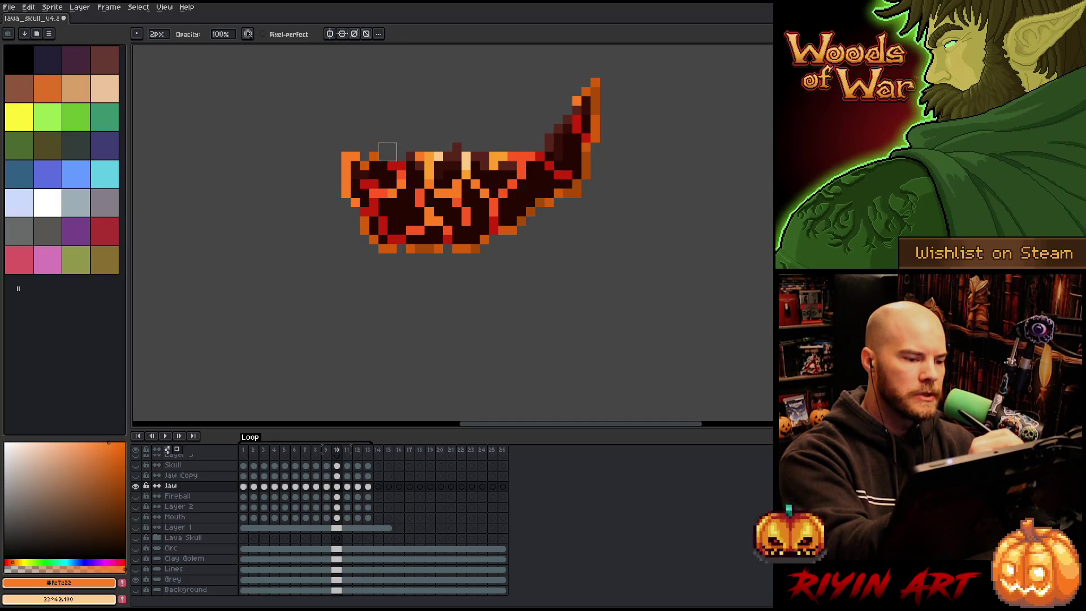
key(comma)
key(period)
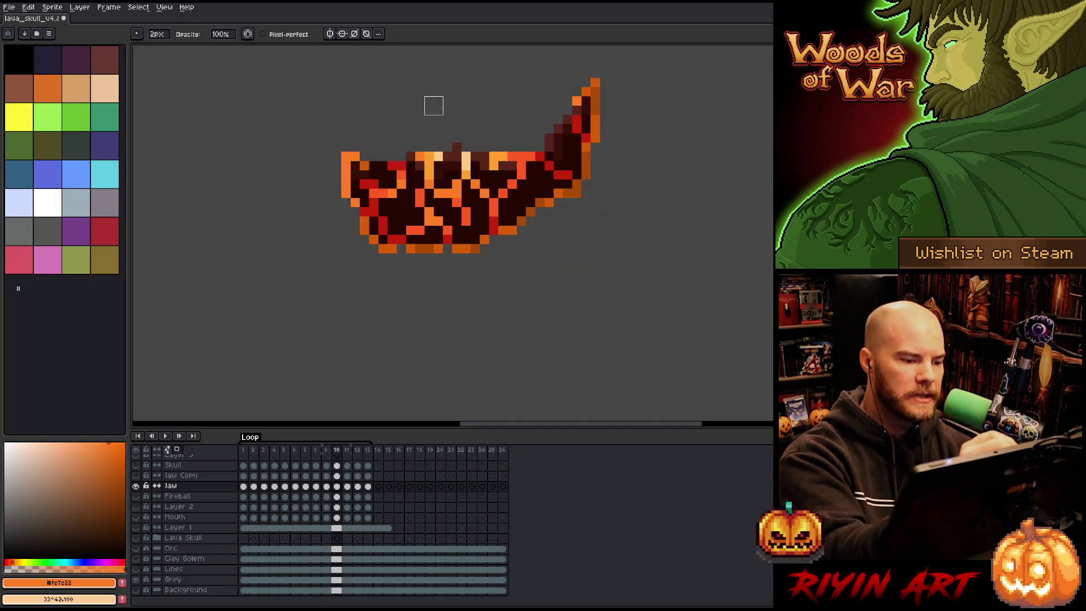
key(comma)
key(comma)
key(comma)
key(period)
key(period)
key(period)
key(period)
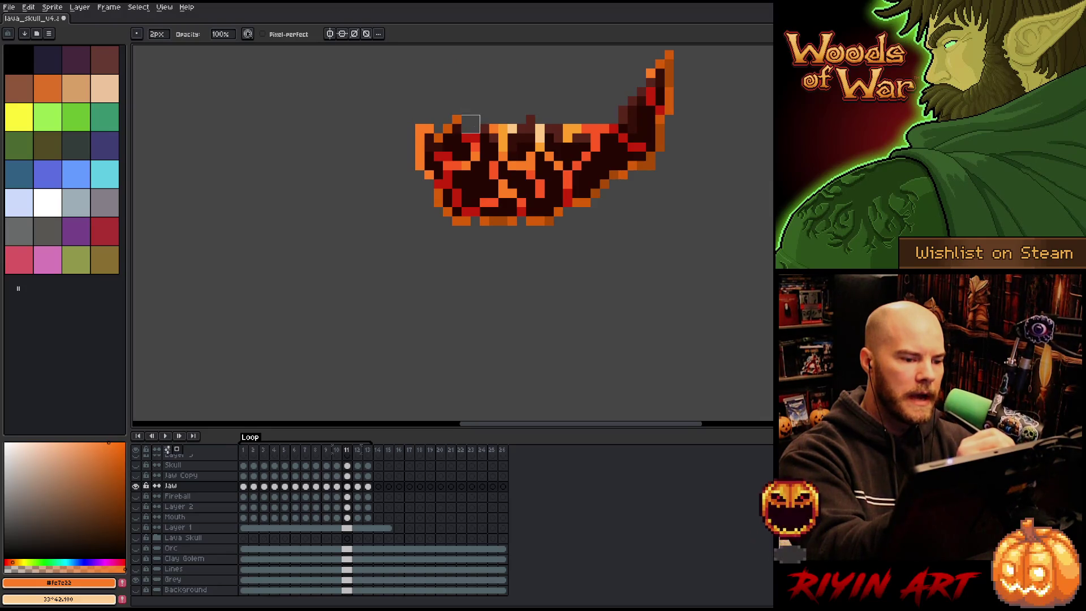
key(comma)
key(period)
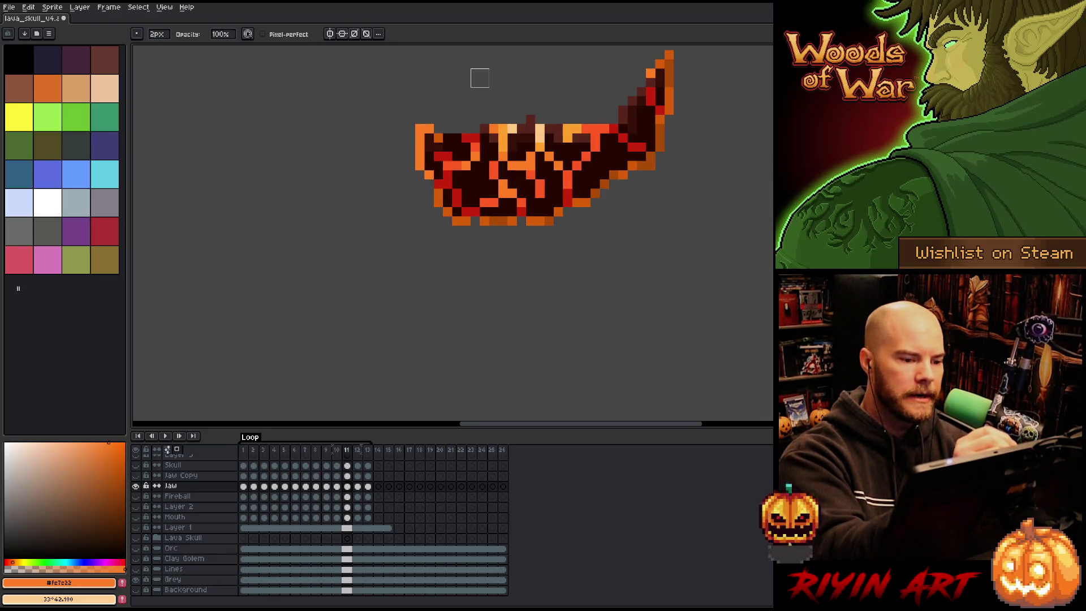
key(comma)
key(comma)
key(comma)
key(period)
key(period)
key(period)
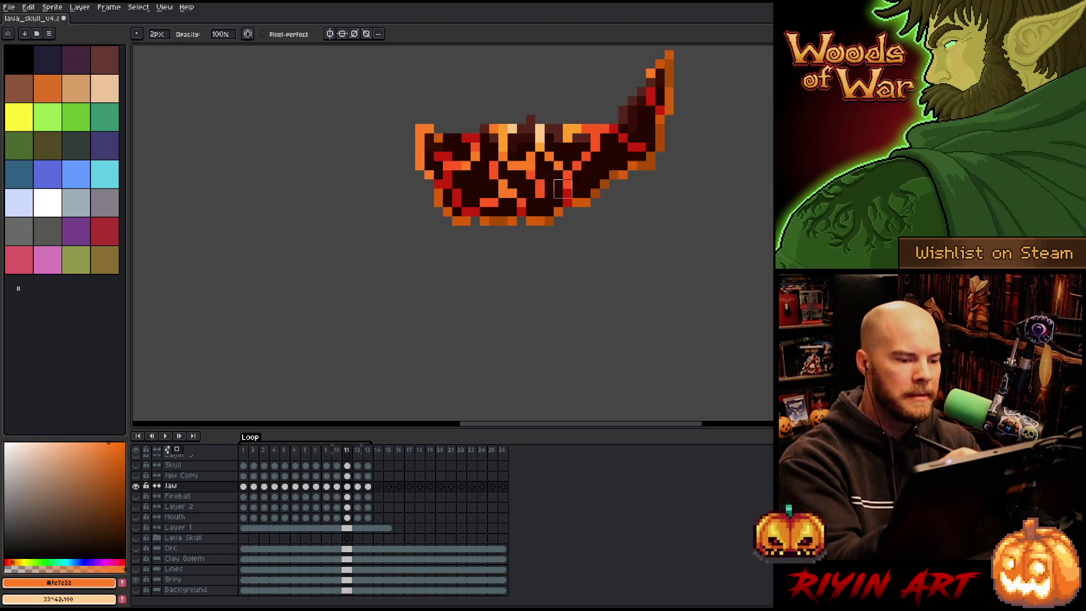
key(period)
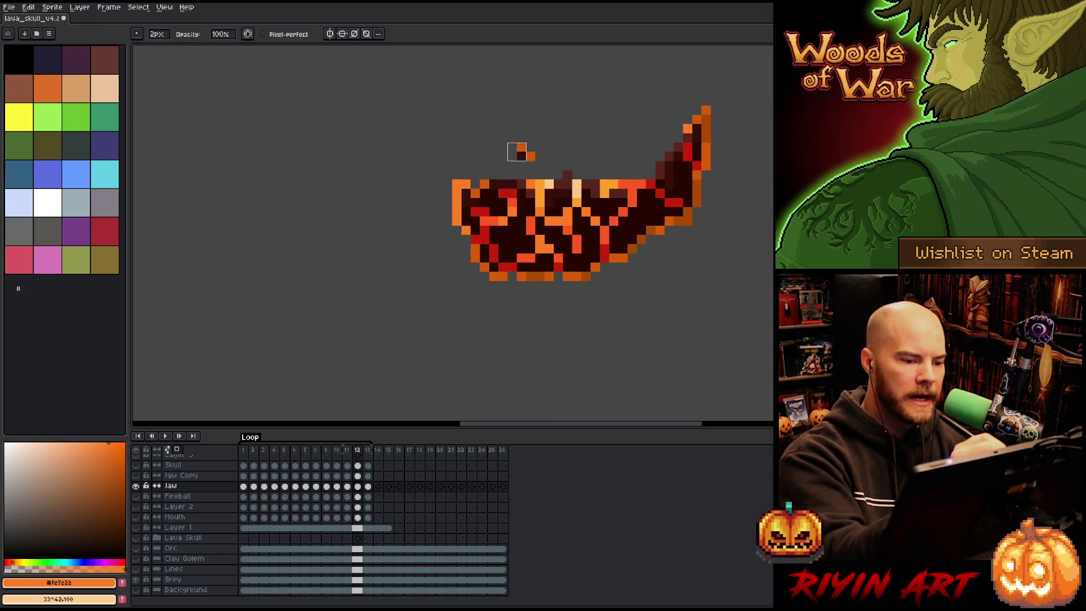
key(period)
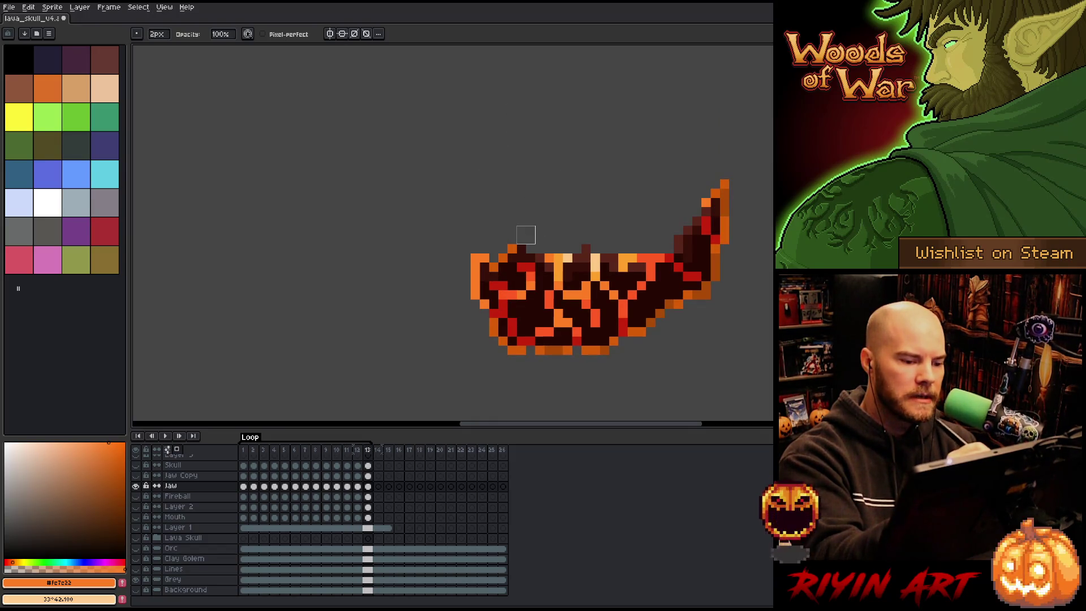
key(period)
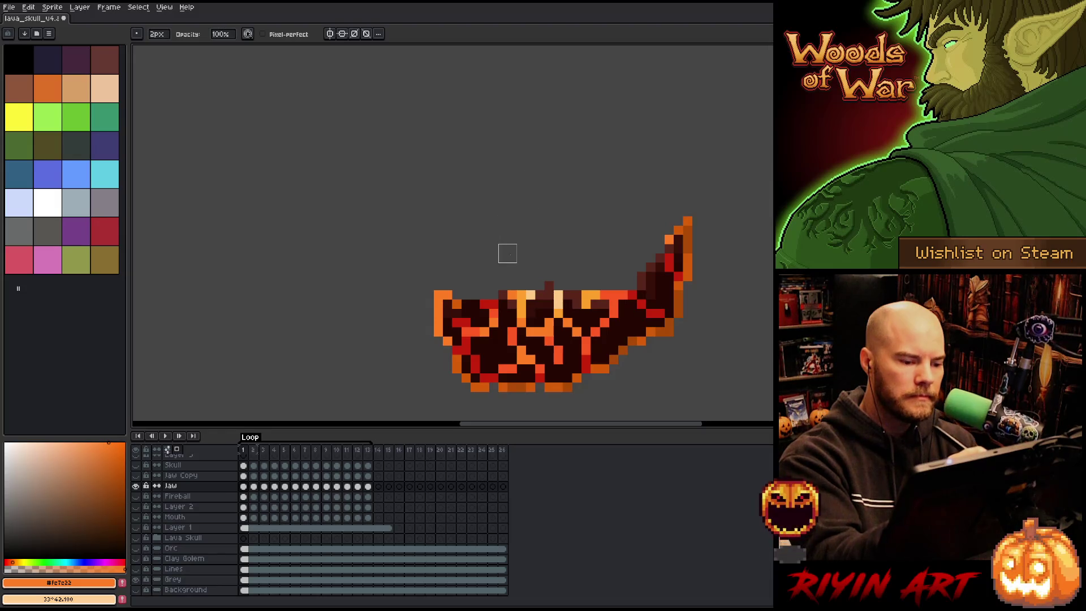
key(Return)
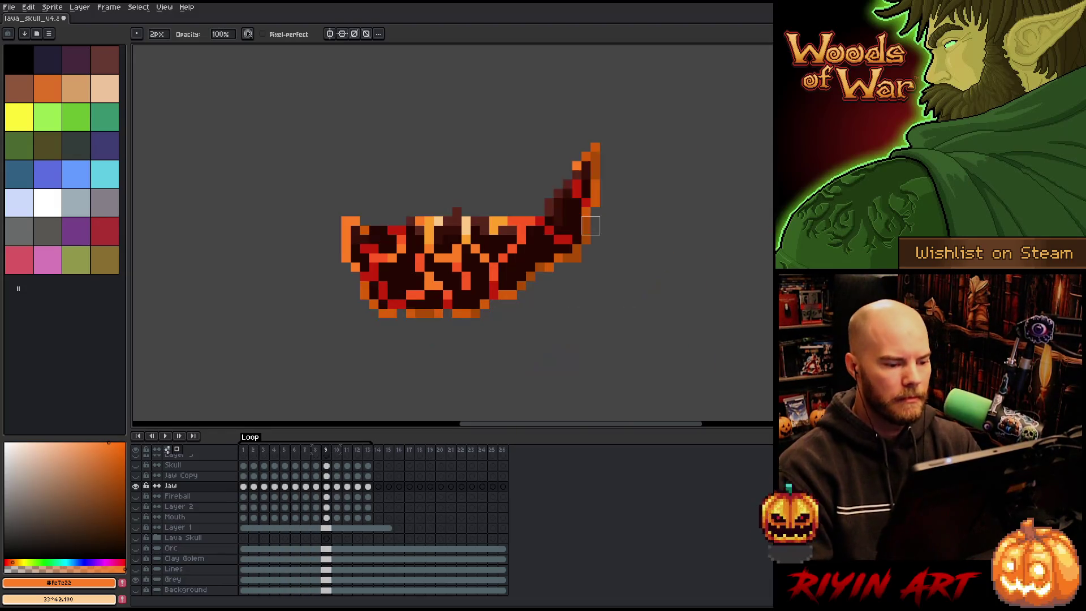
Step: Move the Jaw Copy layer below Mouth and show the full skull with Jaw Copy visible
click(138, 477)
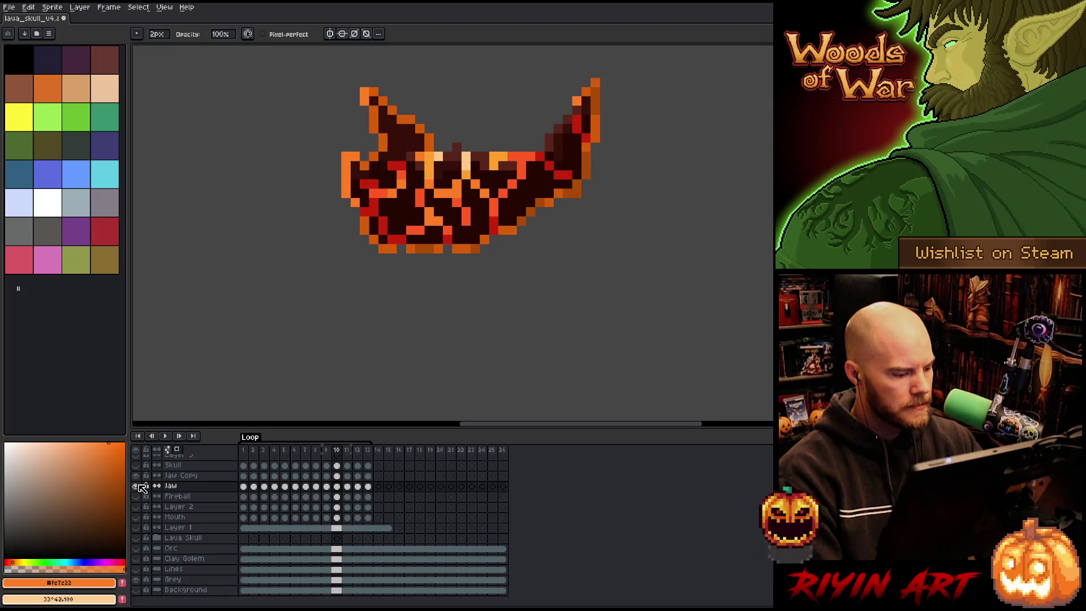
click(187, 477)
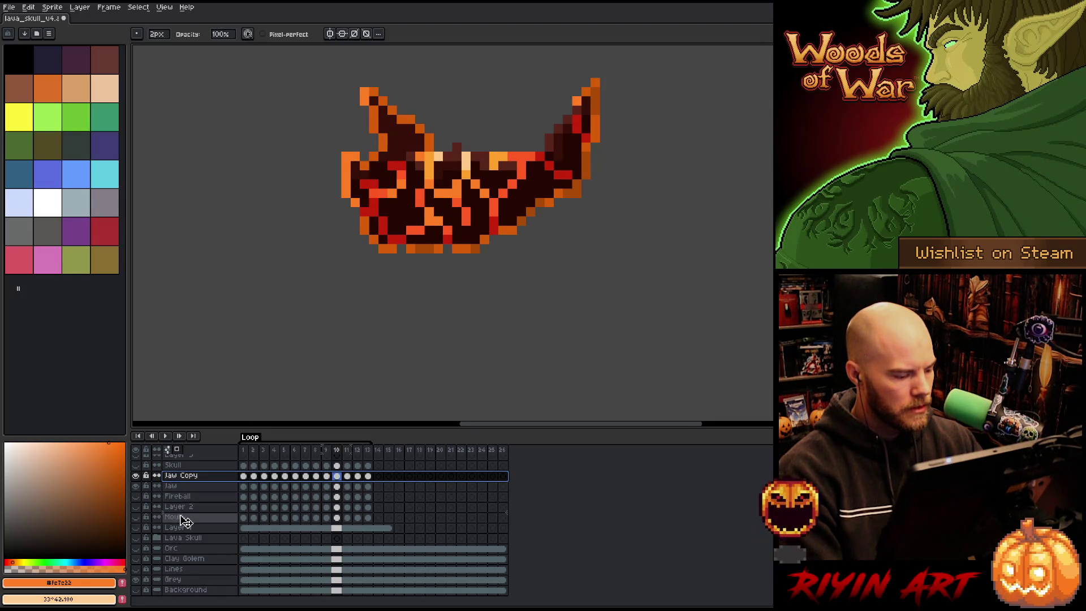
drag(182, 527, 176, 520)
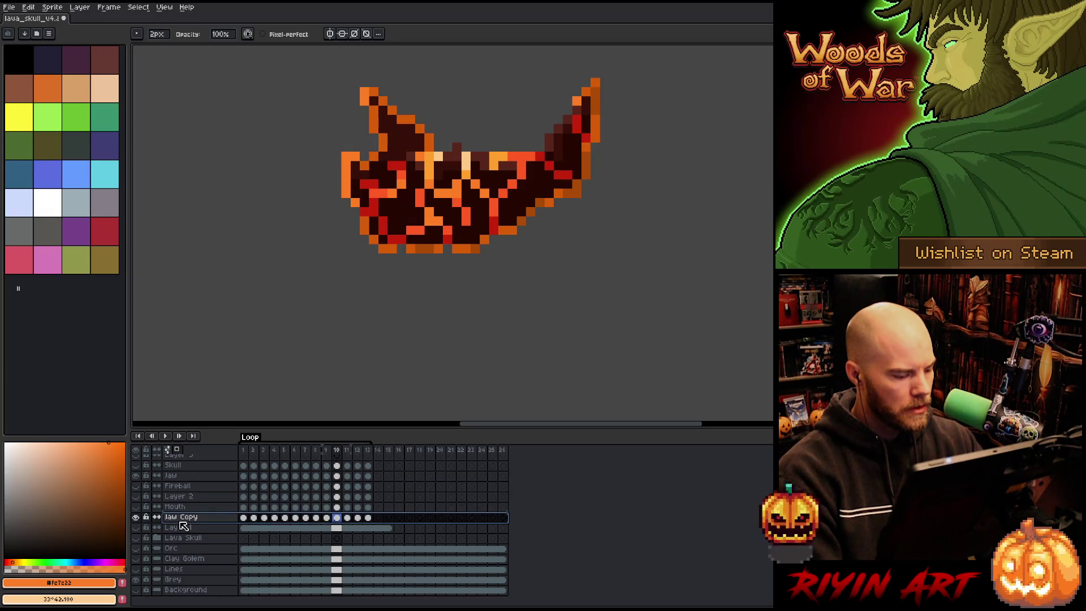
alt+click(137, 476)
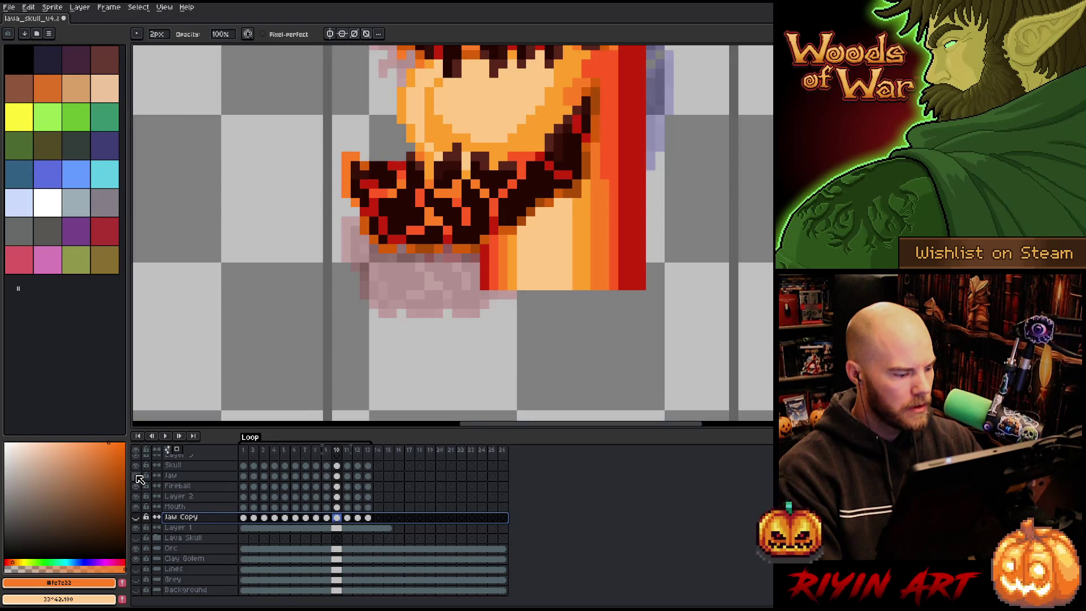
click(136, 518)
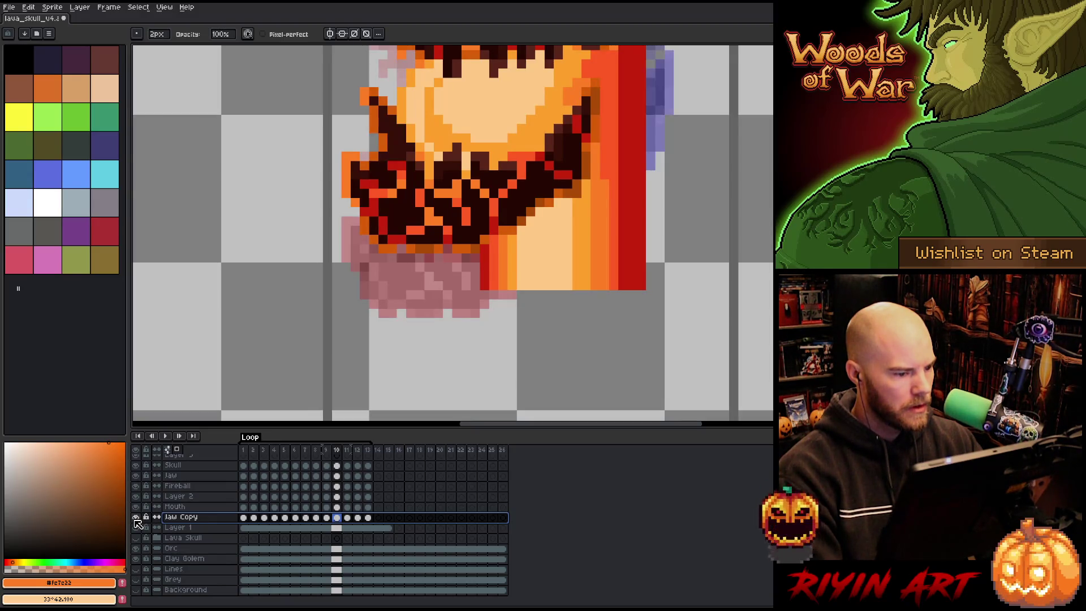
Step: Step a frame, toggle Layer 1 to compare, and play the skull animation
scroll(203, 382, down, 3)
scroll(322, 181, up, 4)
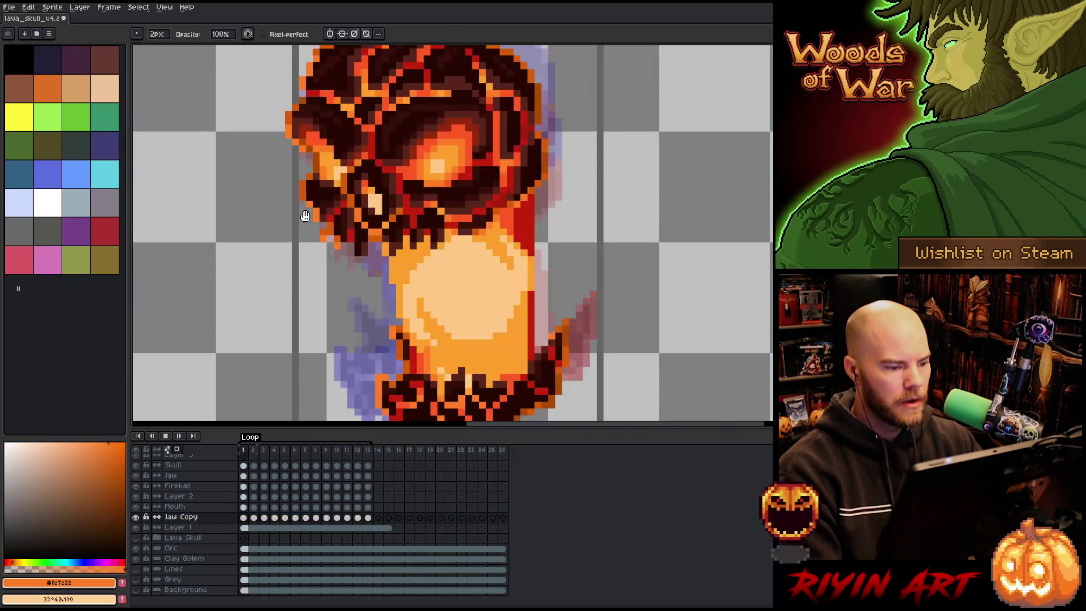
scroll(294, 229, down, 3)
scroll(339, 249, up, 2)
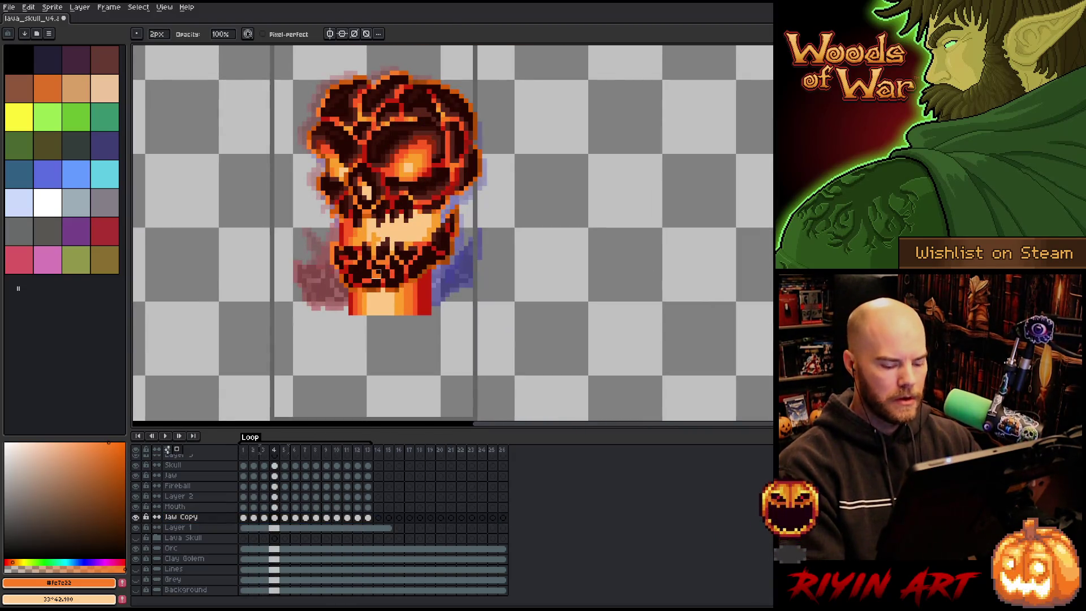
key(period)
key(period)
key(period)
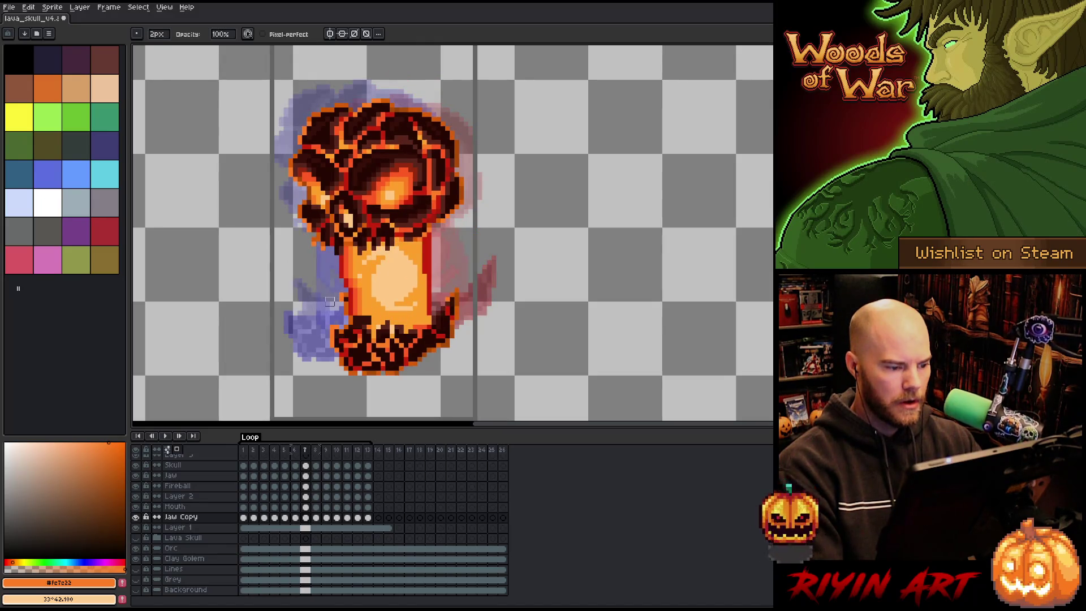
click(137, 528)
click(136, 529)
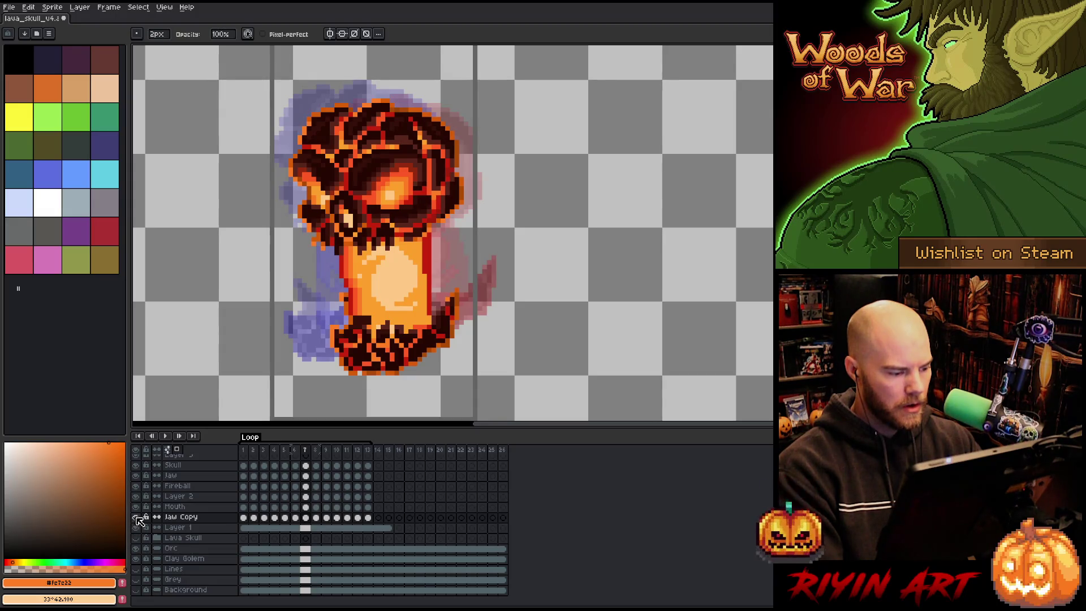
key(Return)
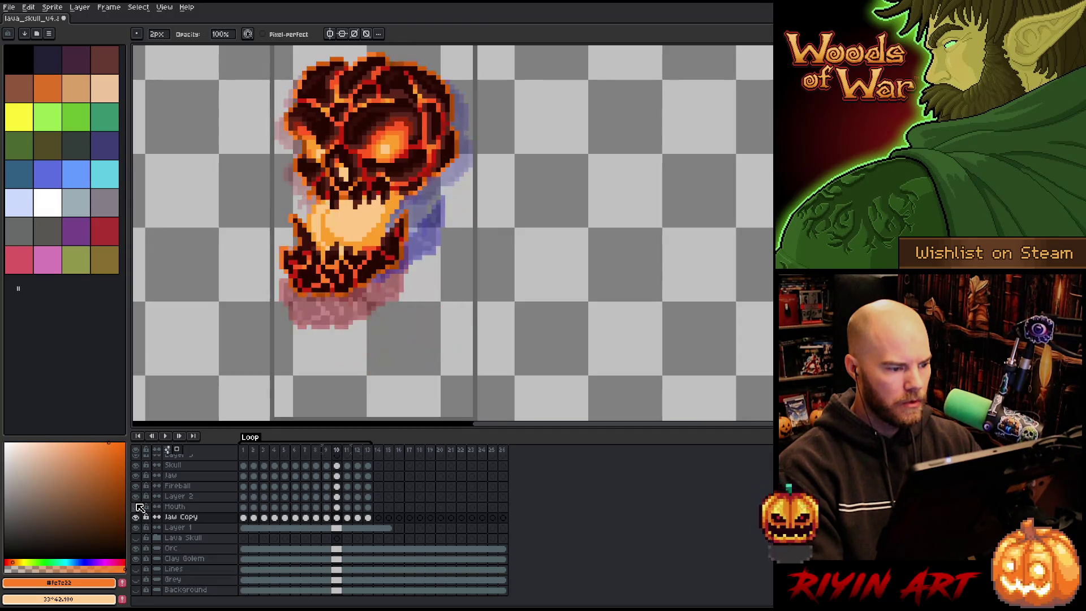
scroll(238, 301, down, 2)
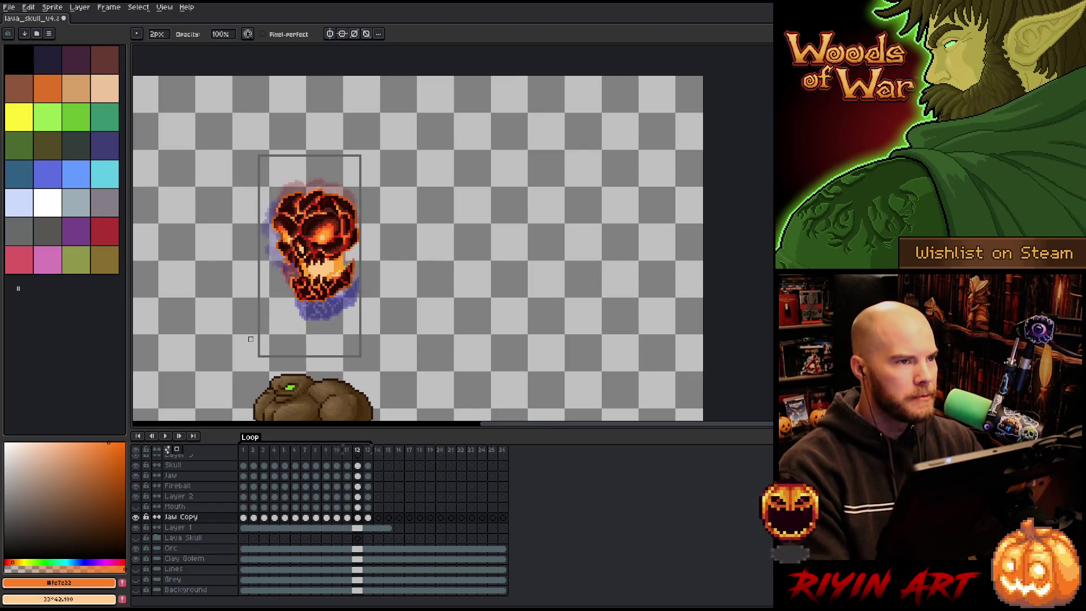
scroll(250, 339, up, 2)
scroll(313, 296, down, 1)
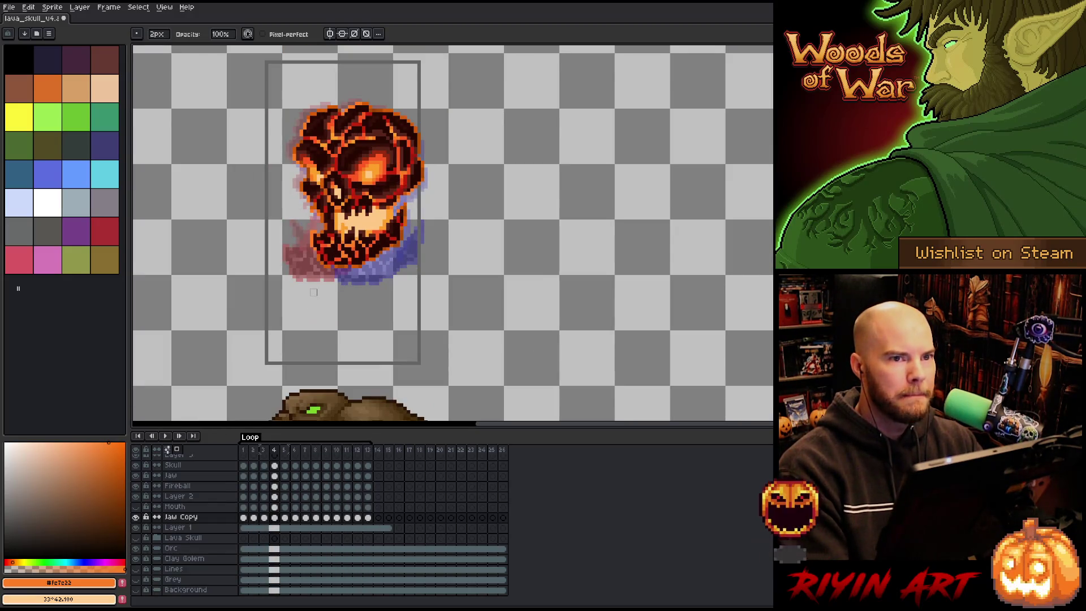
scroll(314, 293, up, 1)
scroll(314, 297, down, 2)
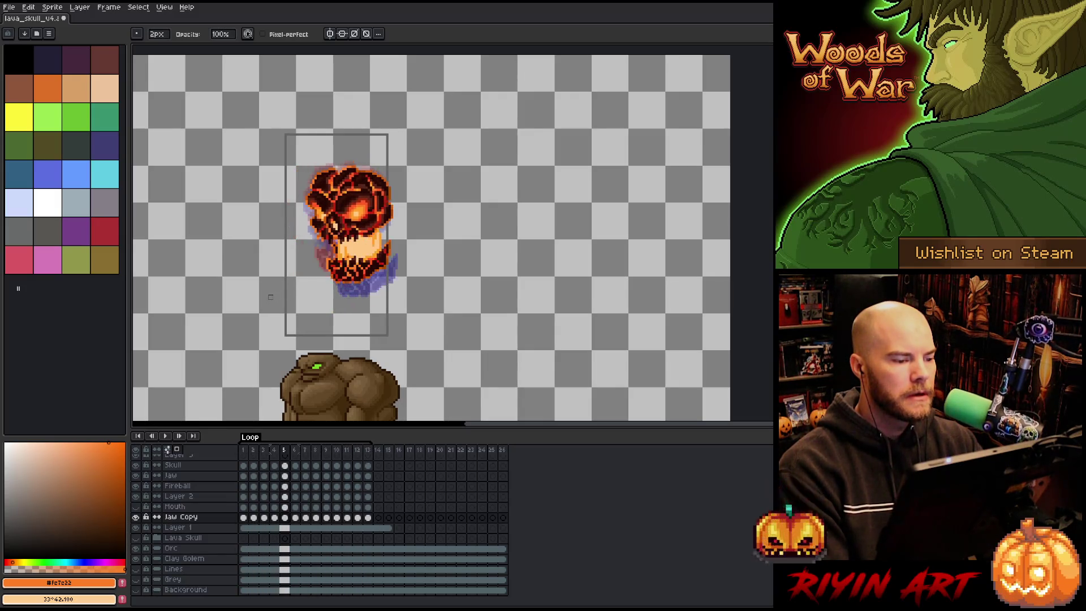
scroll(255, 254, up, 1)
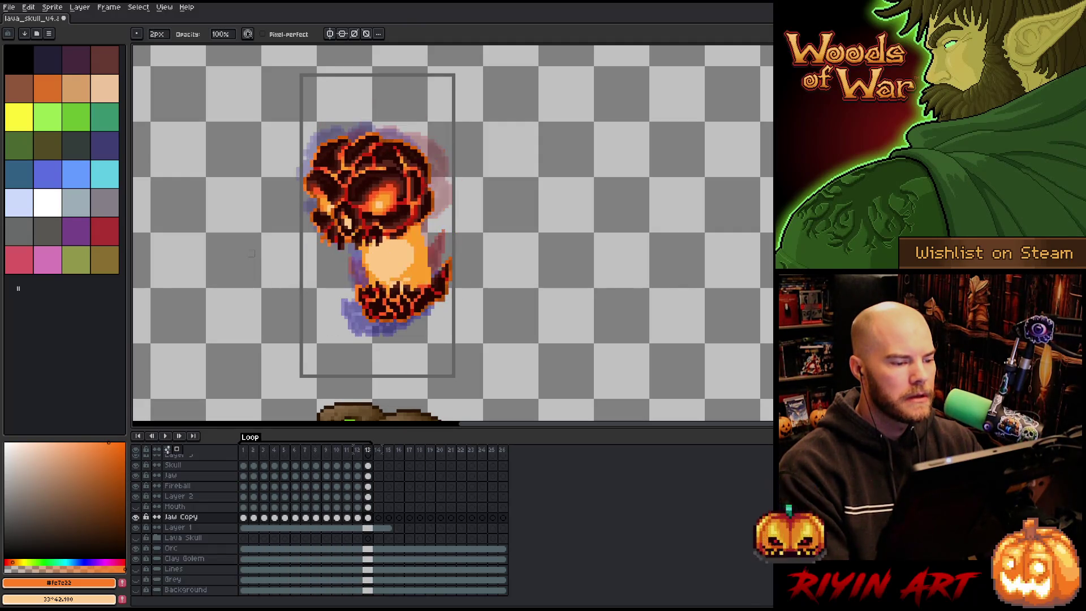
key(Return)
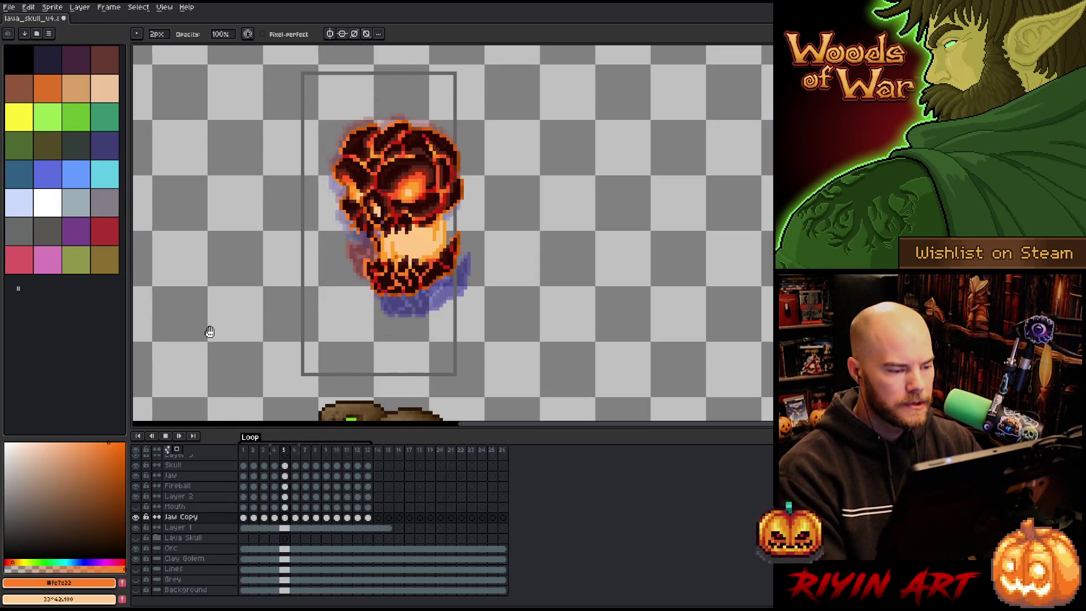
click(359, 450)
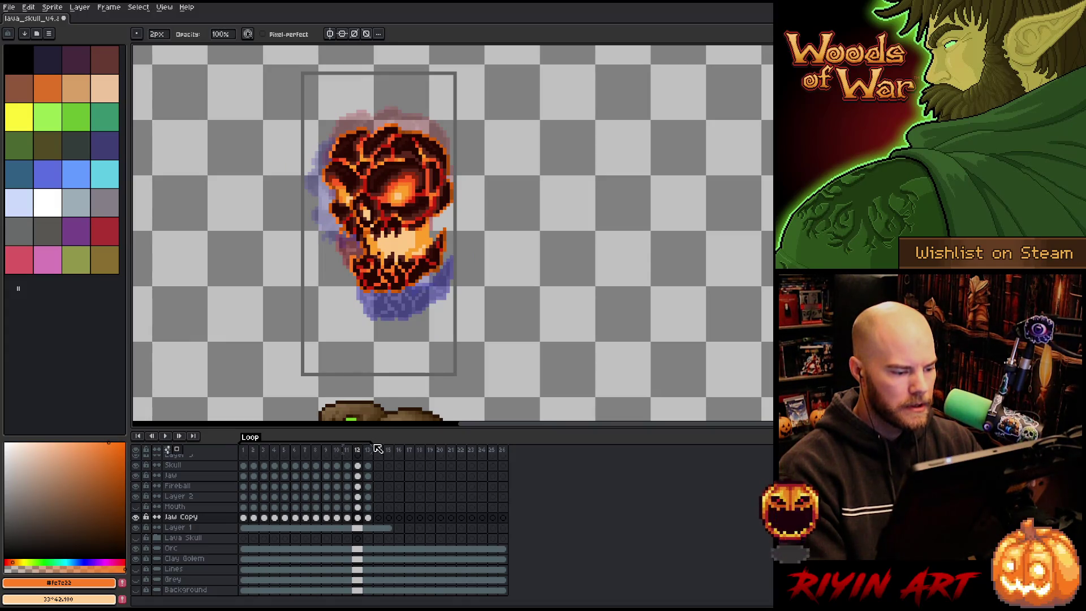
Step: Set frames 1–13 to 120 ms duration in Frame Properties and replay the animation
key(Return)
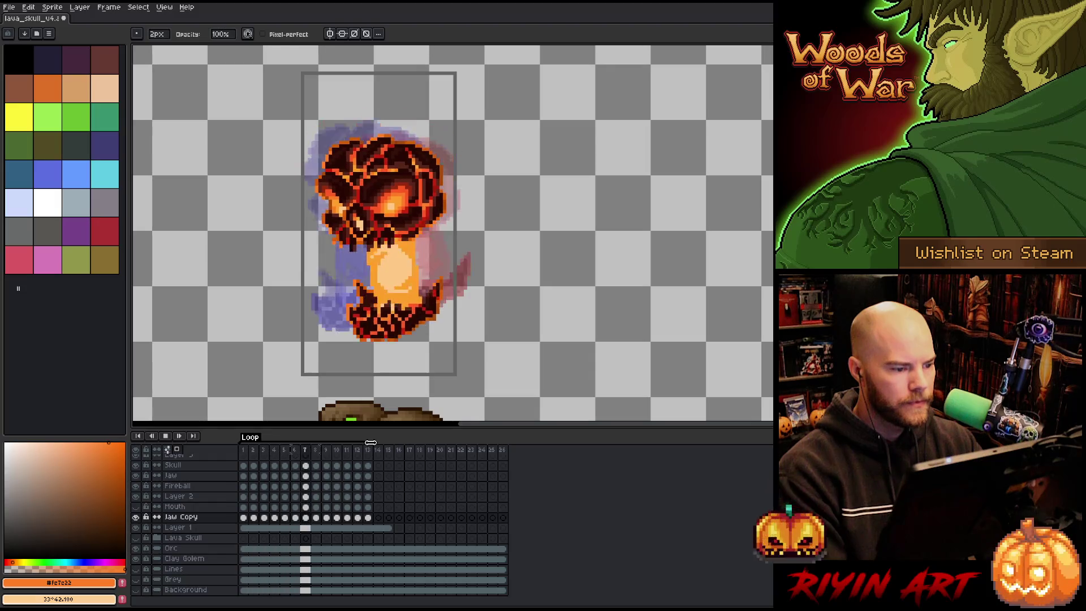
drag(243, 449, 375, 456)
right_click(370, 454)
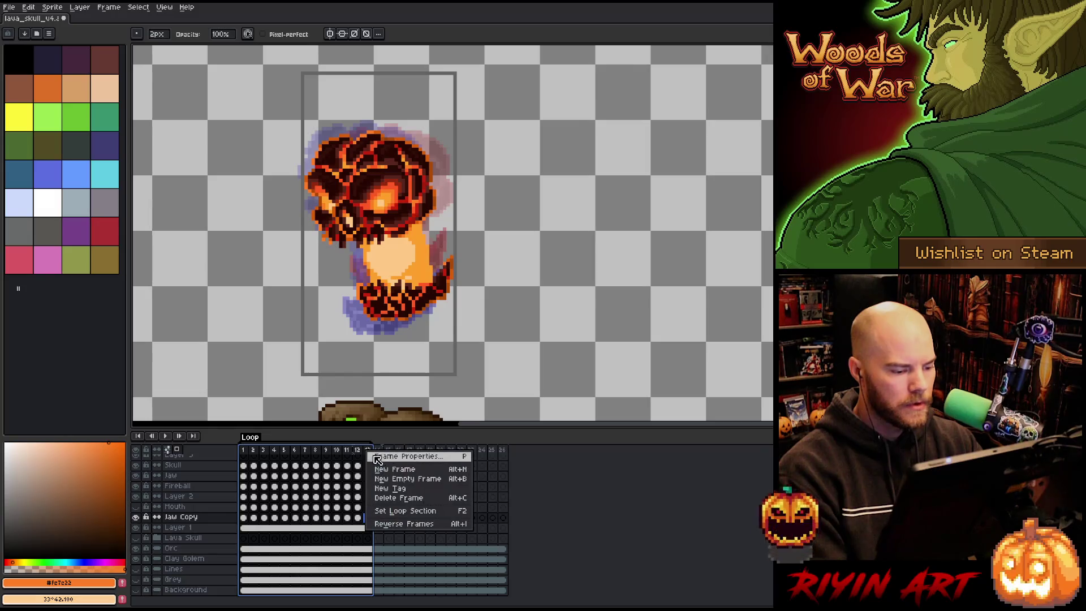
click(382, 462)
key(Return)
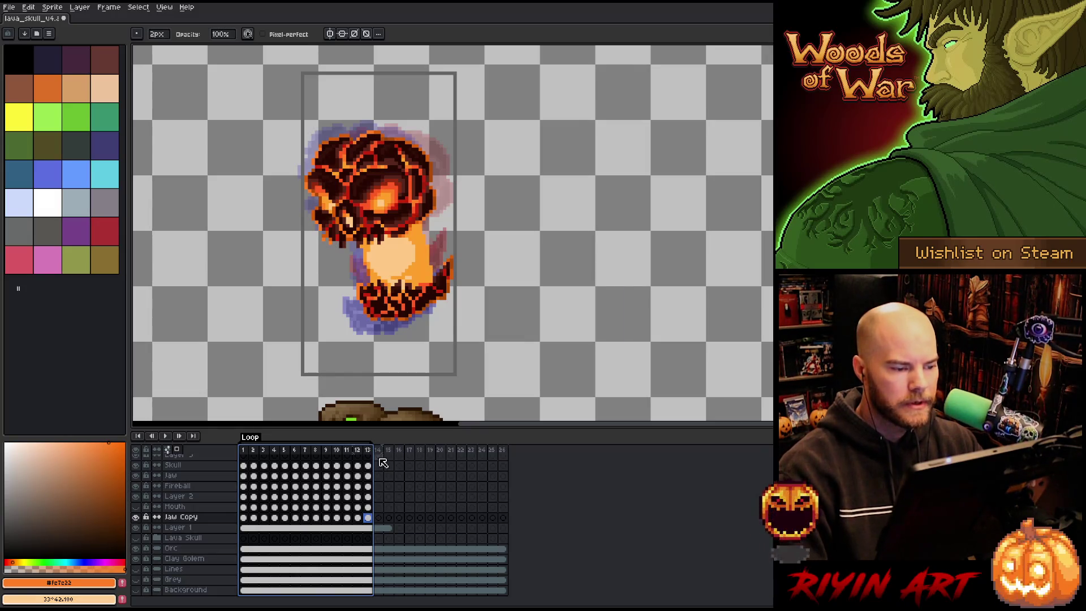
key(Return)
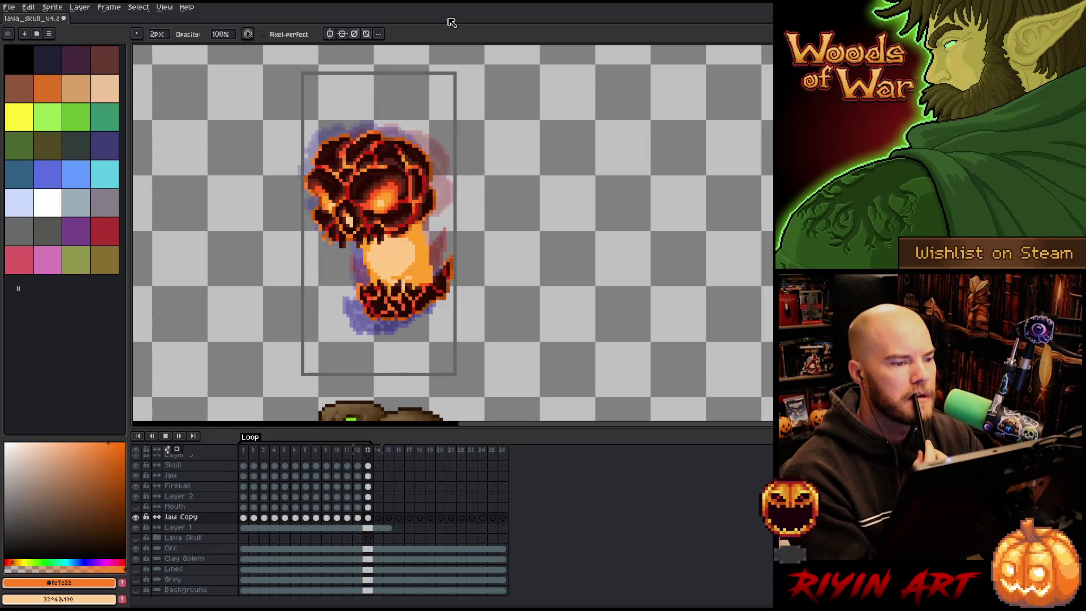
Step: Watch the lava skull loop through its 13 frames at 120 ms each
scroll(601, 371, down, 2)
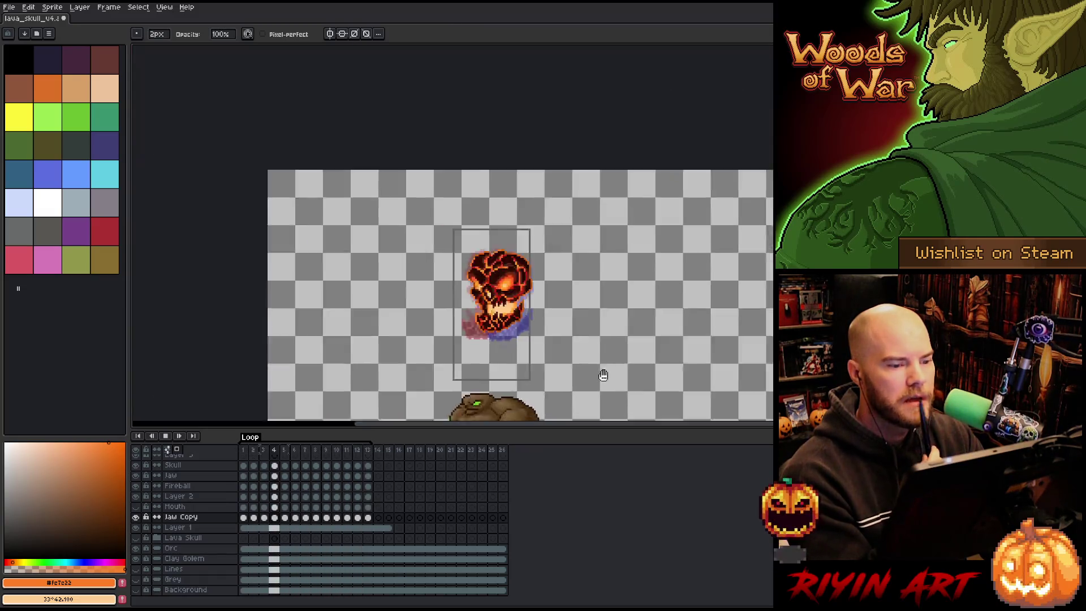
Step: Reveal the volcano Background behind the golem and orc, play the animation, and hide Layer 1
scroll(598, 362, down, 2)
mouse_move(643, 346)
mouse_down()
mouse_move(509, 262)
mouse_move(497, 269)
mouse_up()
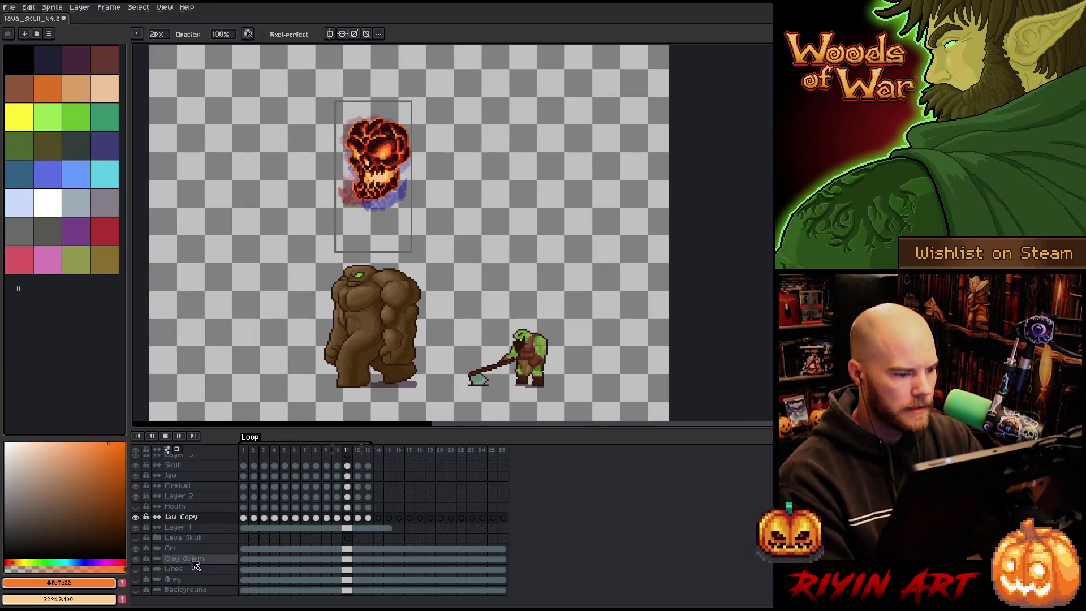
click(136, 589)
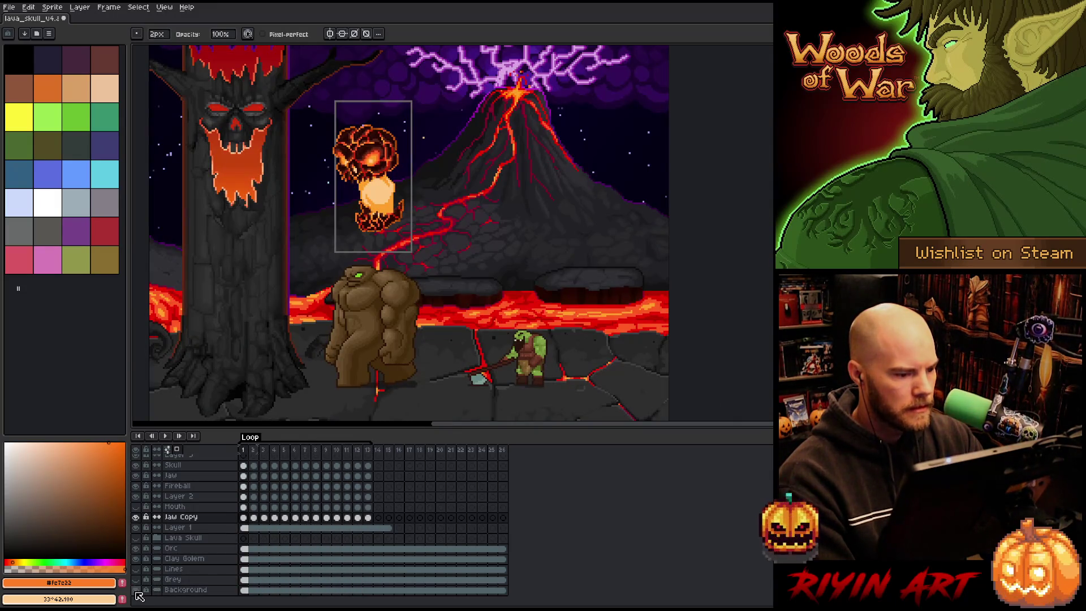
key(Return)
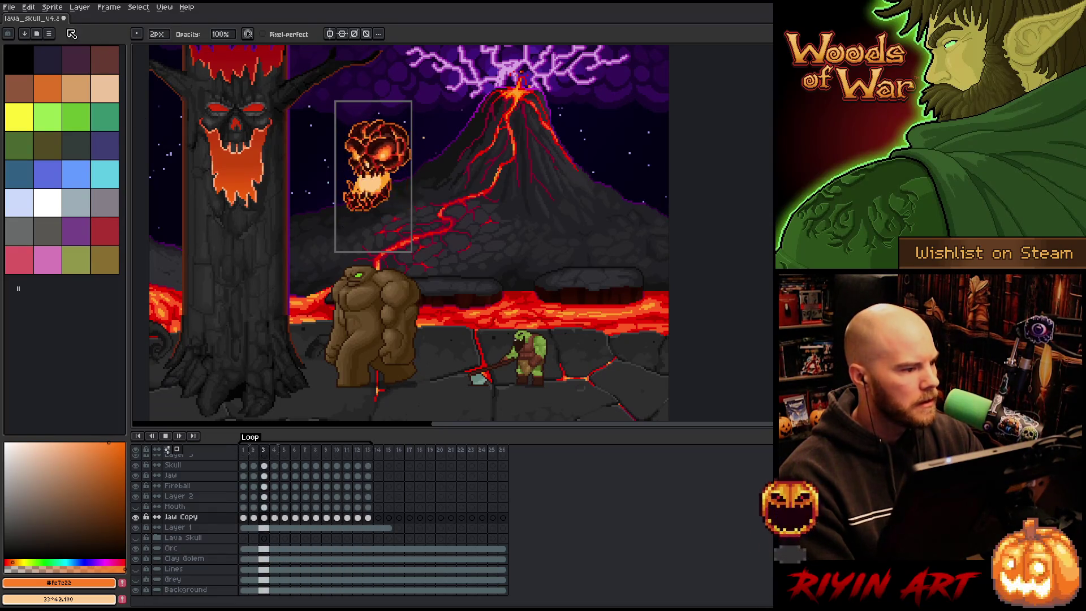
key(Return)
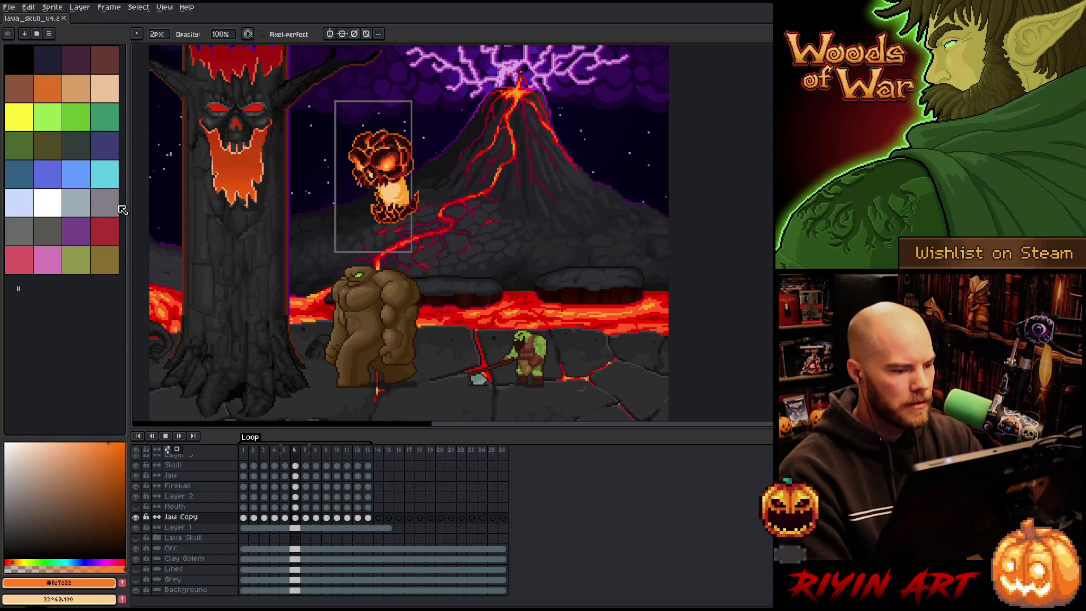
key(Return)
key(Return)
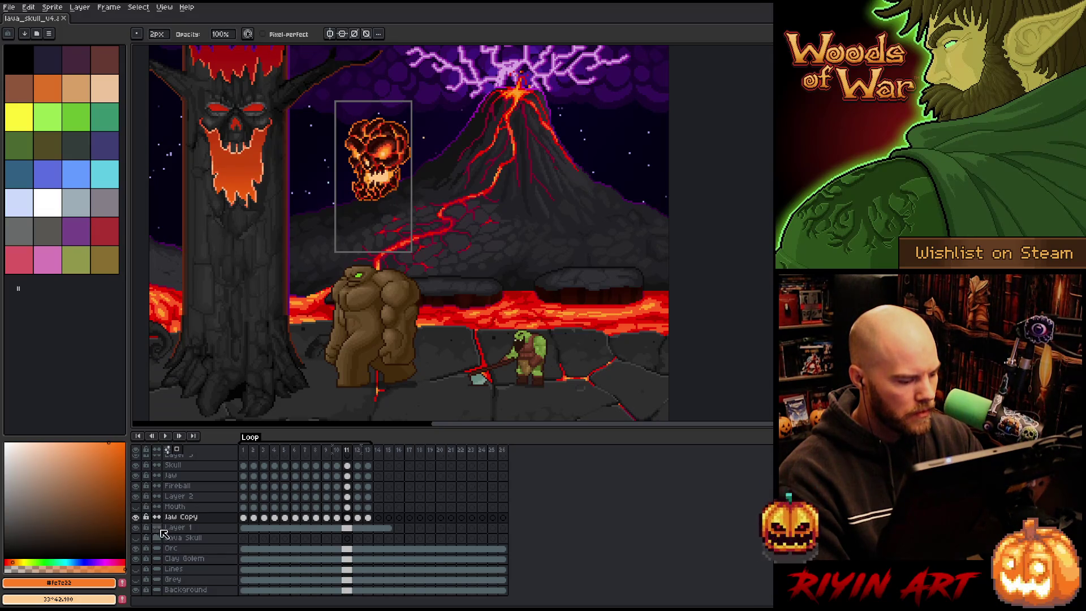
click(137, 528)
Step: Rename Layer 1 to 'box' in its Layer Properties dialog
double_click(186, 529)
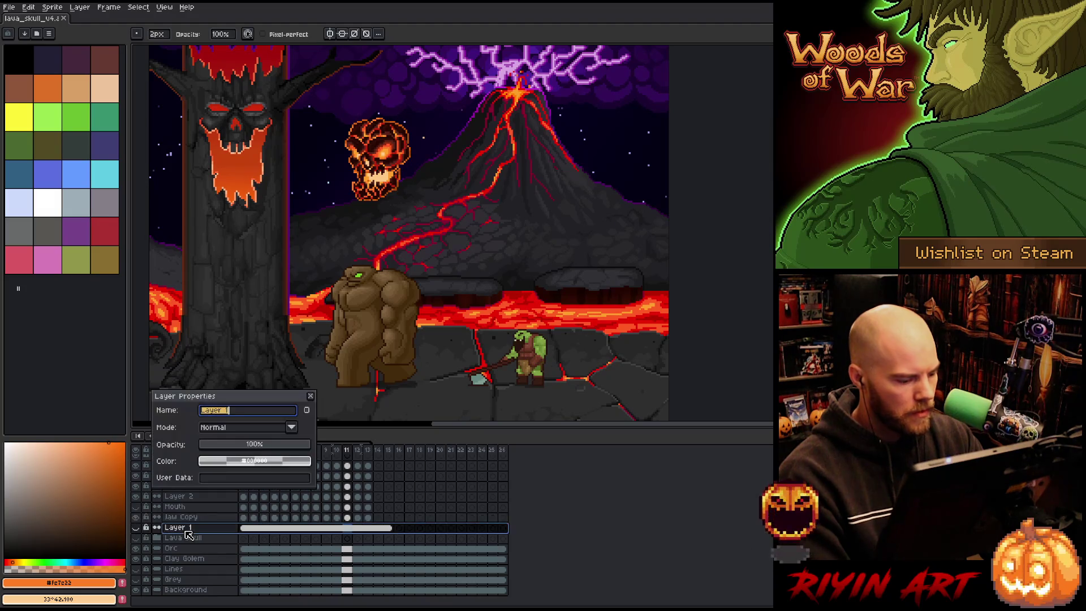
text(box)
key(Return)
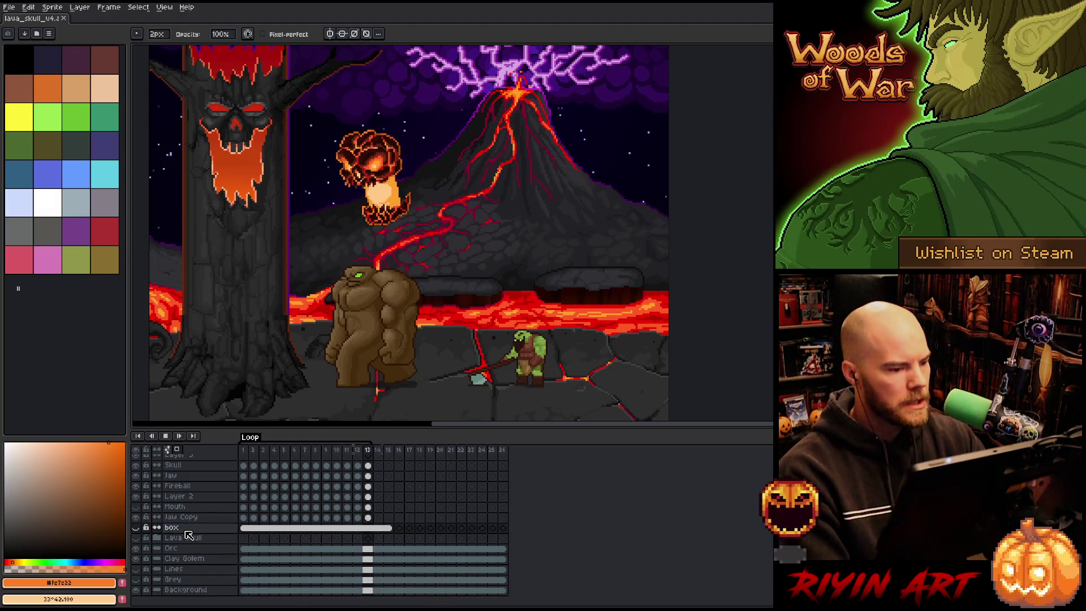
scroll(357, 195, down, 1)
scroll(326, 265, up, 2)
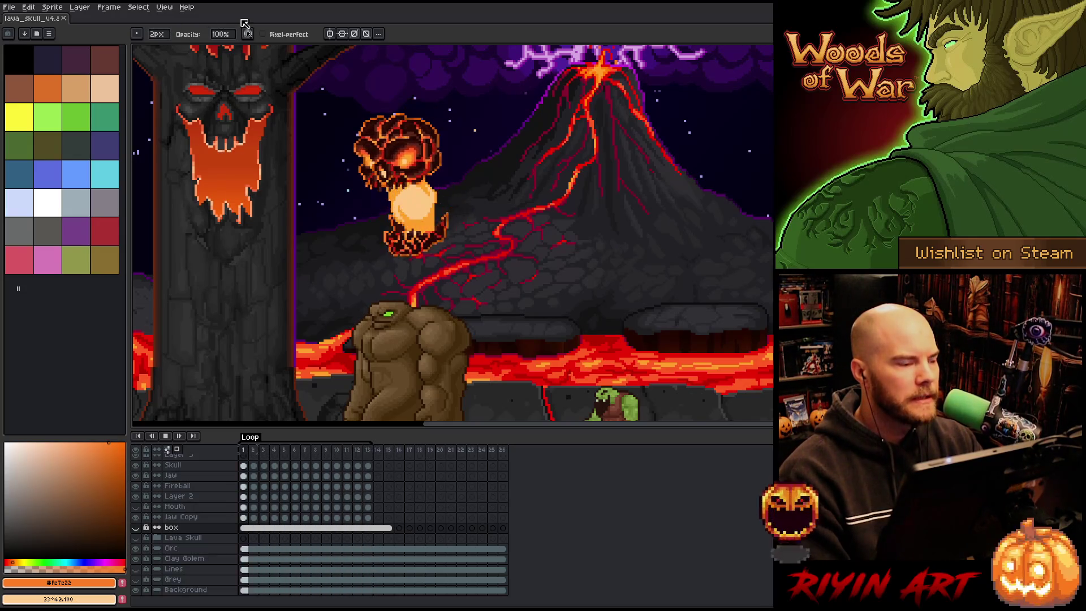
Step: Create a new 100×100 px transparent sprite from File > New
click(8, 9)
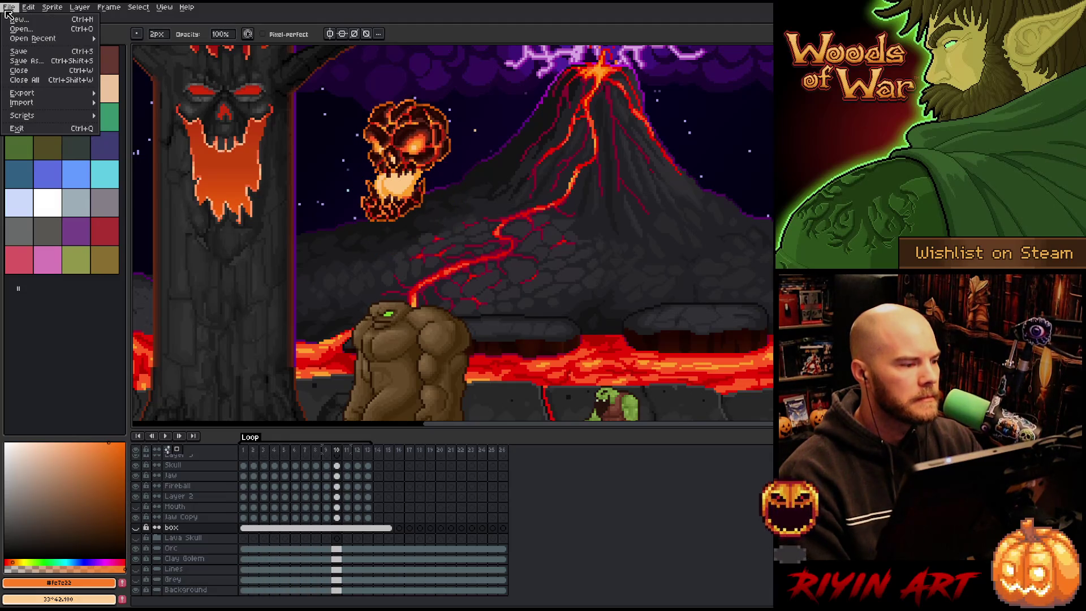
click(11, 20)
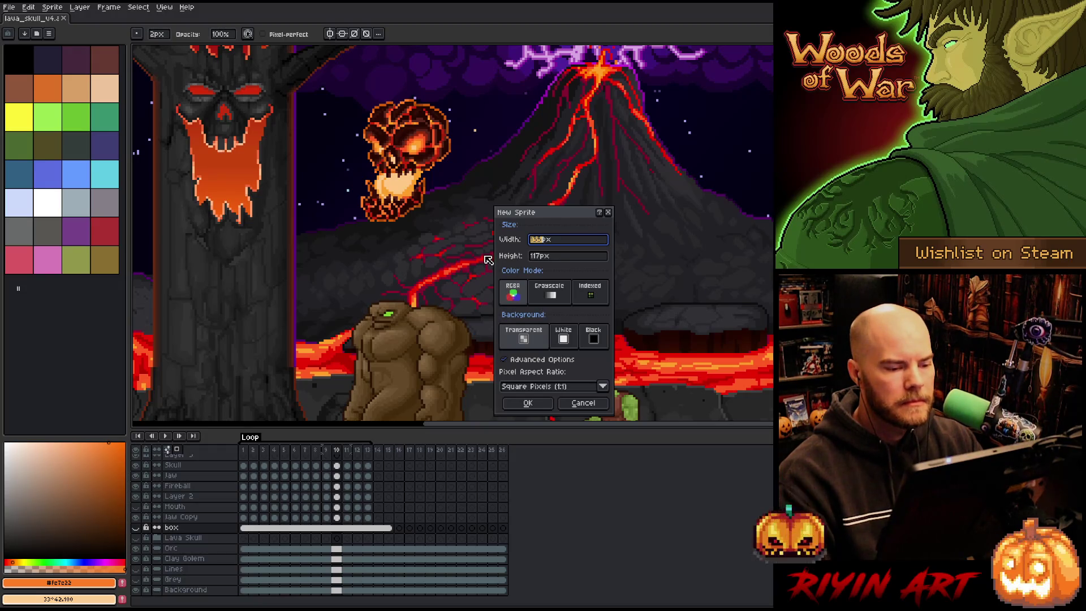
text(100)
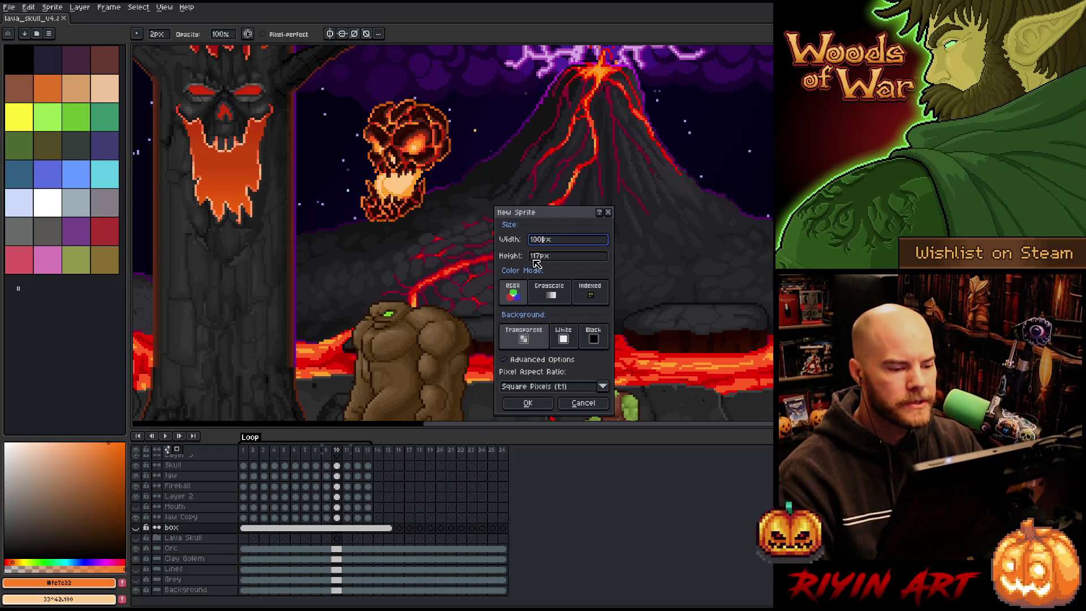
click(546, 258)
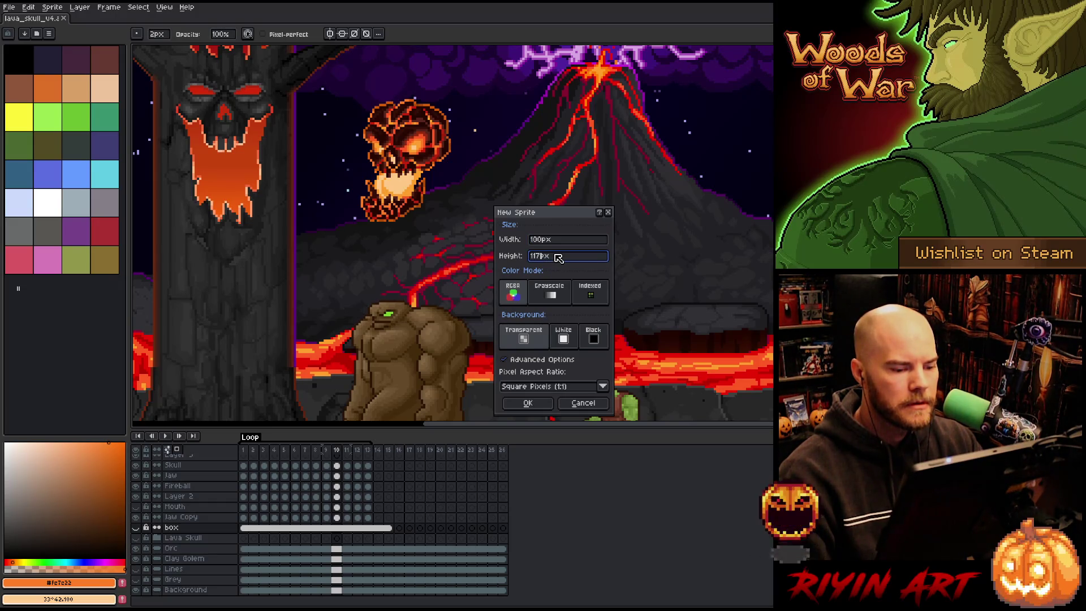
drag(542, 258, 504, 256)
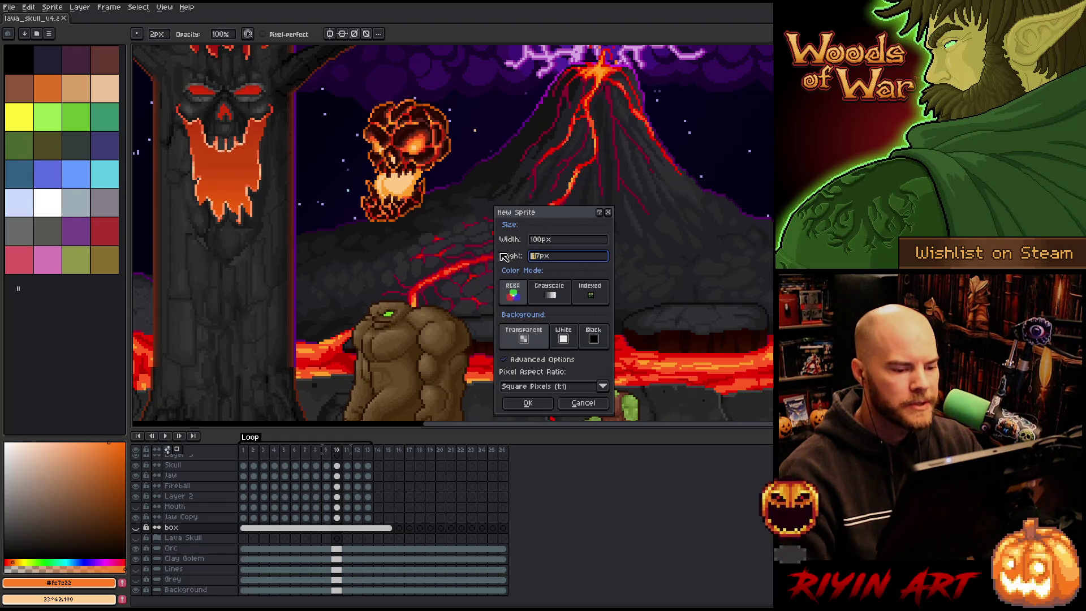
text(100)
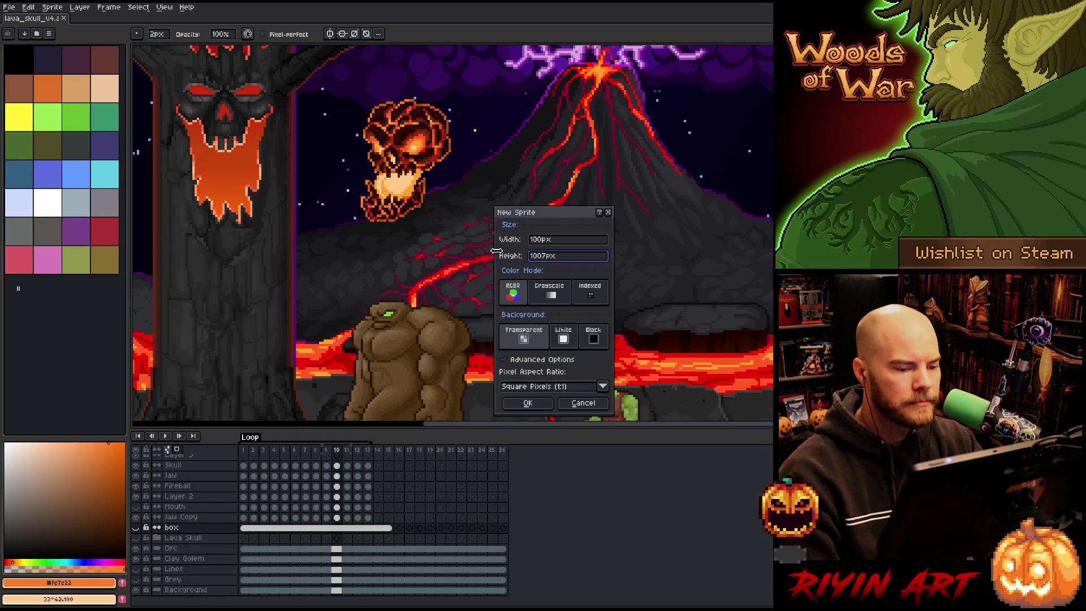
key(Delete)
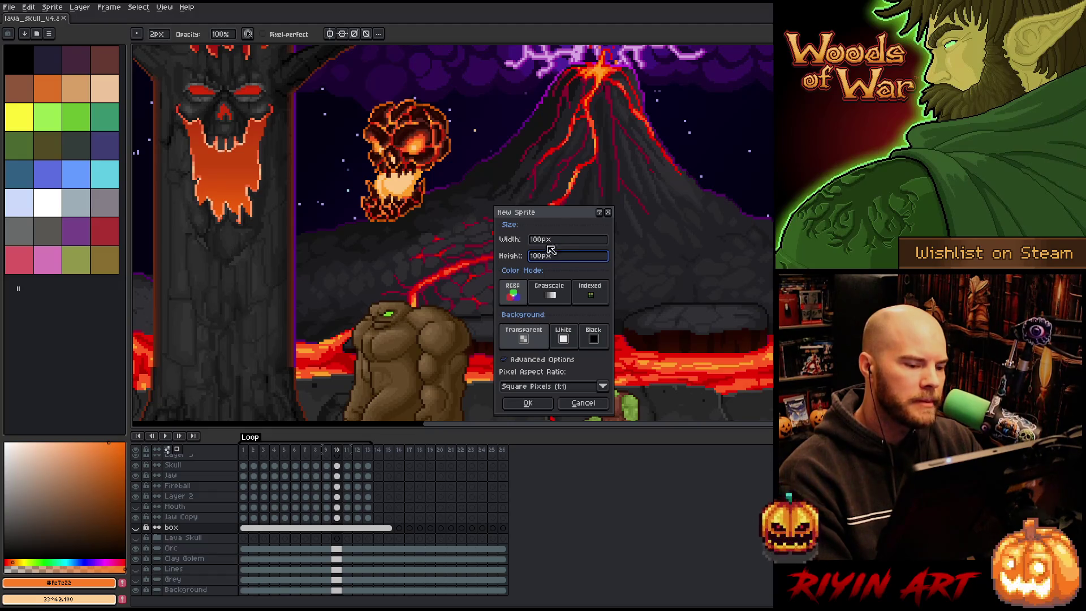
drag(535, 217, 493, 185)
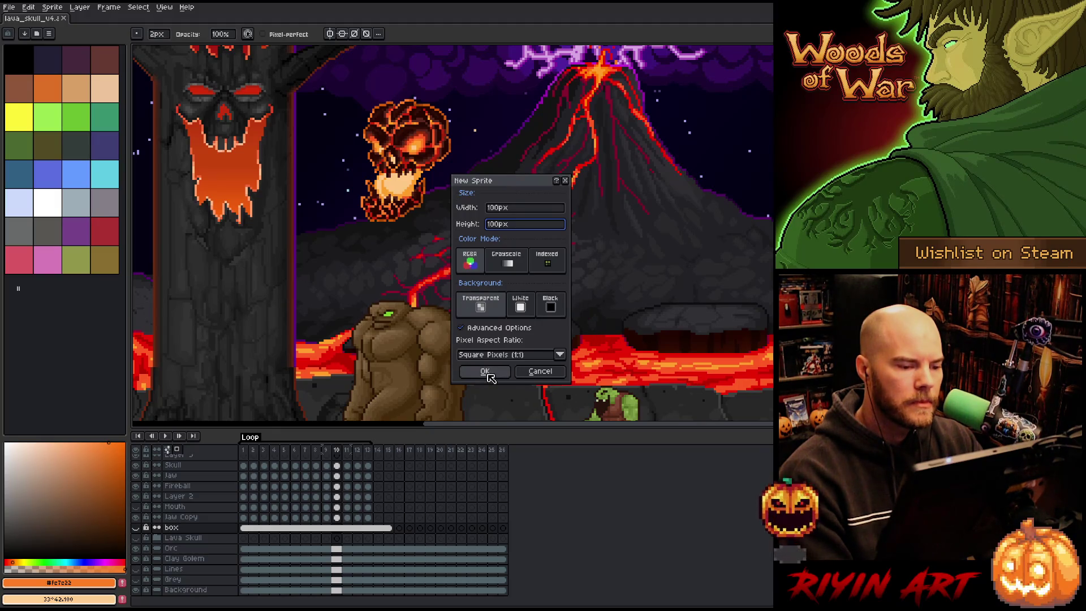
click(485, 372)
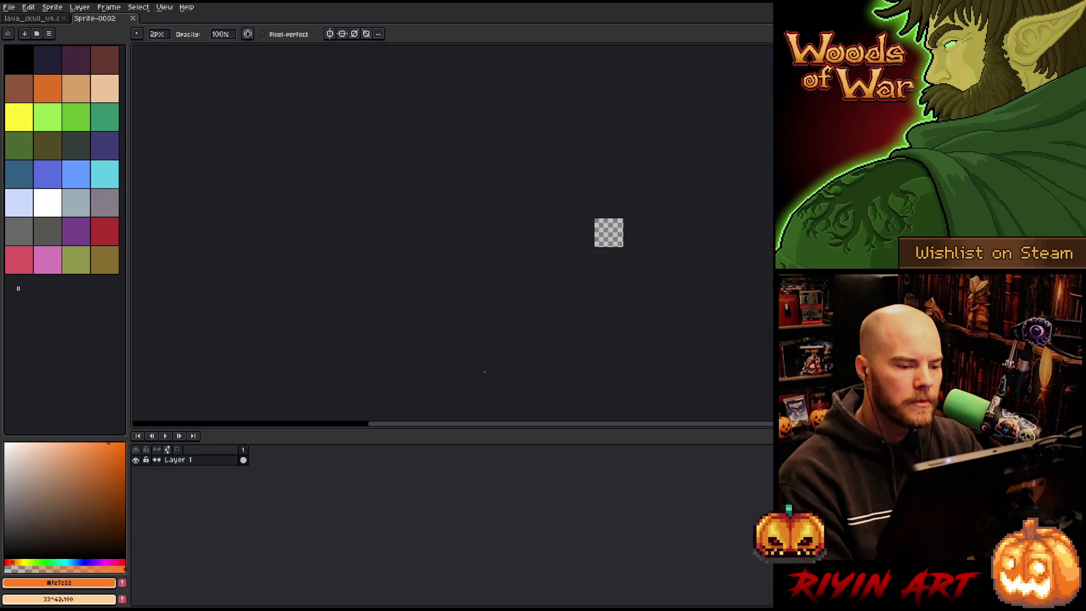
Step: Give the canvas area more room and reposition the new canvas in view
scroll(704, 211, up, 5)
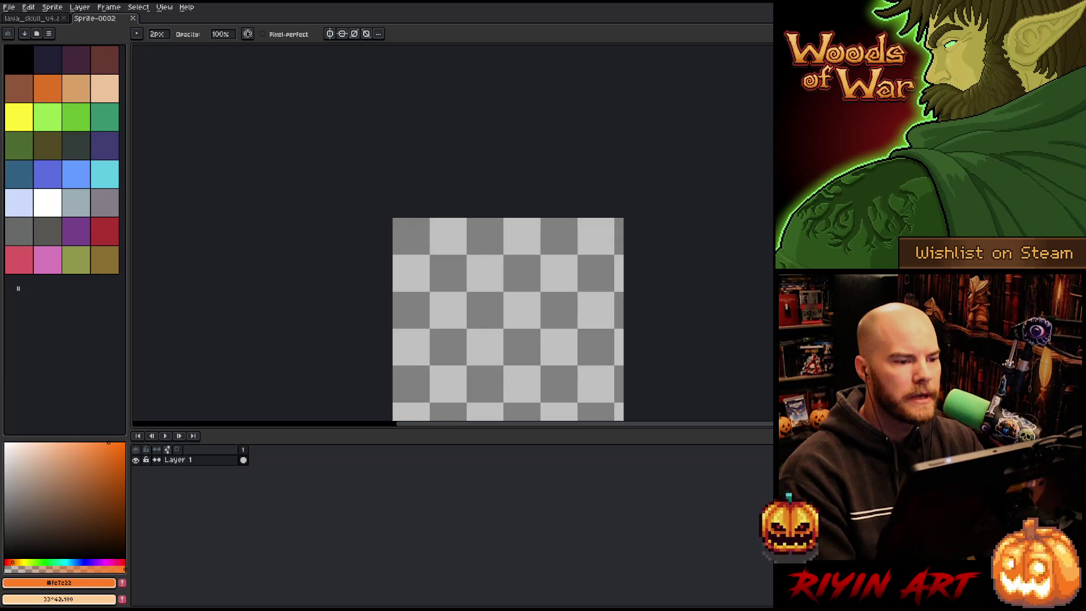
drag(336, 428, 332, 502)
scroll(485, 341, up, 1)
drag(472, 330, 429, 270)
key(ctrl+a)
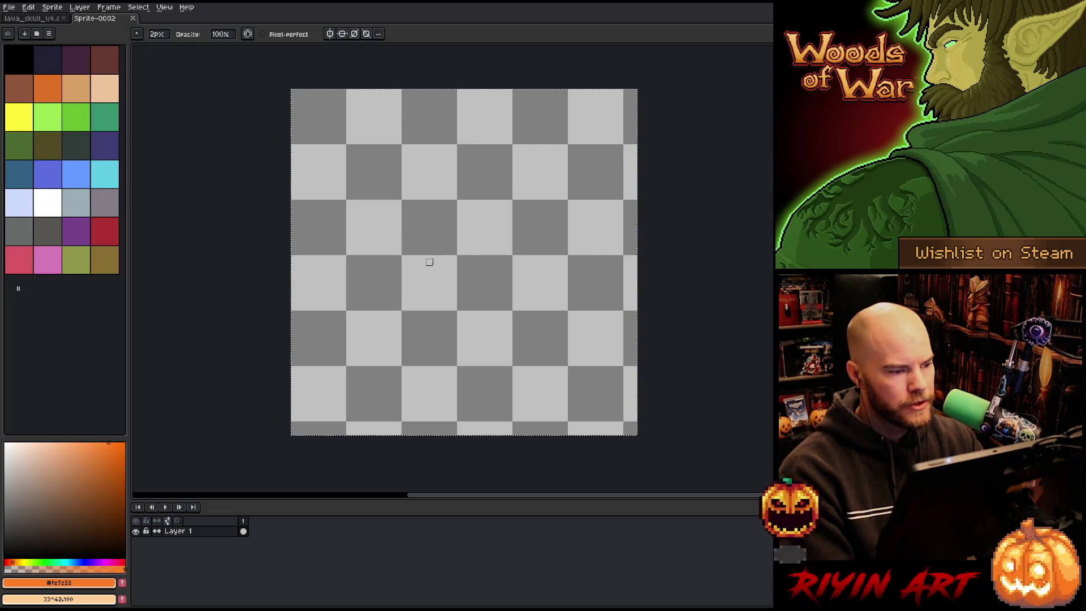
key(ctrl+d)
scroll(368, 252, down, 1)
scroll(368, 253, up, 1)
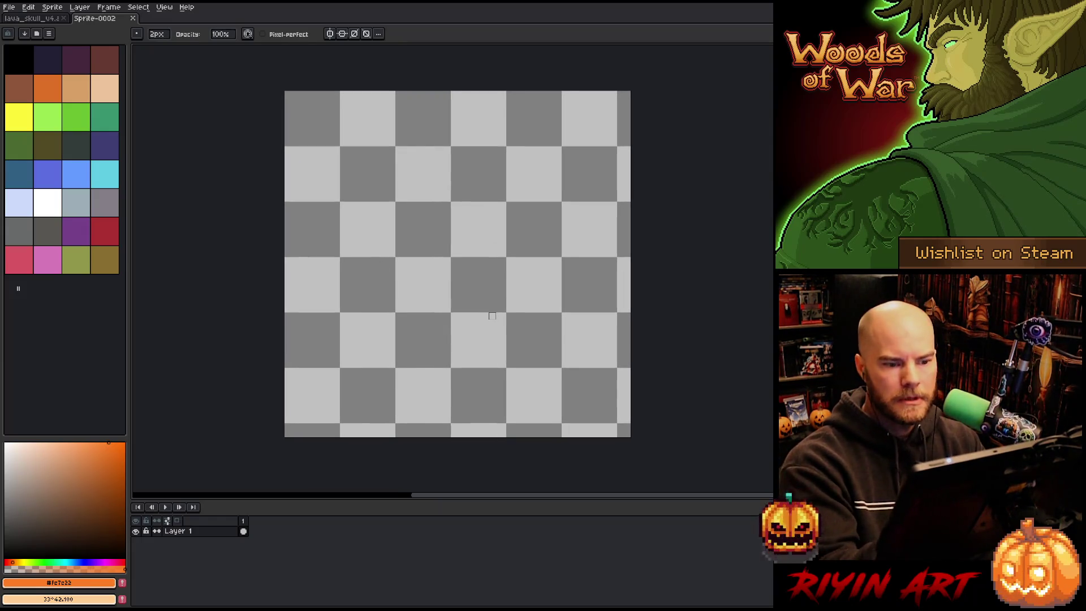
Step: Fill the whole canvas with a dark brown using the Paint Bucket
click(19, 542)
mouse_move(19, 541)
mouse_down()
mouse_move(5, 557)
mouse_move(24, 502)
mouse_move(48, 518)
mouse_move(40, 520)
mouse_up()
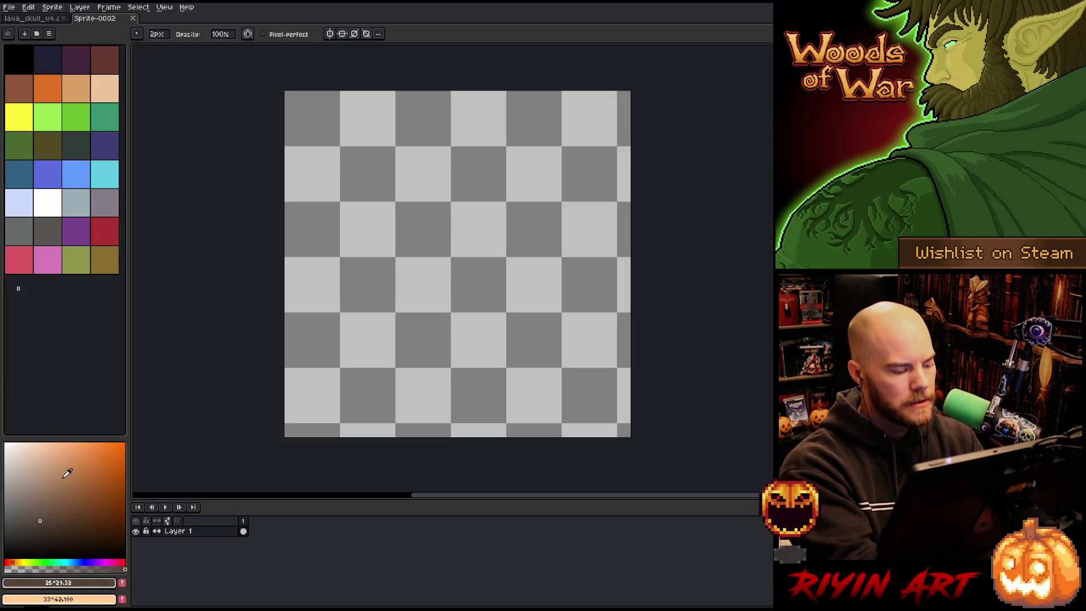
key(g)
click(350, 368)
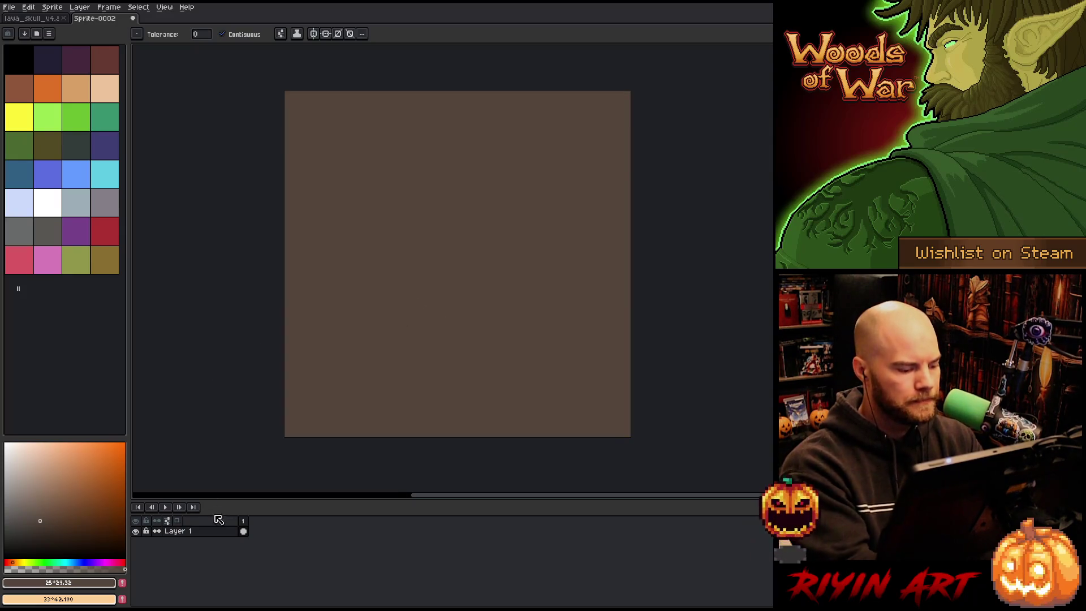
Step: Add a second layer, shift the colour to neutral grey, and undo a test pencil stroke
key(shift+n)
drag(43, 500, 4, 503)
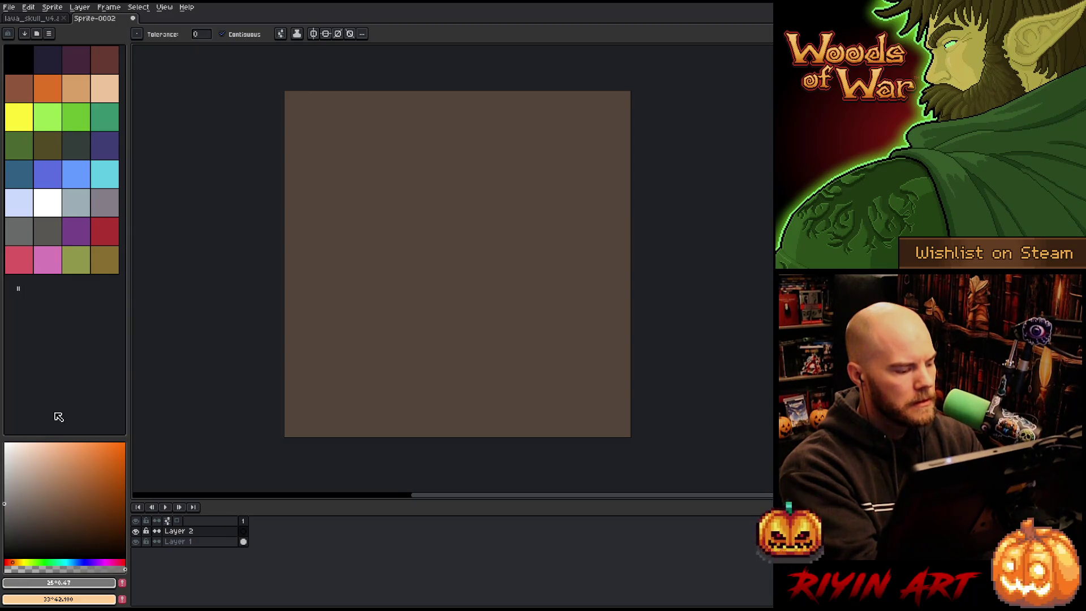
key(b)
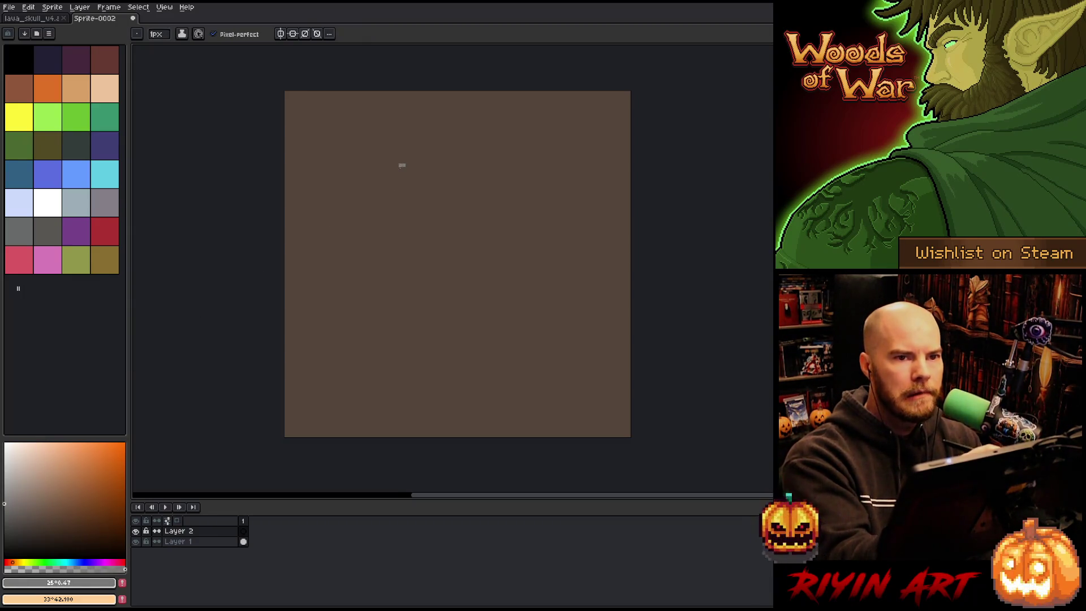
drag(402, 165, 424, 272)
key(ctrl+z)
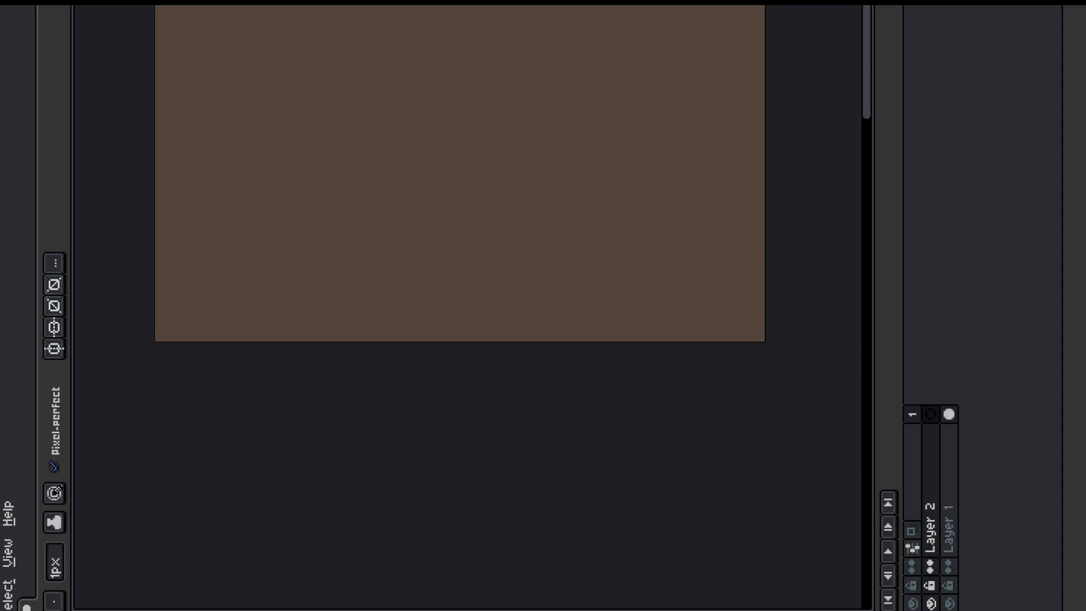
Step: Scroll the view over the clean dark brown canvas
scroll(449, 30, down, 5)
Step: Centre the brown canvas in the view, make Layer 2 active, and choose the Elliptical Marquee
scroll(339, 29, up, 1)
mouse_move(381, 7)
mouse_down()
mouse_move(461, 257)
mouse_move(460, 300)
mouse_move(441, 320)
mouse_move(439, 262)
mouse_move(361, 289)
mouse_move(459, 292)
mouse_move(293, 271)
mouse_move(507, 313)
mouse_move(523, 332)
mouse_up()
key(b)
scroll(417, 351, up, 2)
scroll(456, 315, down, 1)
key(b)
key(h)
mouse_move(490, 278)
mouse_down()
mouse_move(534, 284)
mouse_move(431, 318)
mouse_move(482, 313)
mouse_move(450, 302)
mouse_up()
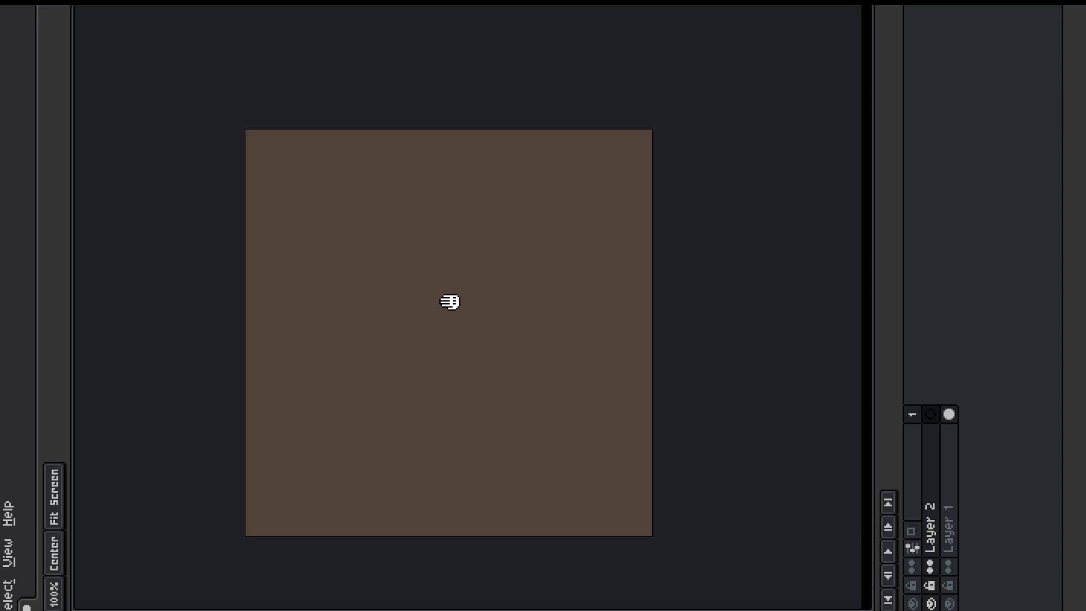
key(b)
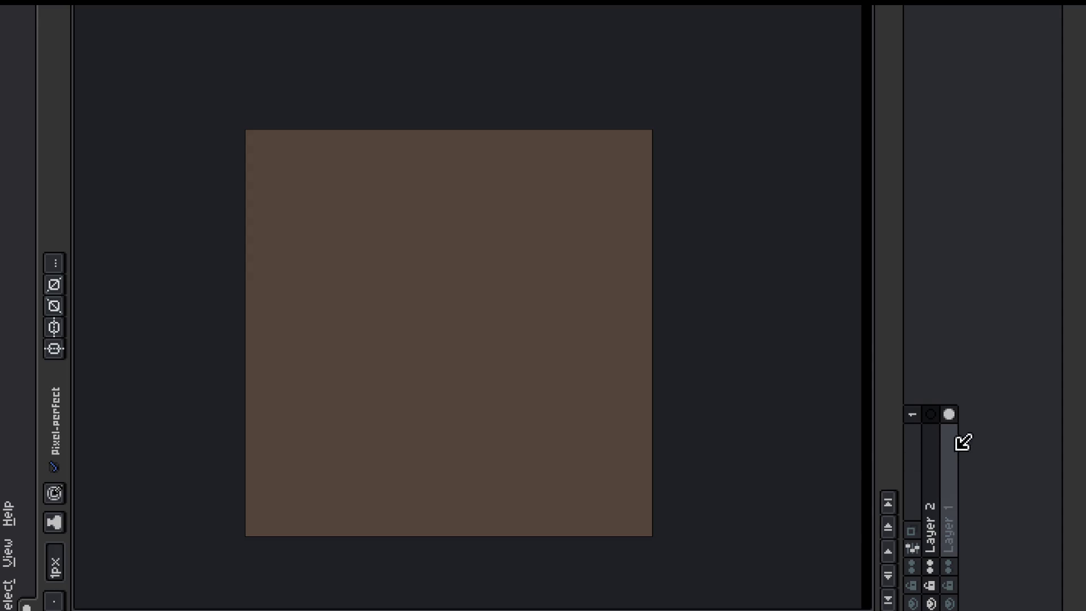
click(931, 458)
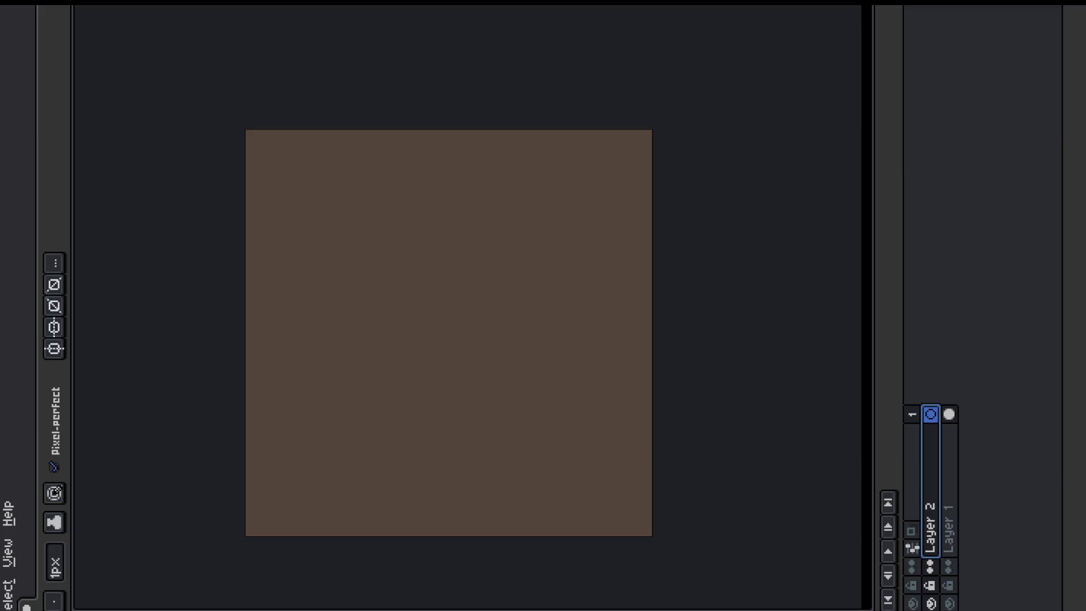
key(m)
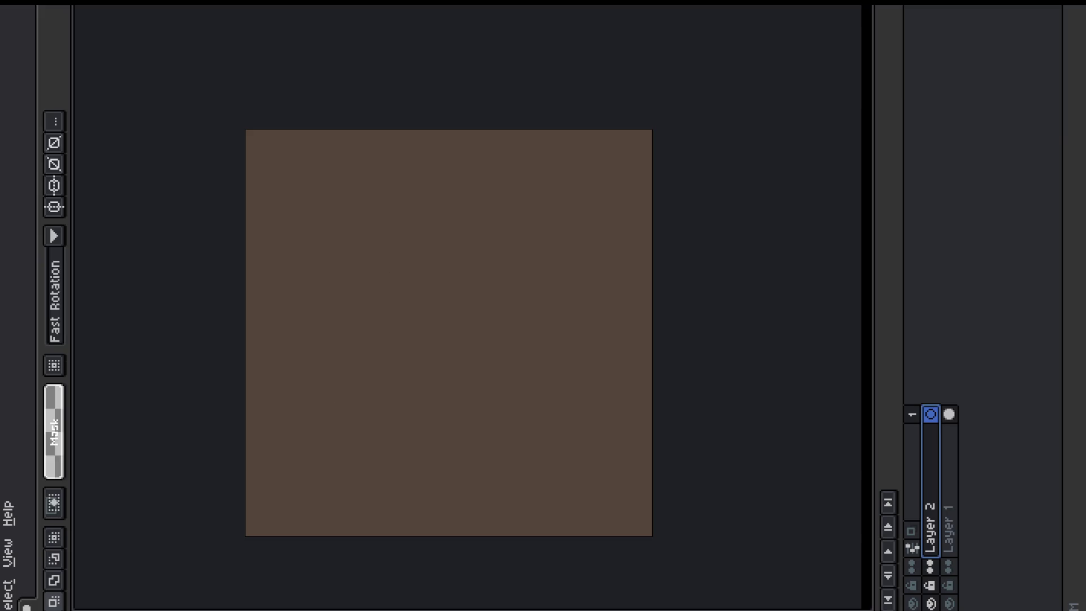
Step: Draw a large oval selection, fill it with grey, and centre it with Edit > Center
mouse_move(284, 452)
mouse_down()
mouse_move(341, 425)
mouse_move(589, 235)
mouse_move(604, 201)
mouse_move(576, 197)
mouse_move(588, 182)
mouse_move(536, 210)
mouse_up()
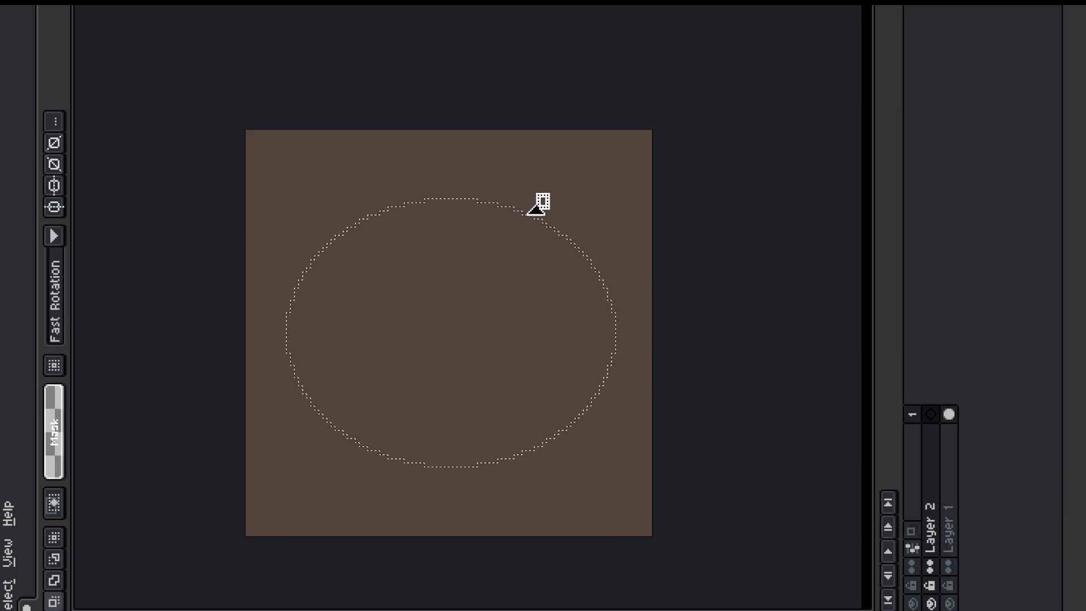
click(503, 158)
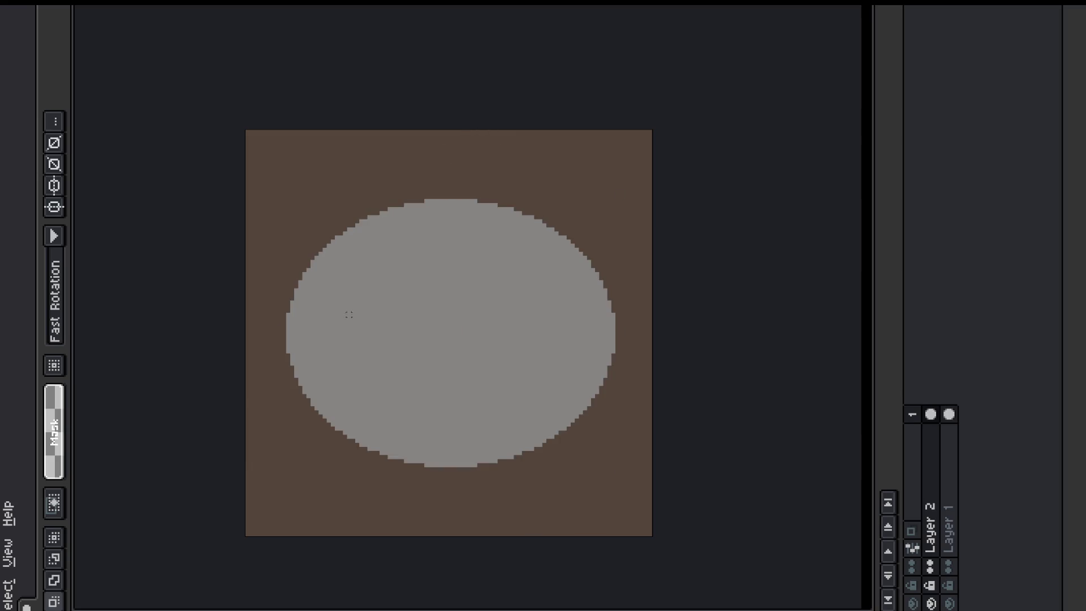
click(26, 607)
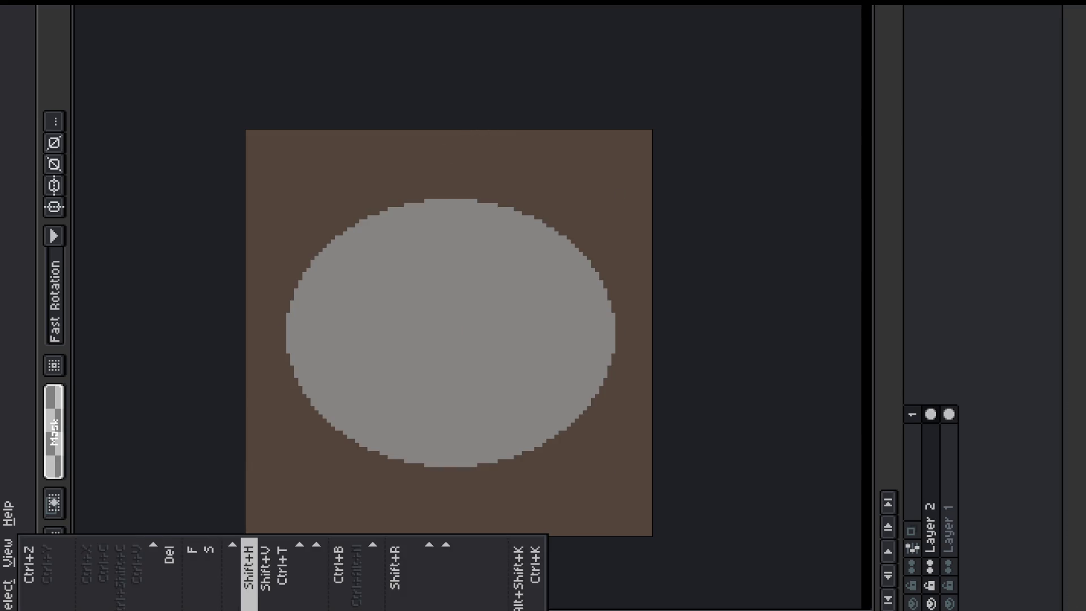
mouse_move(316, 571)
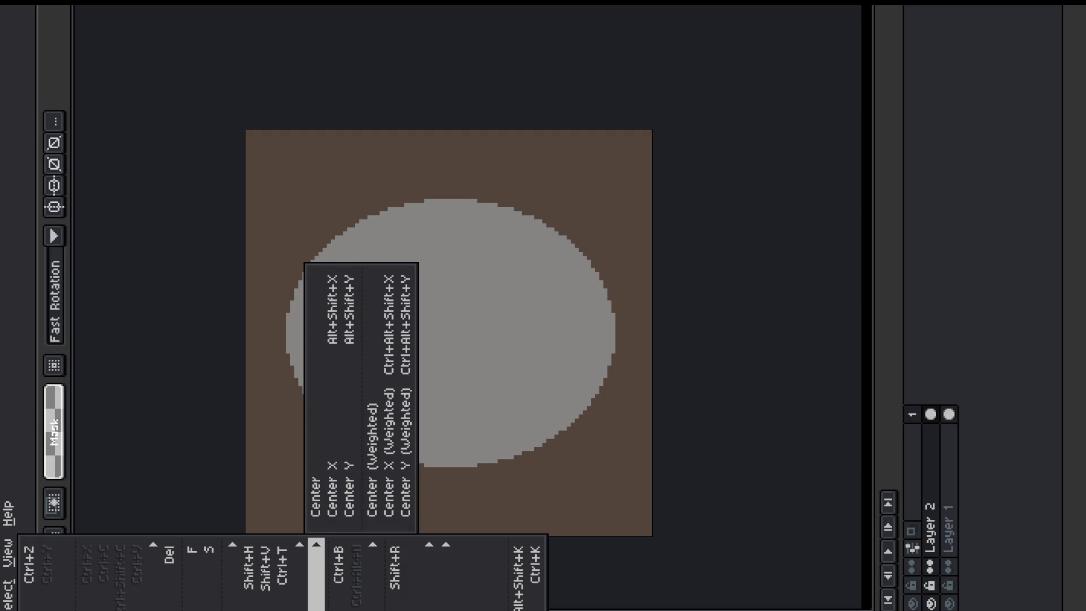
click(320, 473)
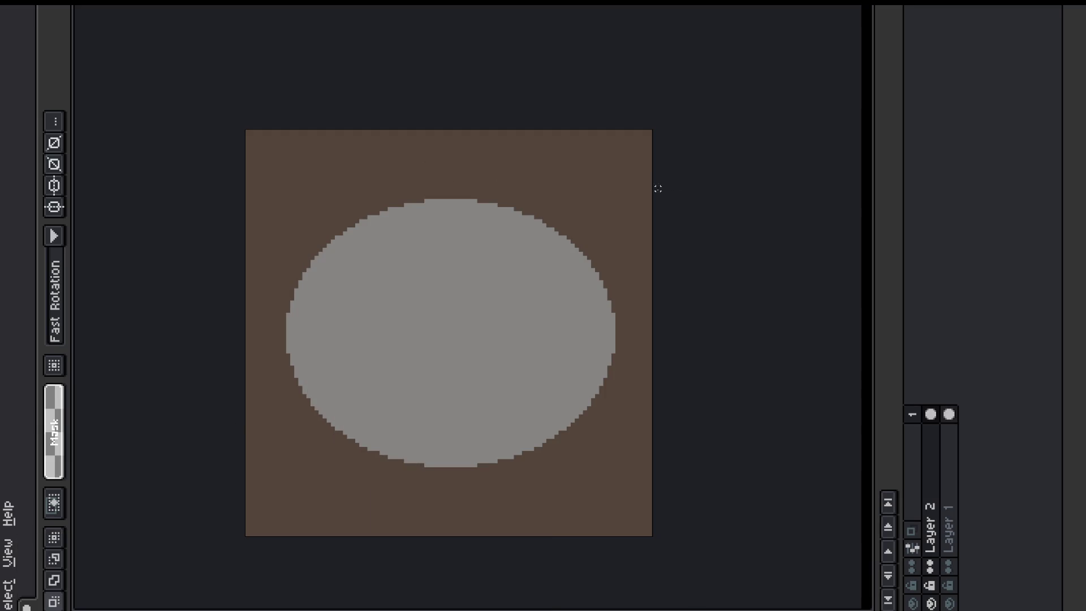
Step: Move the canvas up in the view with the pencil ready
key(b)
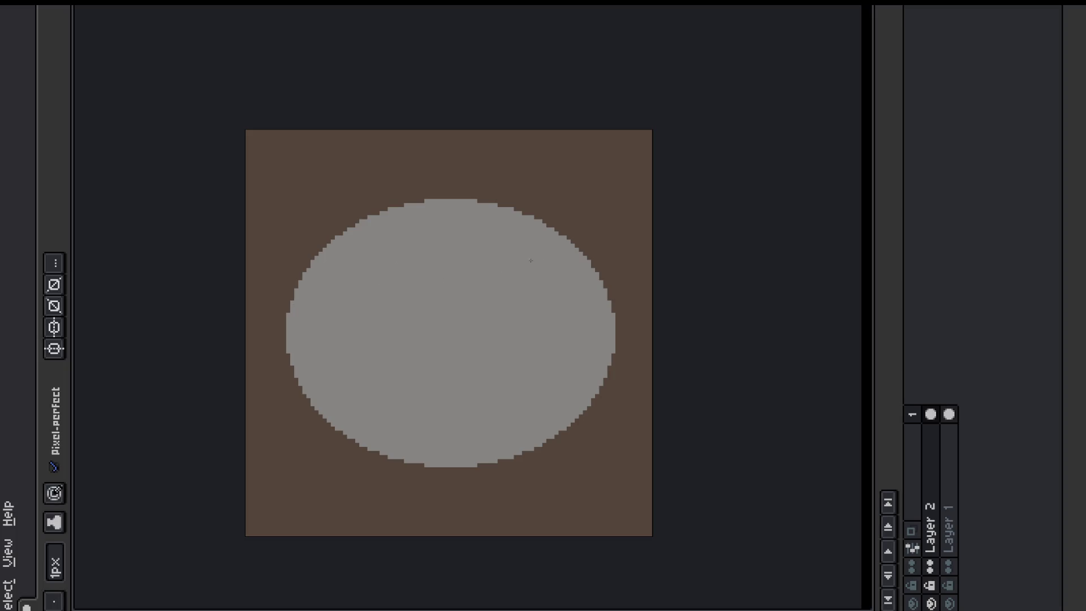
key(i)
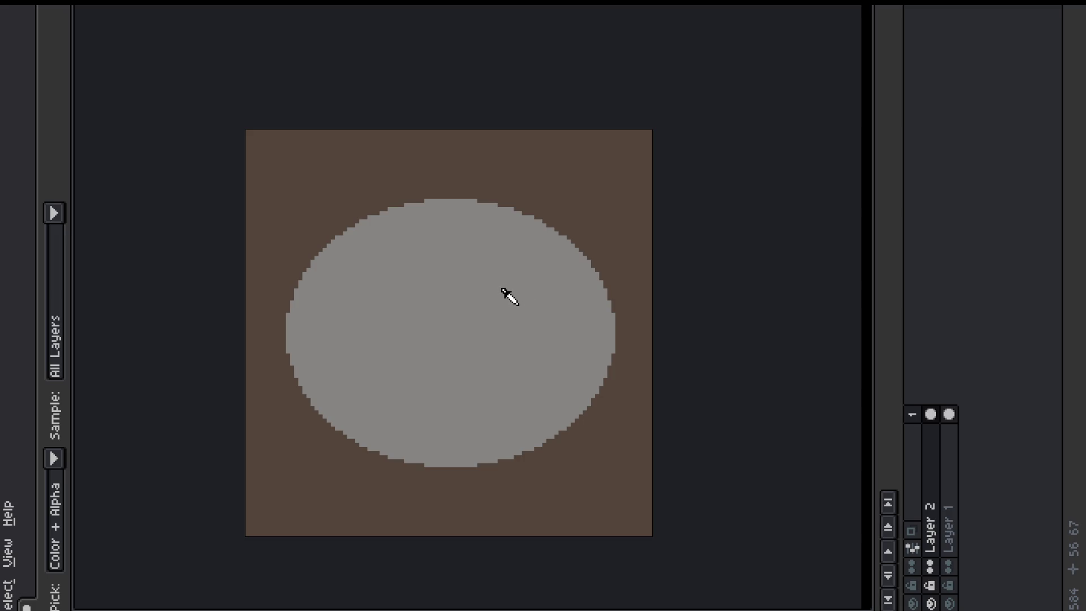
key(b)
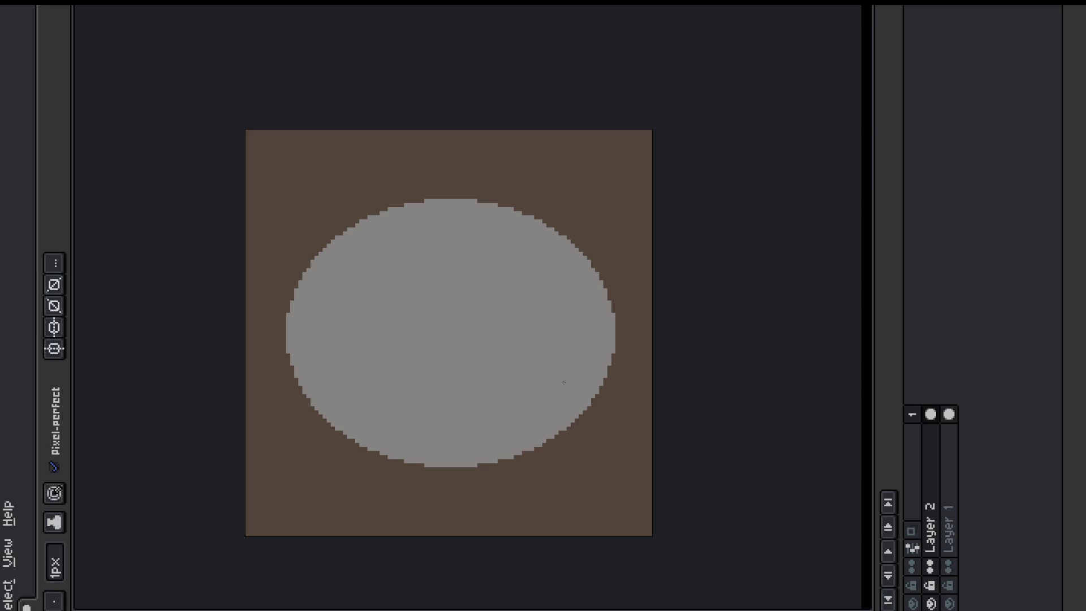
key(p)
drag(424, 309, 420, 287)
key(b)
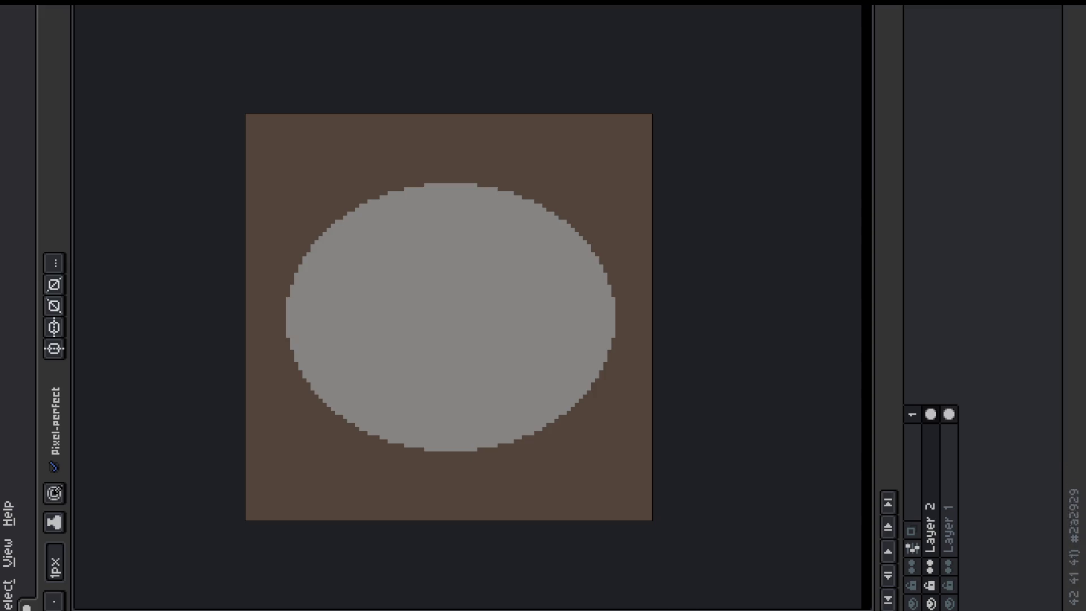
Step: Select the grey ellipse by colour, then enable horizontal and vertical symmetry
key(w)
click(455, 332)
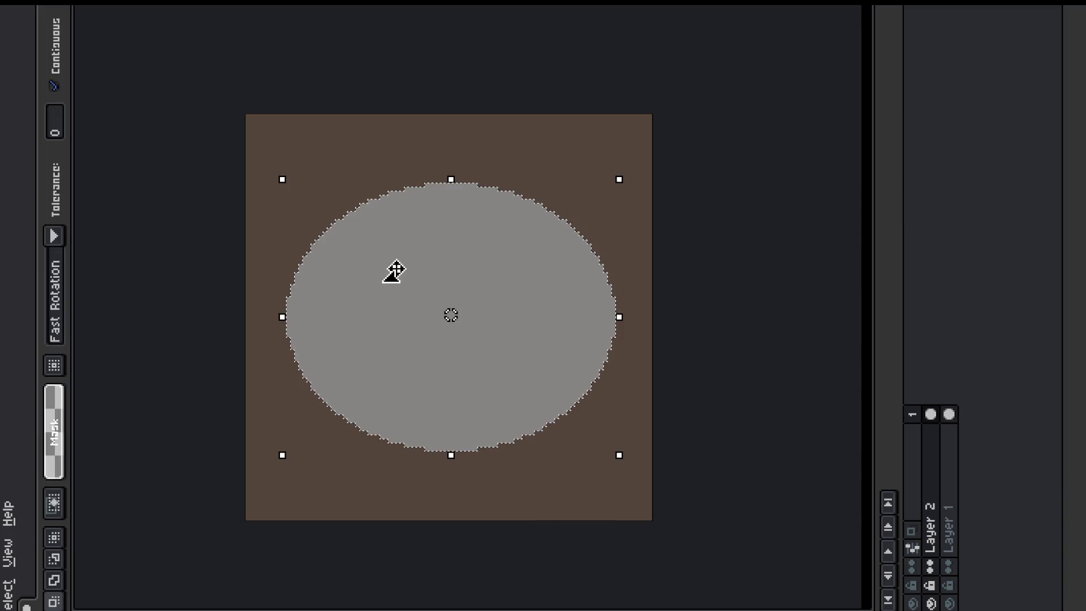
key(b)
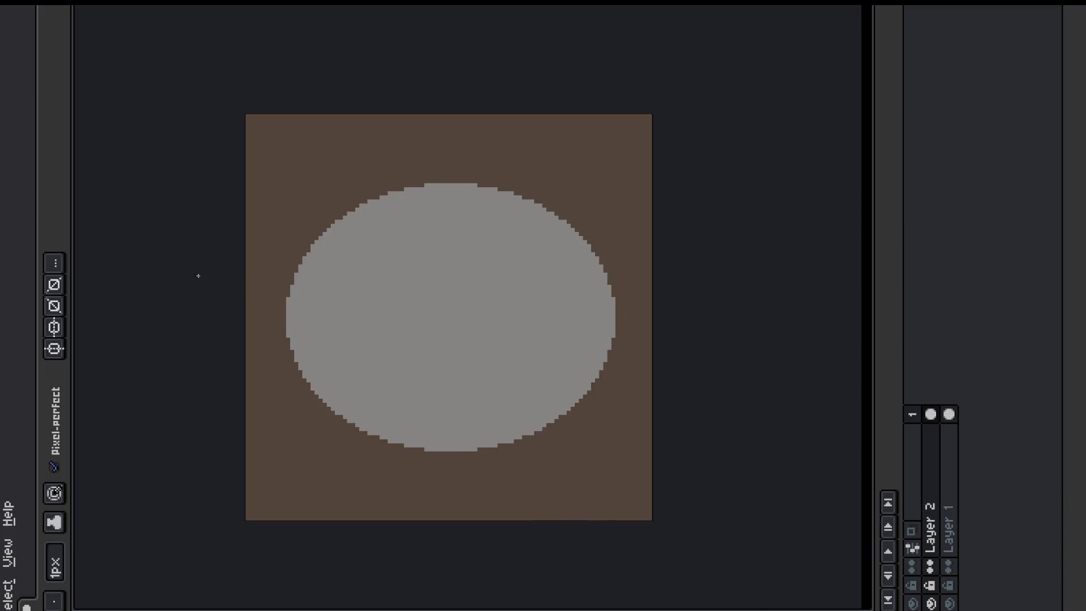
click(53, 348)
click(51, 328)
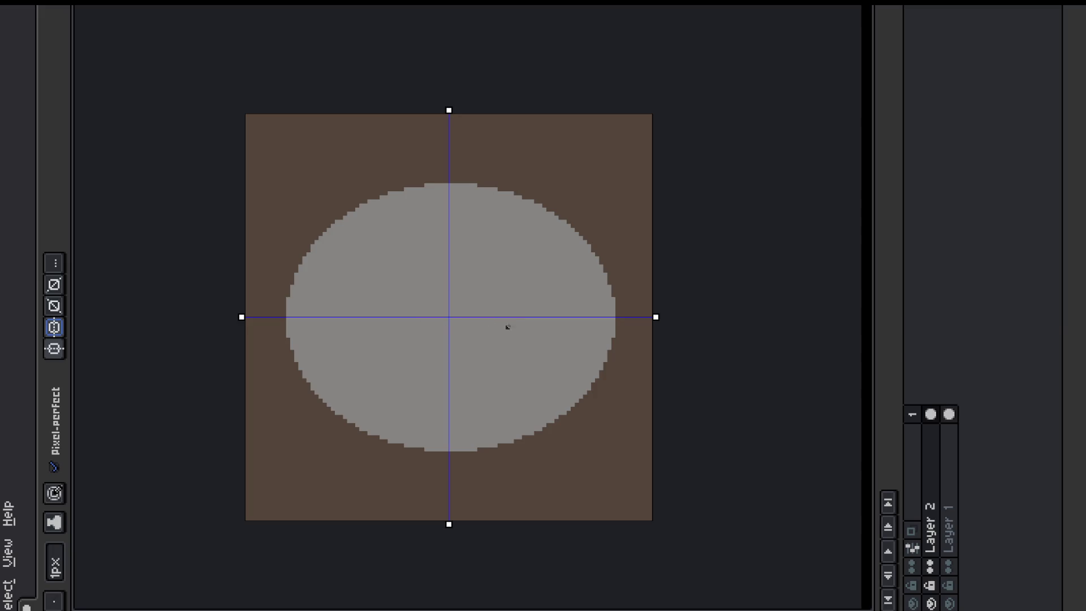
Step: Try several mirrored rings, settling on four-way dark arcs around the ellipse centre
mouse_move(486, 318)
mouse_down()
mouse_move(491, 343)
mouse_move(443, 366)
mouse_up()
key(ctrl+z)
mouse_move(507, 316)
mouse_down()
mouse_move(507, 346)
mouse_move(464, 372)
mouse_up()
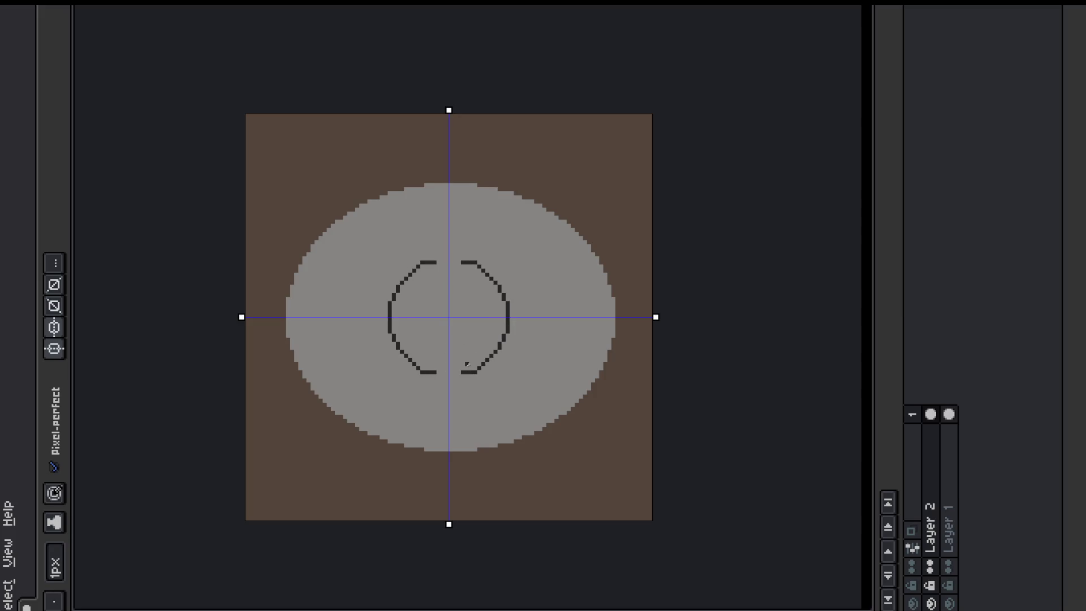
key(ctrl+z)
mouse_move(506, 325)
mouse_down()
mouse_move(461, 375)
mouse_move(518, 391)
mouse_up()
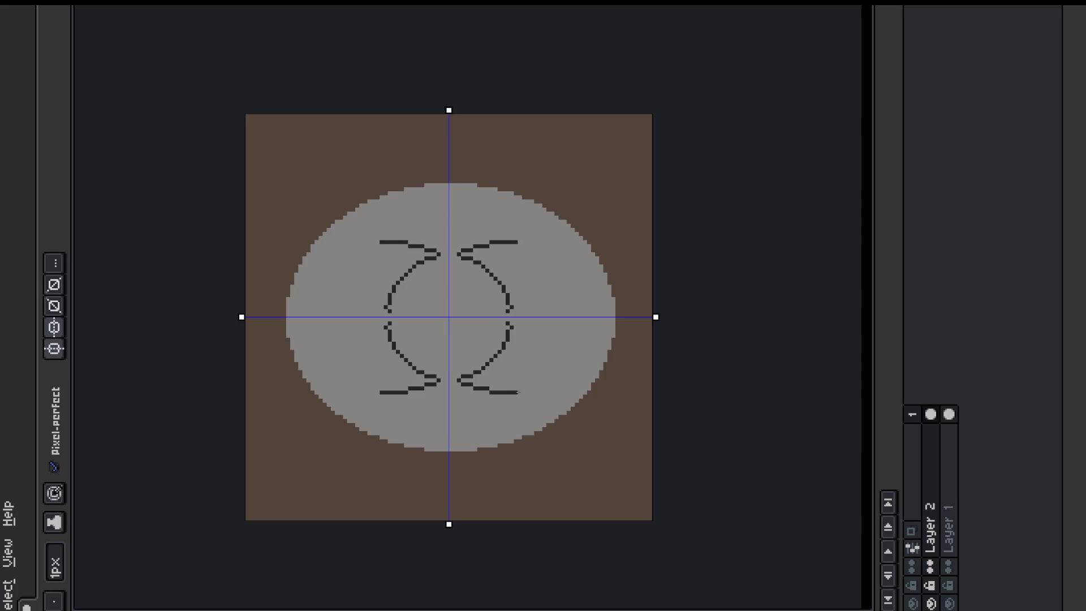
key(ctrl+z)
mouse_move(504, 331)
mouse_down()
mouse_move(474, 383)
mouse_move(480, 391)
mouse_move(551, 376)
mouse_move(568, 339)
mouse_move(531, 378)
mouse_move(465, 388)
mouse_move(495, 373)
mouse_move(506, 338)
mouse_up()
Step: Thicken the inner crescents and outer arcs, and add short mirrored hook strokes
drag(474, 385, 506, 339)
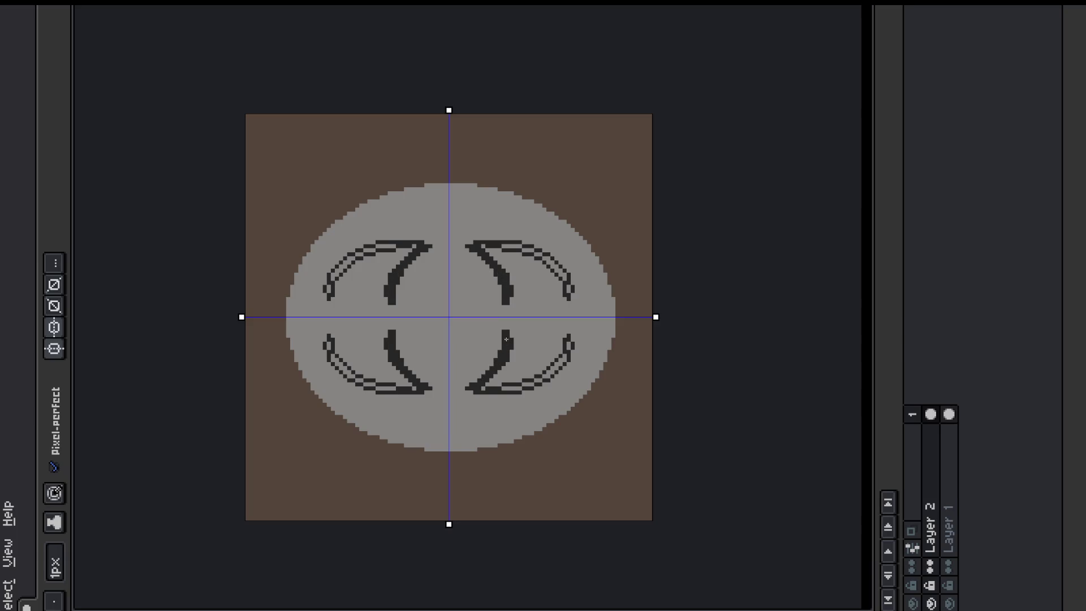
mouse_move(484, 388)
mouse_down()
mouse_move(560, 366)
mouse_move(567, 345)
mouse_up()
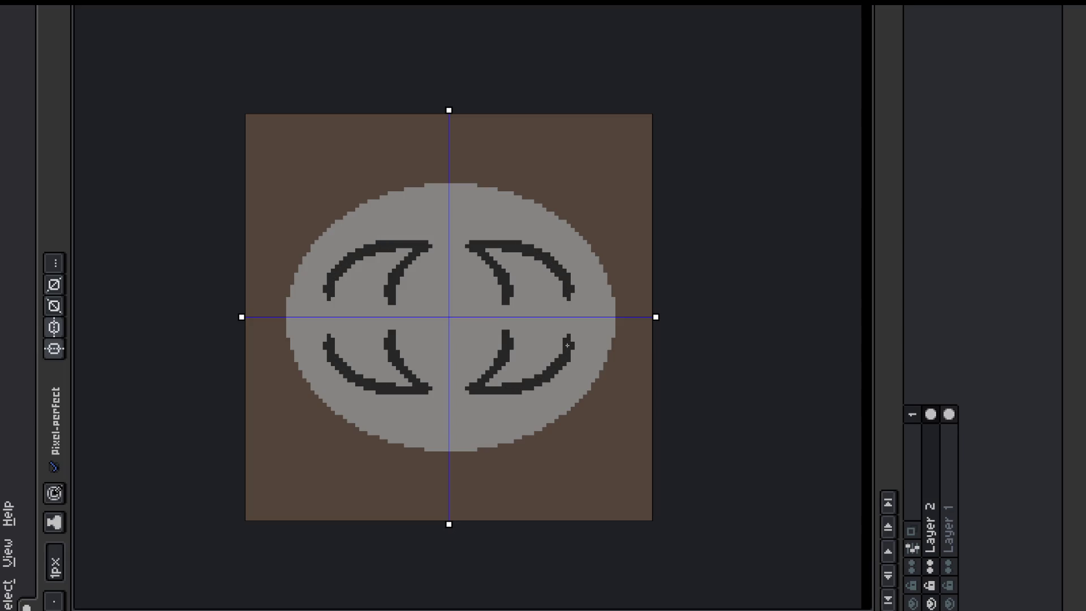
click(386, 333)
mouse_move(386, 332)
mouse_down()
mouse_move(348, 342)
mouse_move(376, 336)
mouse_move(354, 354)
mouse_move(387, 373)
mouse_move(344, 346)
mouse_up()
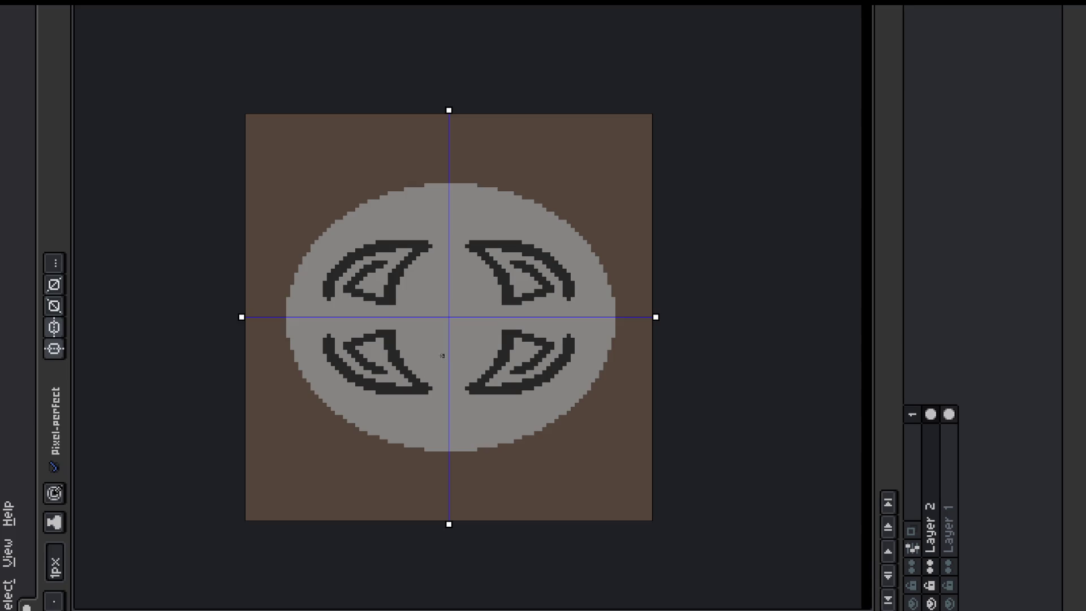
mouse_move(451, 368)
mouse_down()
mouse_move(421, 343)
mouse_move(479, 361)
mouse_move(481, 348)
mouse_move(458, 337)
mouse_move(471, 362)
mouse_move(484, 354)
mouse_move(478, 366)
mouse_move(486, 343)
mouse_up()
key(ctrl+z)
Step: Darken the centre square, add mirrored V strokes top and bottom, curved outer bands, and join the centre shapes
click(456, 338)
key(ctrl+z)
key(ctrl+z)
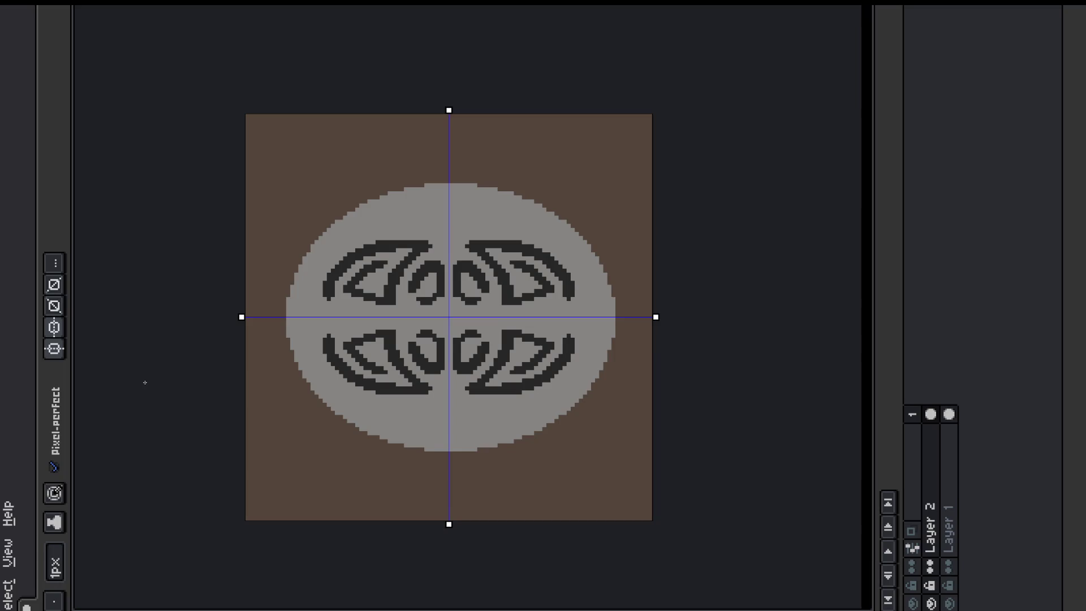
click(449, 317)
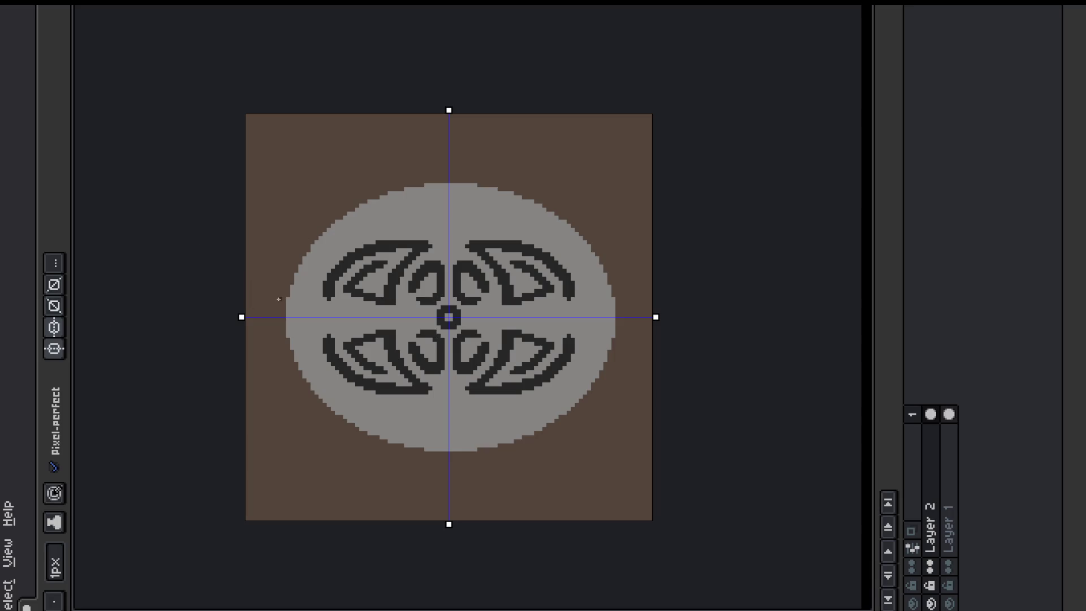
mouse_move(488, 189)
mouse_down()
mouse_move(449, 235)
mouse_move(494, 192)
mouse_up()
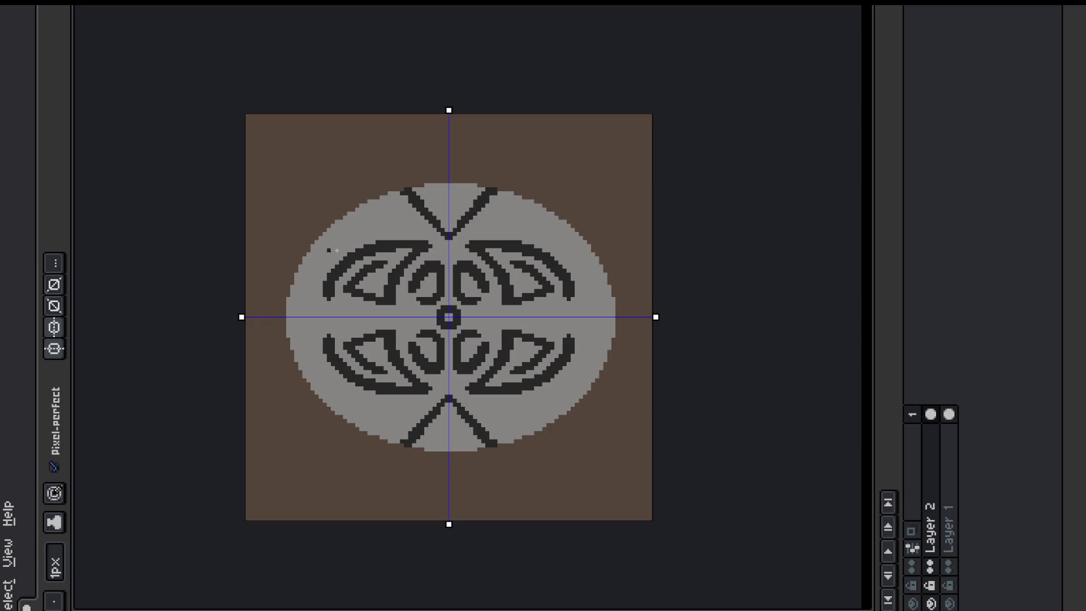
mouse_move(507, 229)
mouse_down()
mouse_move(527, 226)
mouse_move(486, 228)
mouse_move(512, 218)
mouse_move(581, 260)
mouse_move(523, 218)
mouse_move(584, 261)
mouse_move(574, 249)
mouse_move(597, 294)
mouse_move(576, 290)
mouse_move(581, 260)
mouse_move(570, 295)
mouse_up()
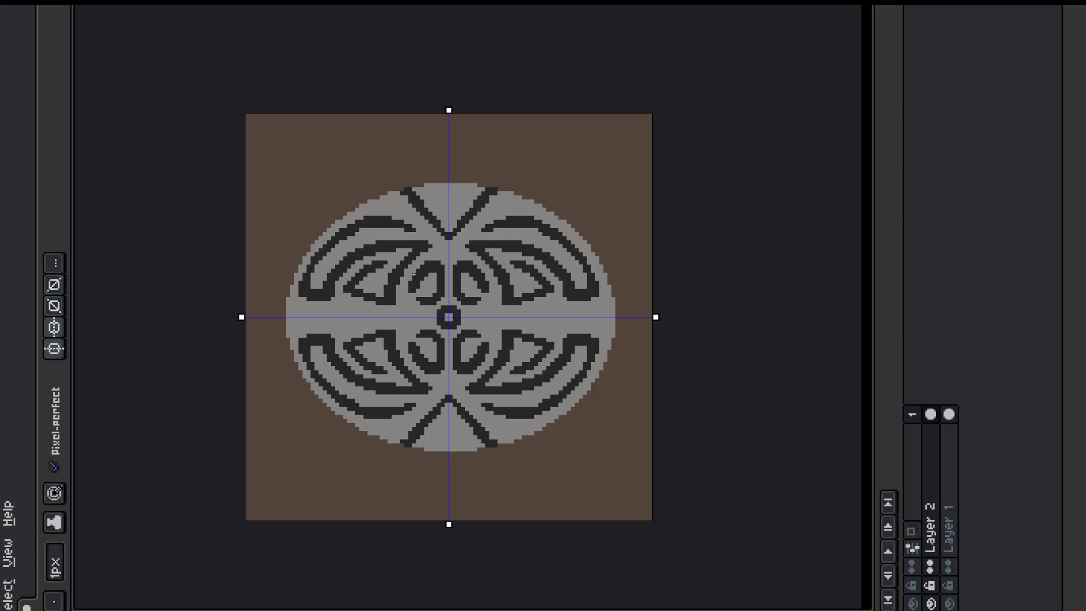
key(o)
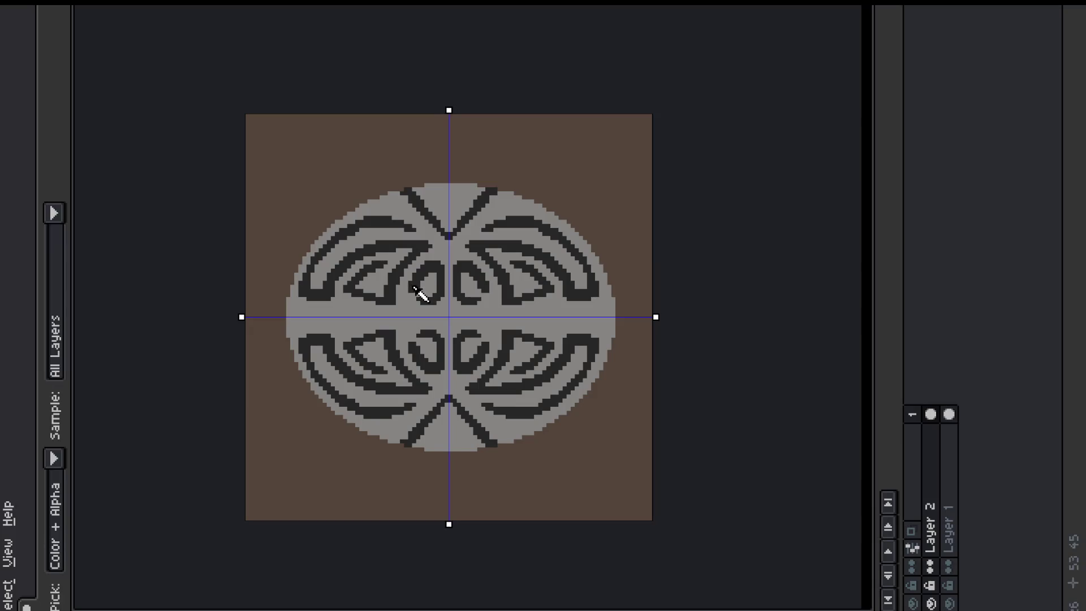
drag(417, 304, 413, 325)
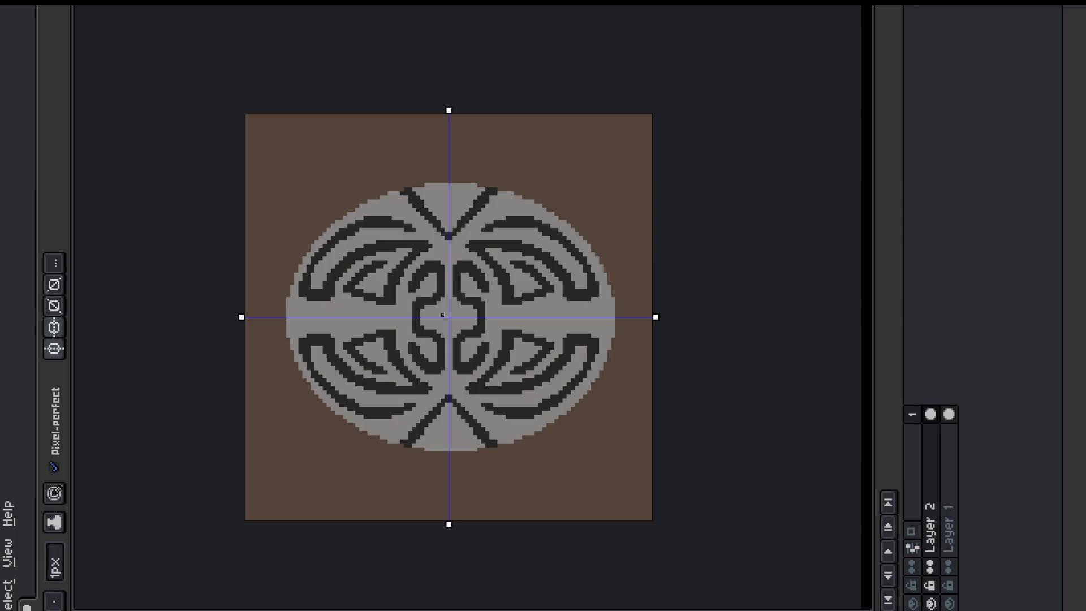
Step: Add dark pixels above, below and beside the central square to form a small ring
click(440, 314)
key(ctrl+z)
click(449, 309)
click(438, 315)
Step: Draw a mirrored dark horizontal bar across the ellipse to its edges
drag(385, 315, 288, 316)
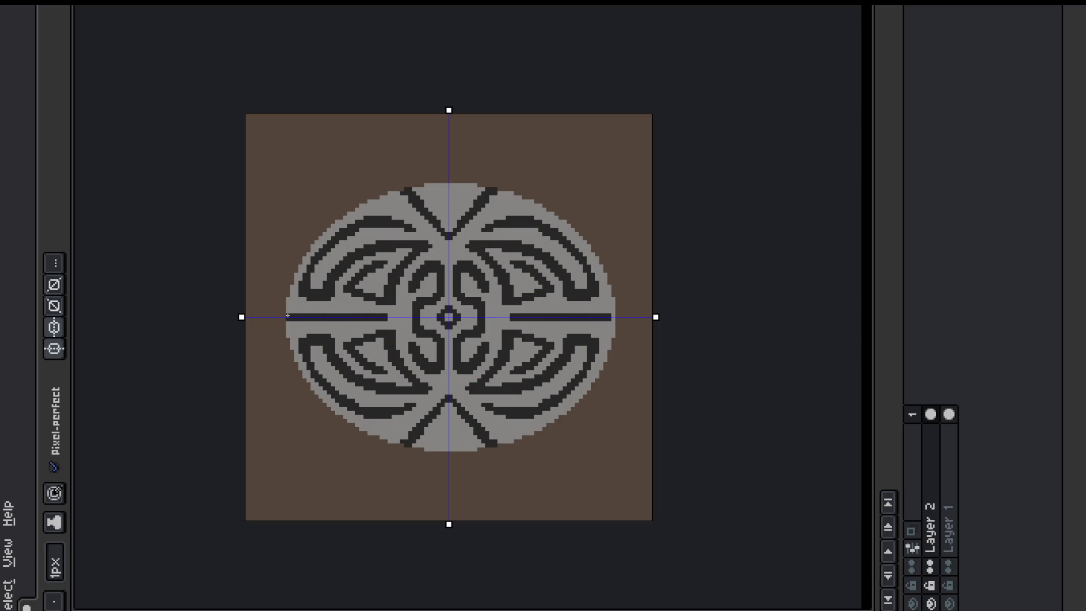
drag(609, 316, 613, 316)
drag(496, 316, 509, 317)
key(ctrl+z)
Step: Turn off symmetry, touch up the top and bottom V shapes, then select the grey ellipse by colour
click(449, 231)
drag(474, 201, 432, 199)
key(ctrl+z)
click(54, 326)
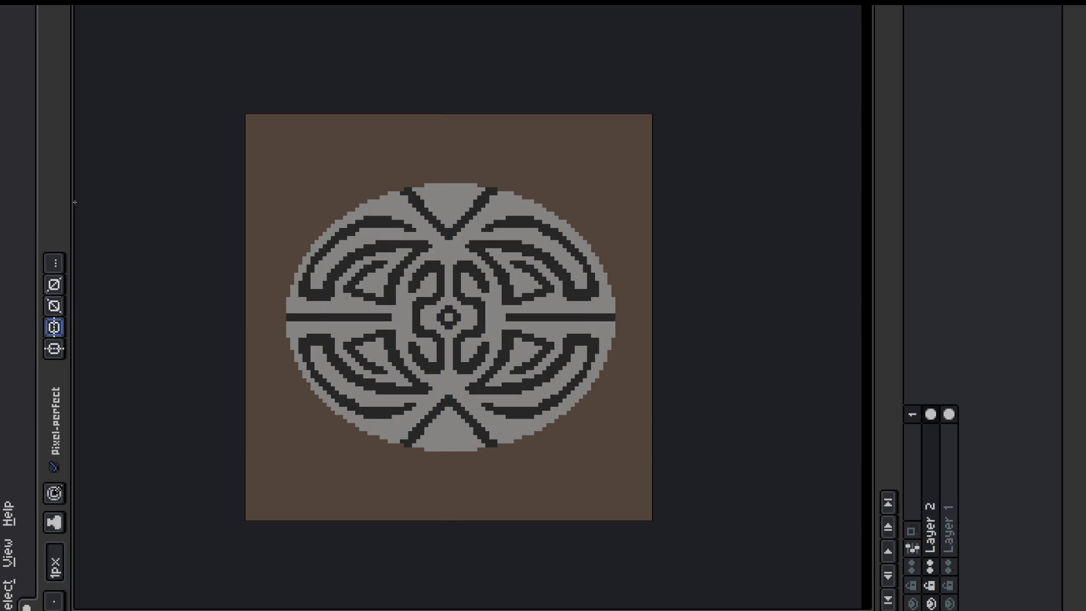
drag(445, 199, 472, 199)
mouse_move(425, 429)
mouse_down()
mouse_move(451, 428)
mouse_move(415, 443)
mouse_up()
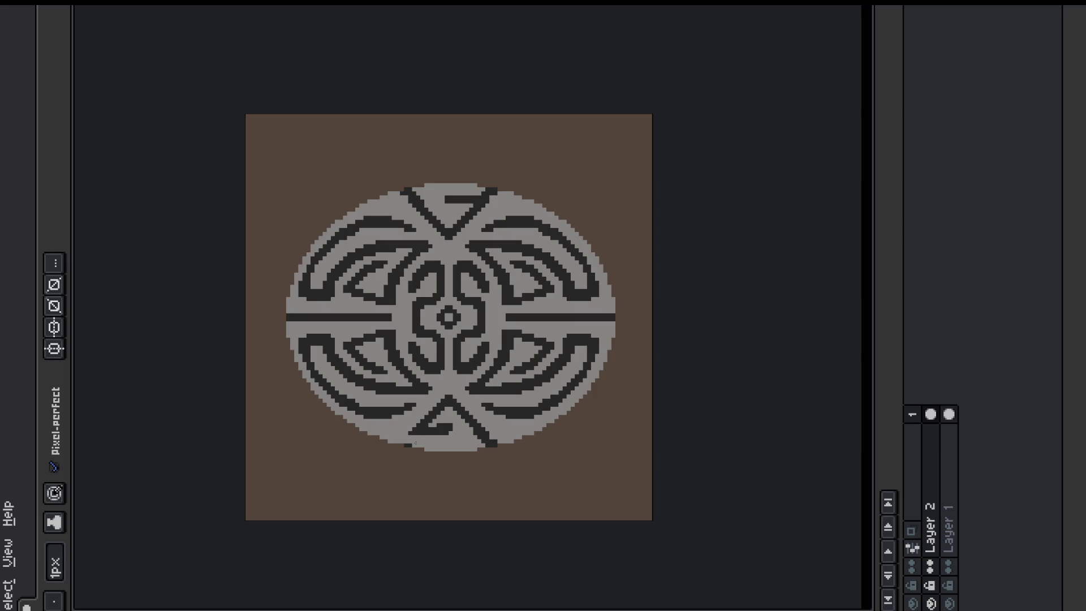
click(487, 194)
click(485, 198)
click(489, 190)
key(q)
click(471, 196)
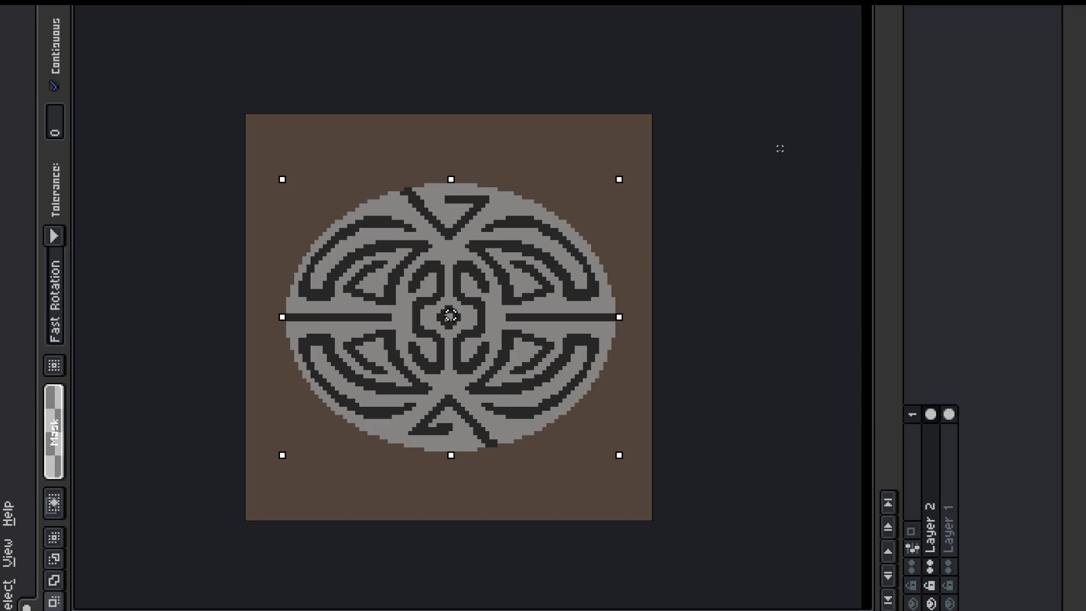
Step: Rename Layer 2 to 'details'
double_click(933, 509)
text(line)
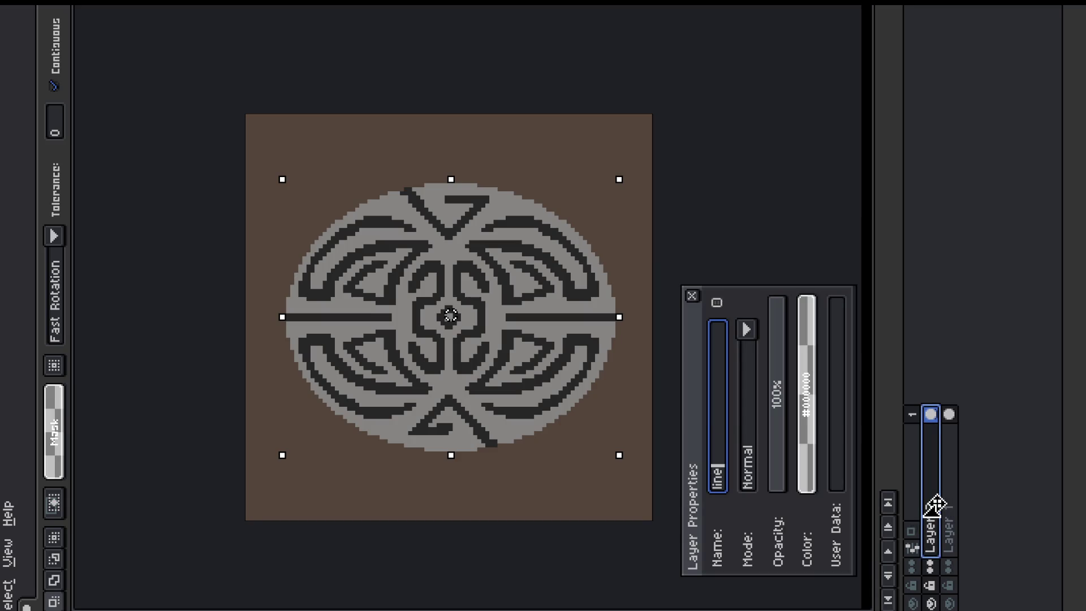
text(details)
key(Return)
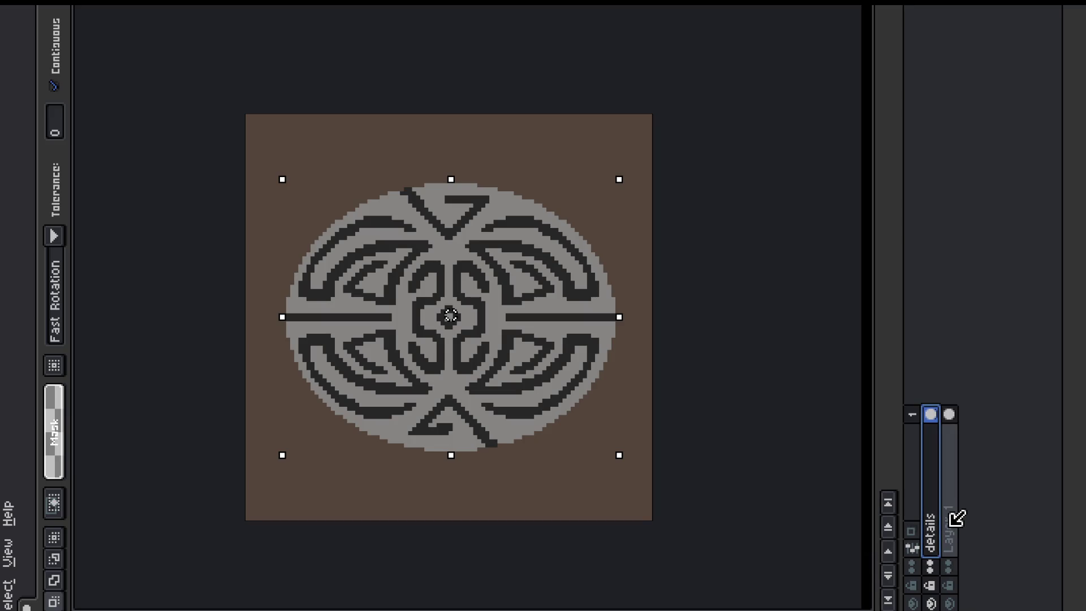
Step: Add a new layer above details and name it 'Shading'
key(shift+n)
double_click(938, 519)
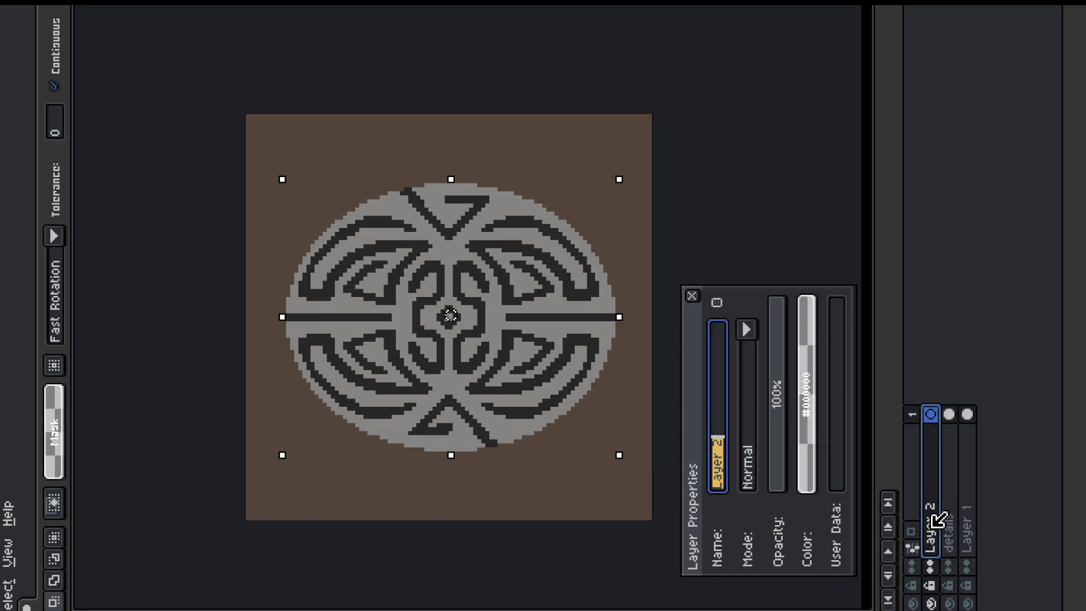
text(Shading)
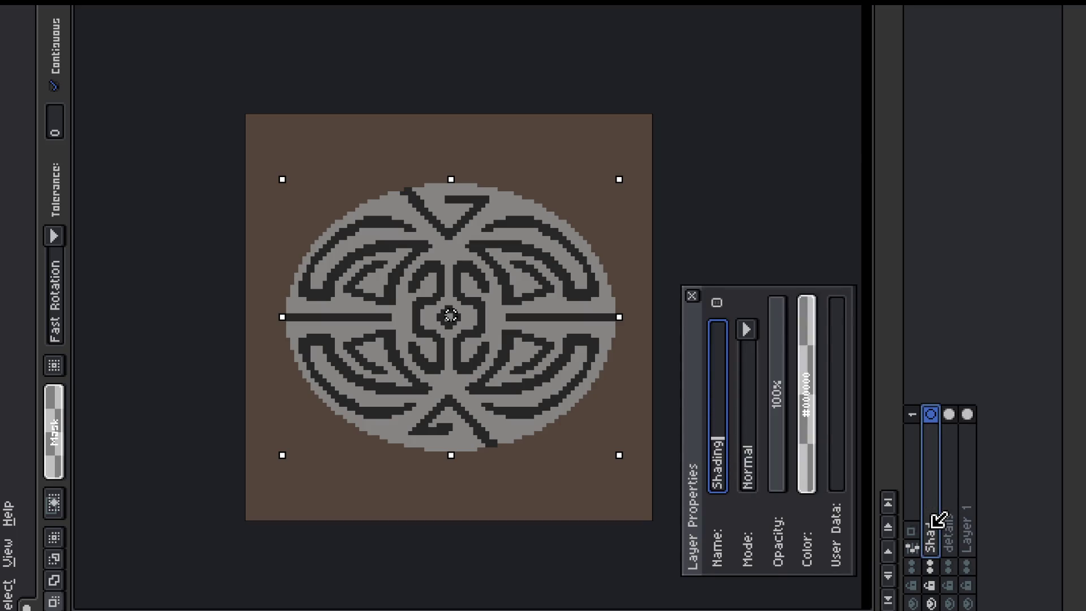
key(Return)
Step: Add a new empty Layer 2 from the details layer menu and move it to the top
click(959, 495)
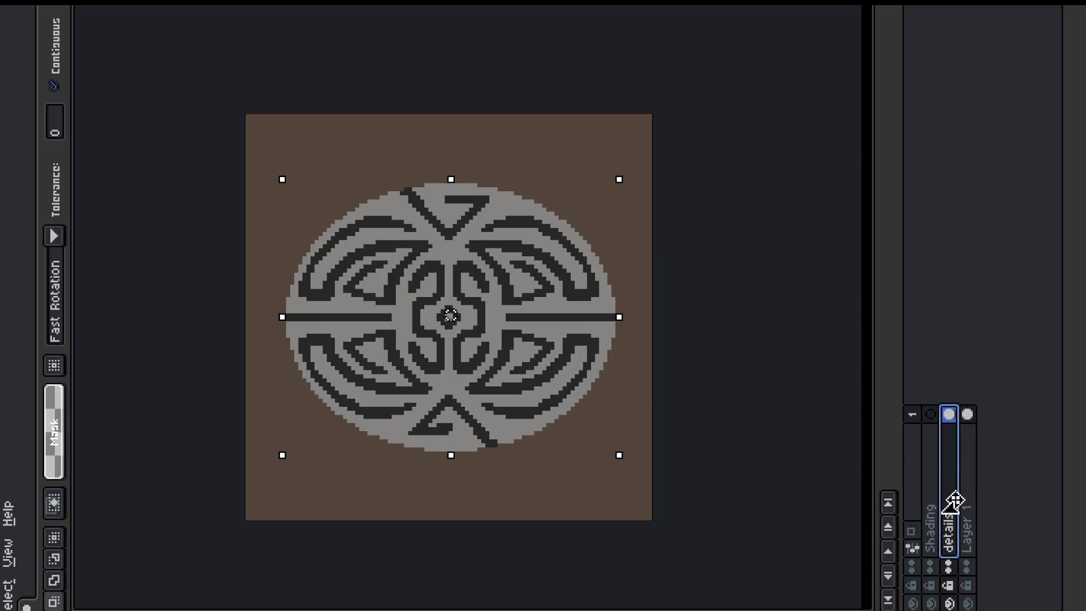
right_click(959, 509)
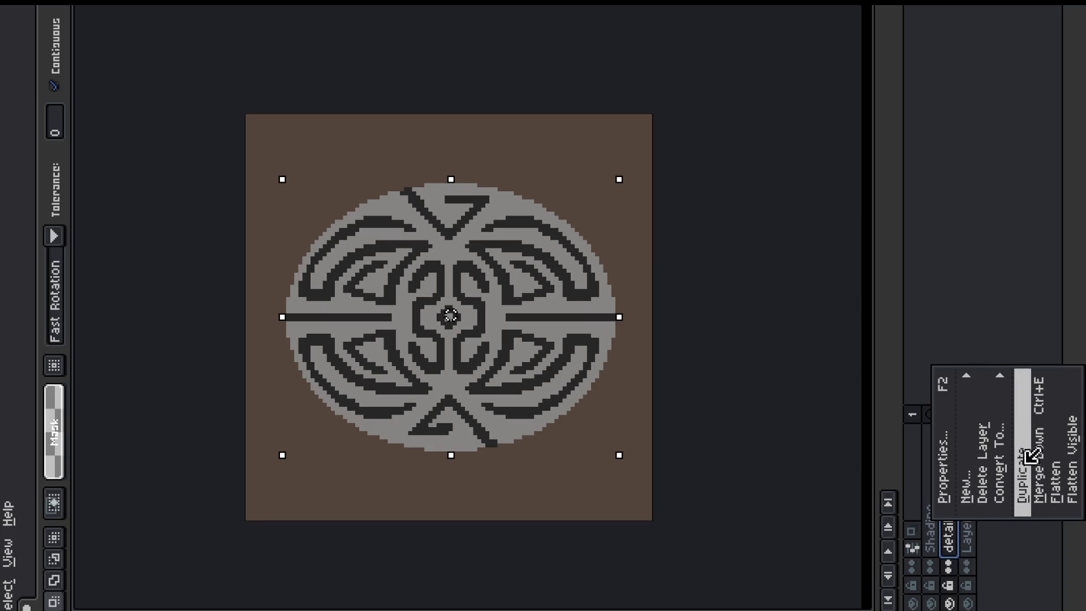
mouse_move(965, 480)
click(974, 310)
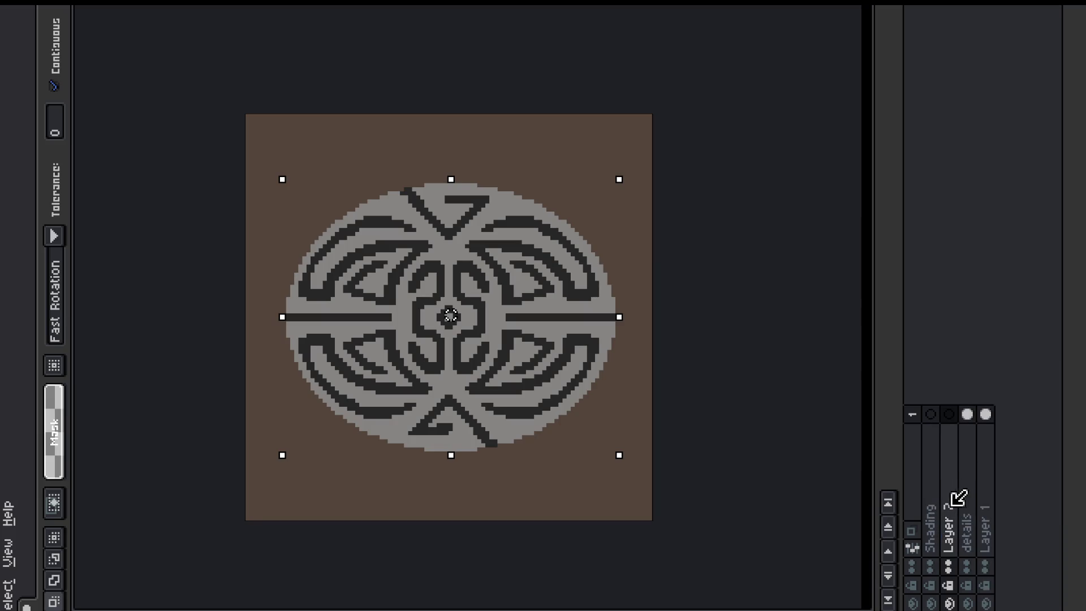
drag(934, 485, 928, 481)
Step: On the details layer, select all the dark pattern pixels with Color Range
click(969, 468)
key(ctrl+shift+c)
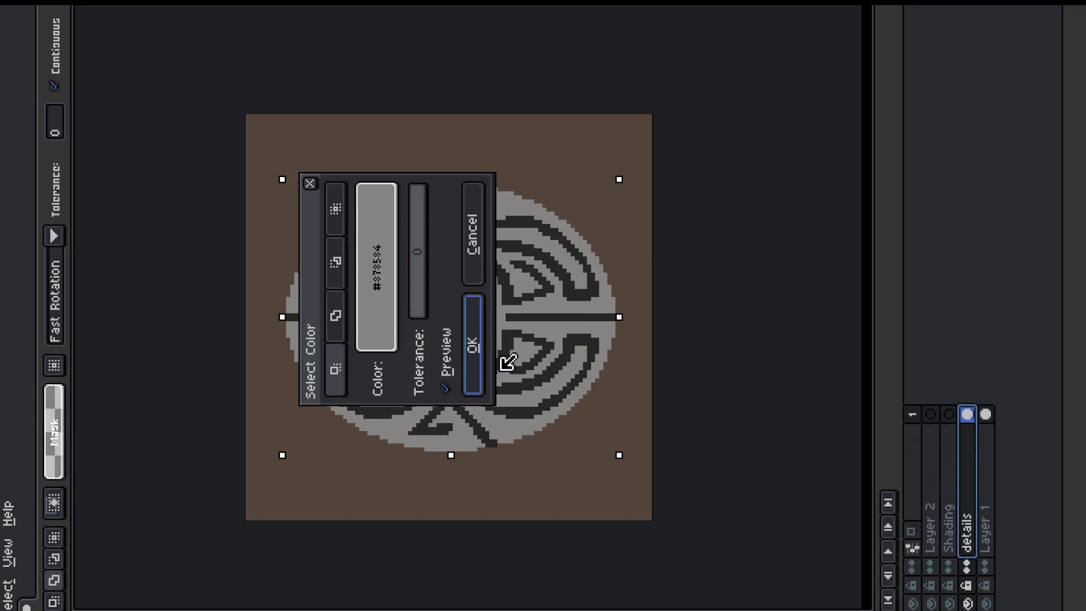
drag(376, 279, 526, 309)
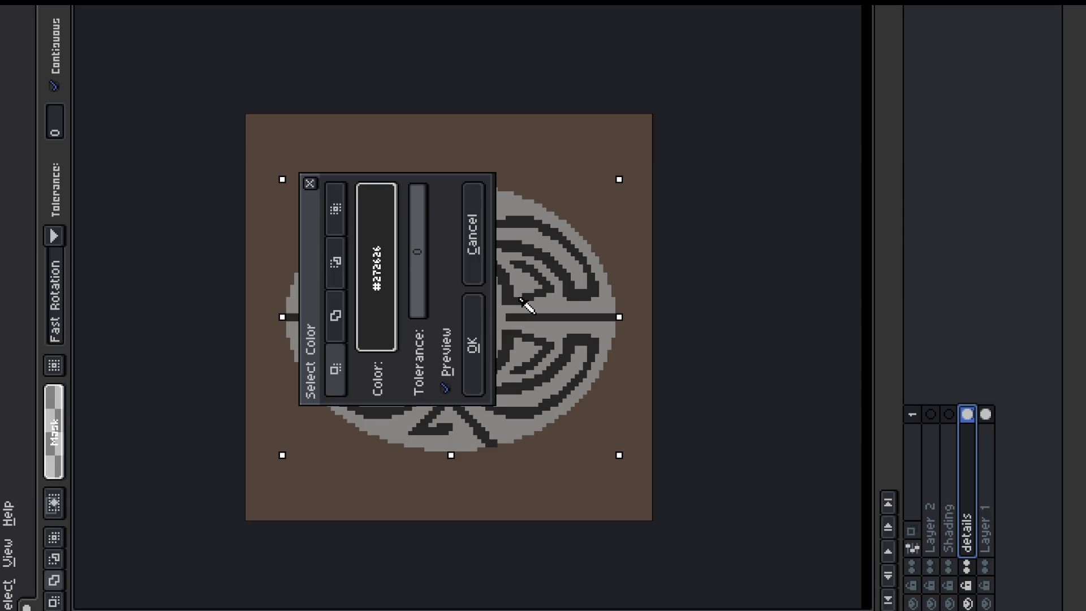
click(478, 318)
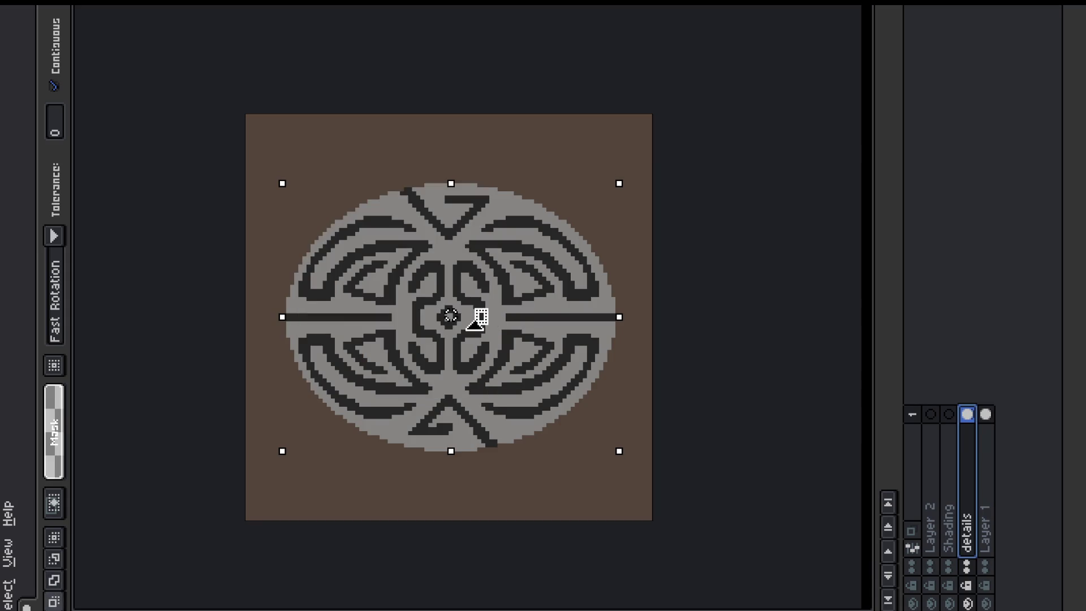
Step: Switch to Layer 2 and toggle its visibility to check what it holds
click(931, 485)
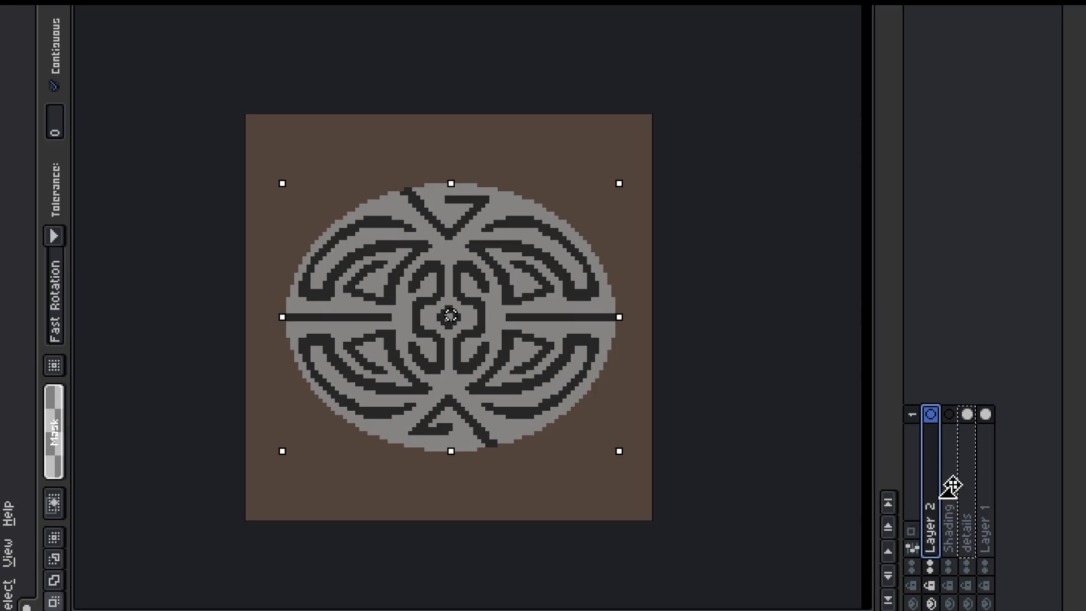
click(930, 412)
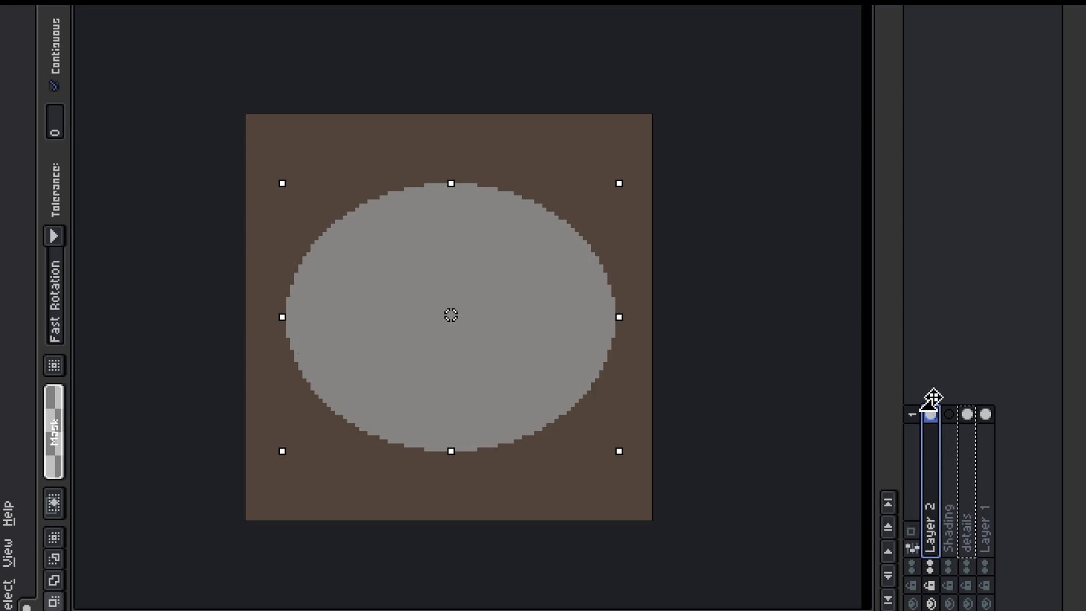
click(928, 408)
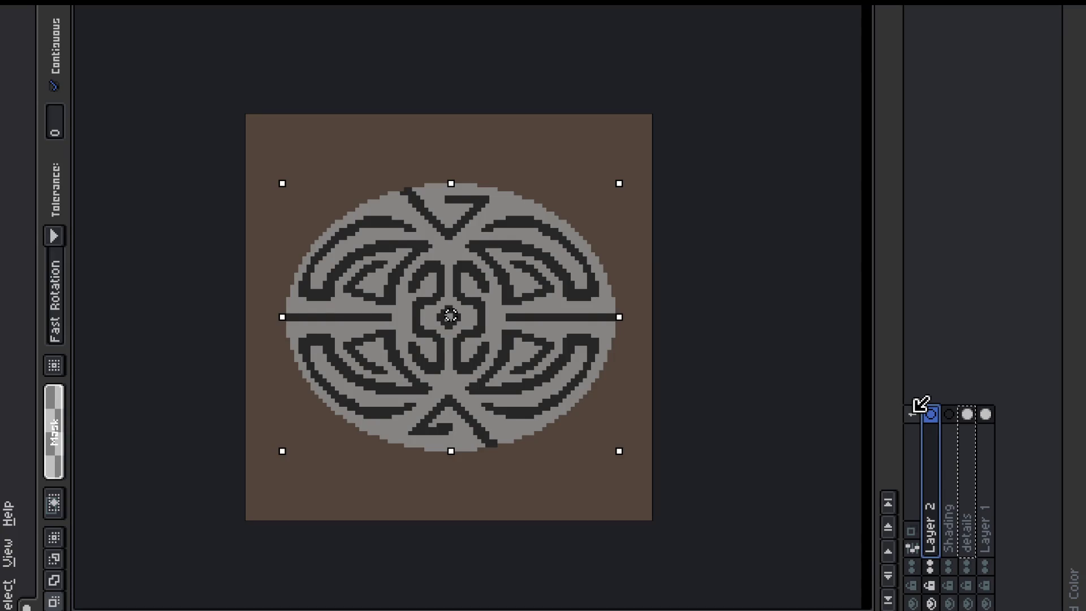
key(i)
scroll(509, 311, up, 1)
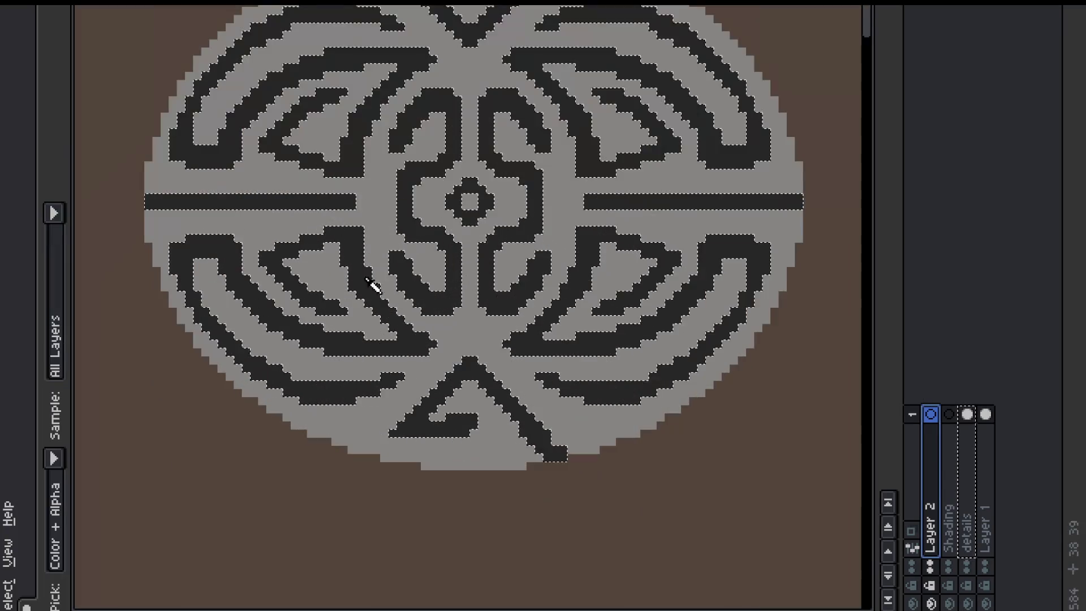
scroll(339, 229, down, 2)
mouse_move(625, 116)
mouse_down()
mouse_move(528, 111)
mouse_move(521, 235)
mouse_up()
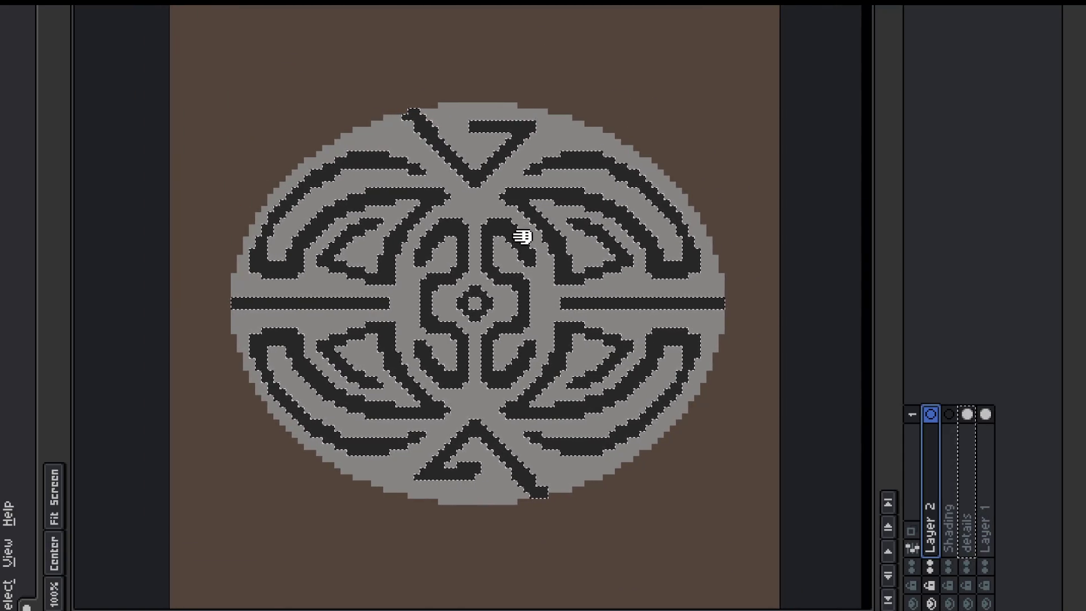
Step: View Layer 2's pattern alone, restore the other layers, and return to details
click(932, 413)
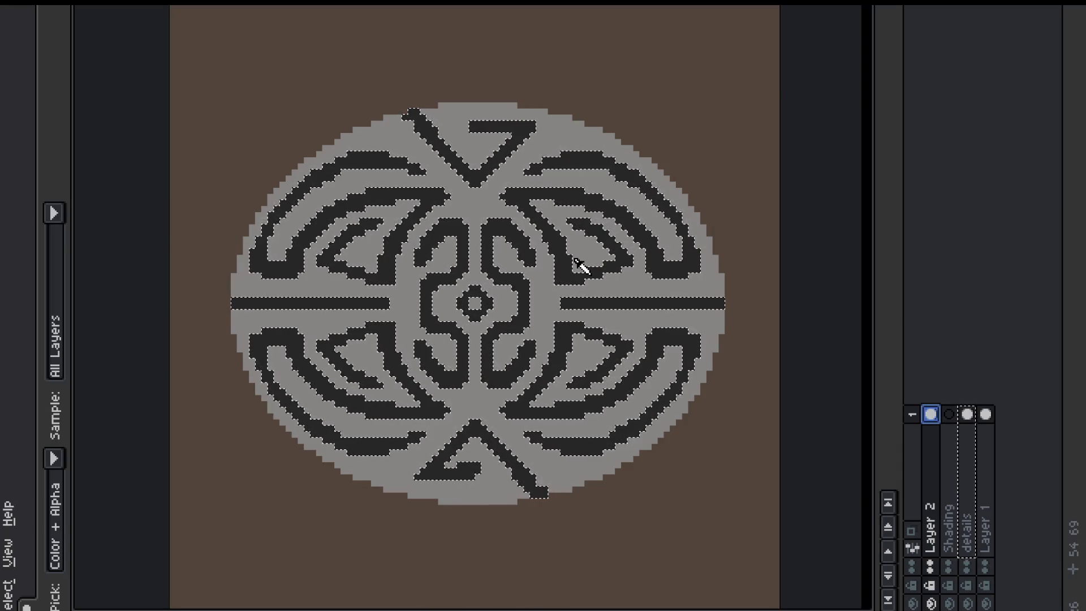
scroll(588, 257, down, 1)
mouse_move(633, 237)
mouse_down()
mouse_move(609, 303)
mouse_move(584, 247)
mouse_move(566, 249)
mouse_move(575, 262)
mouse_up()
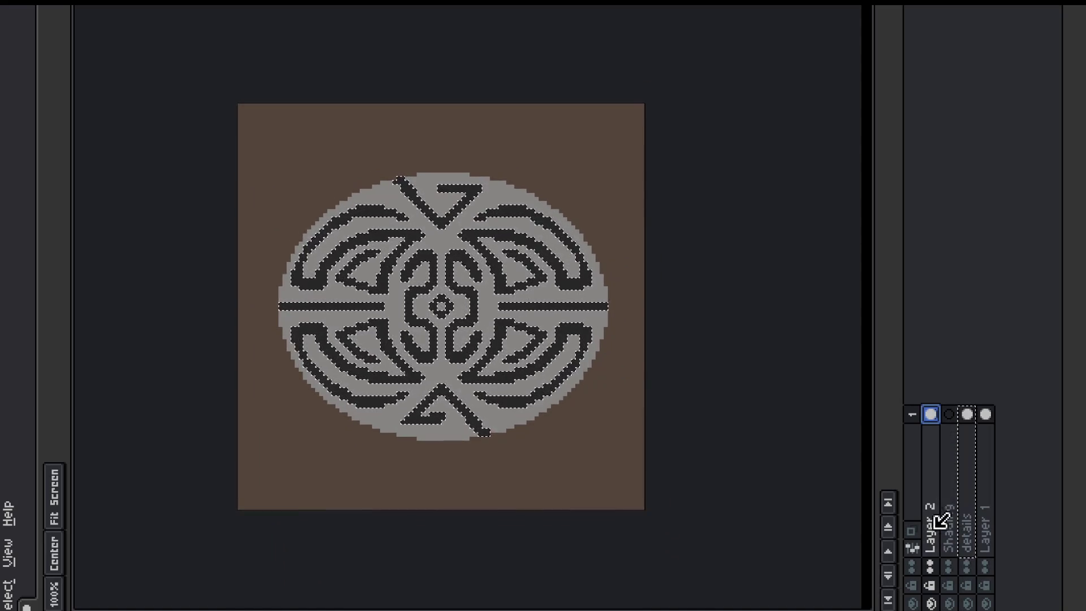
alt+click(930, 603)
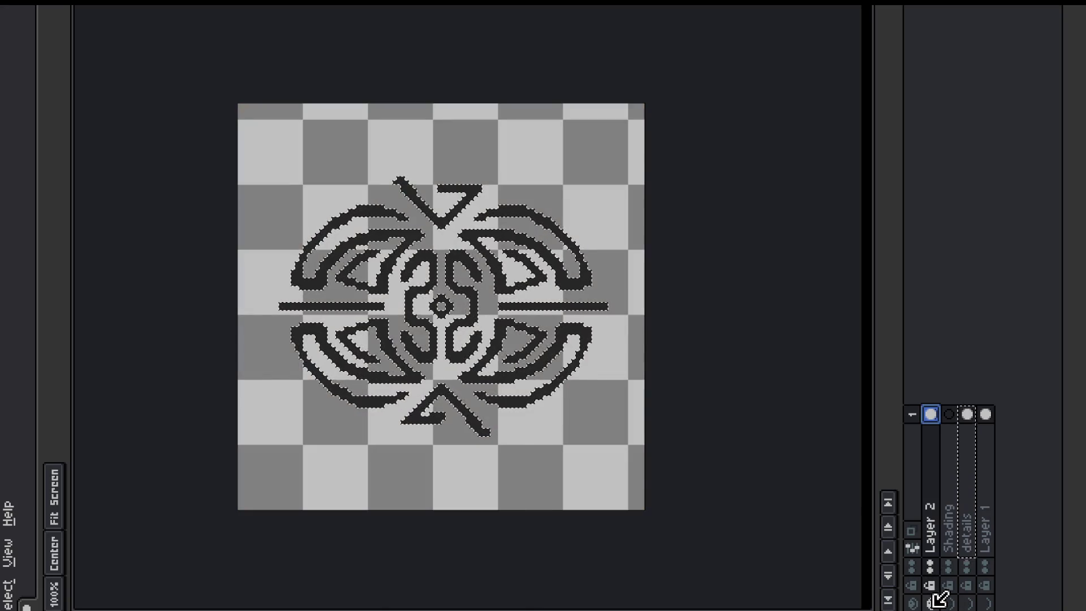
alt+click(930, 603)
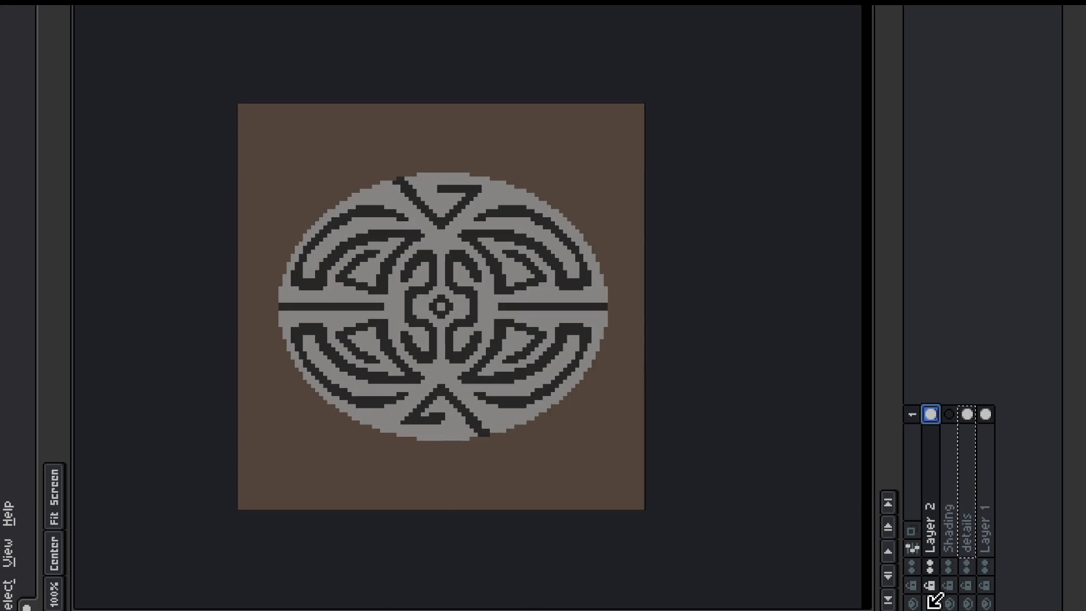
click(968, 489)
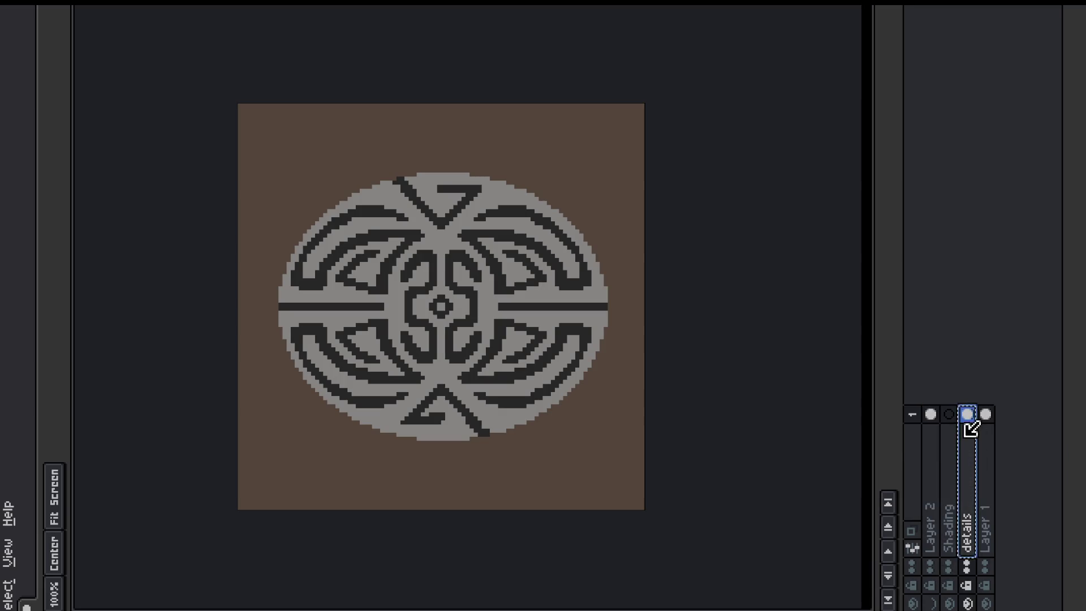
key(i)
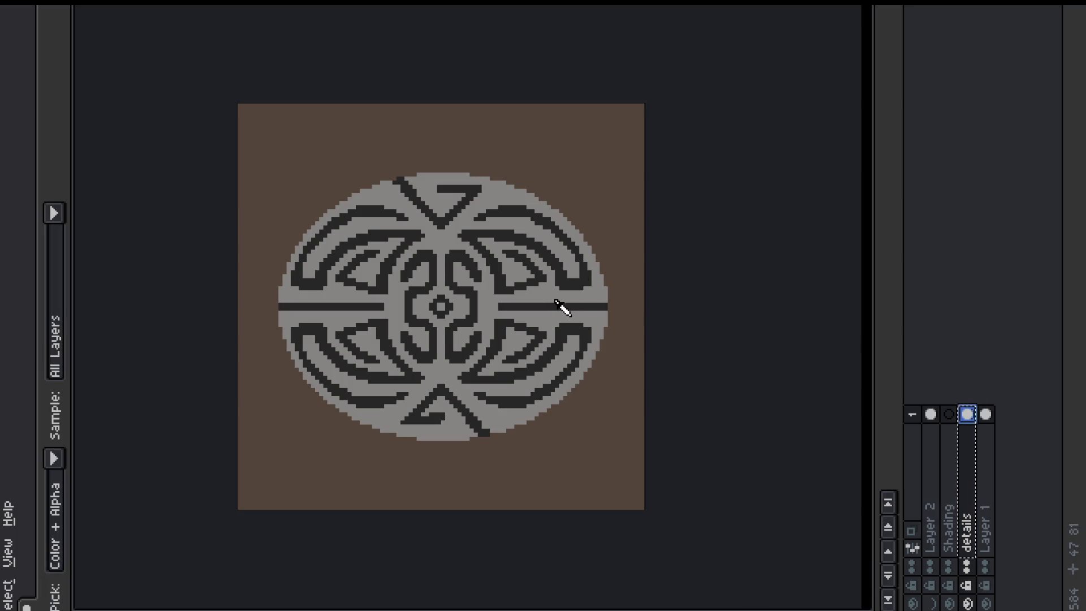
Step: Switch to the Shading layer, select the oval's area, and open Layer 2's properties for renaming
click(951, 413)
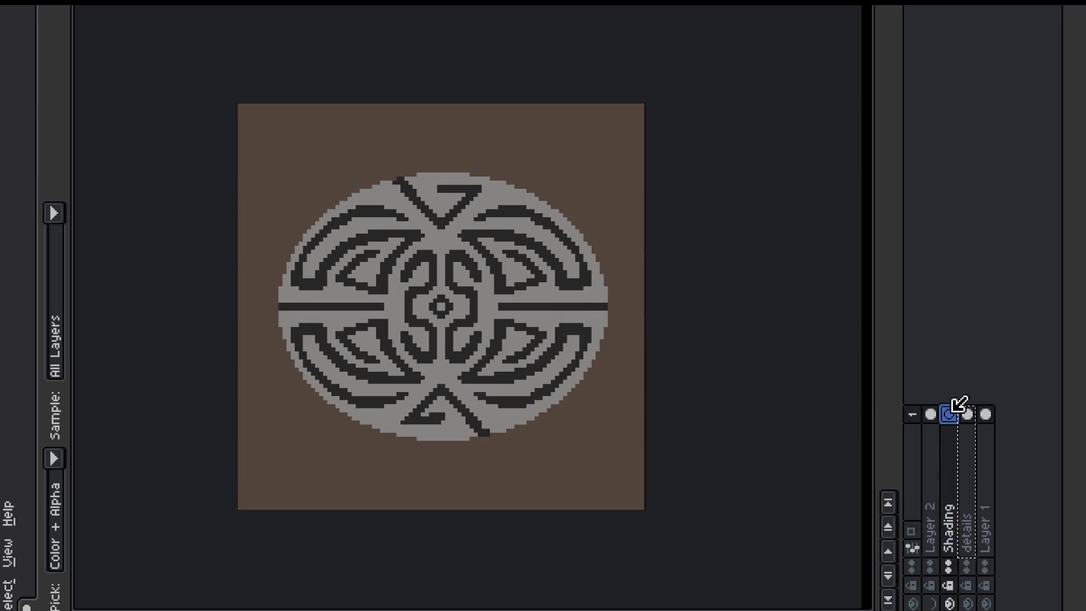
ctrl+click(964, 408)
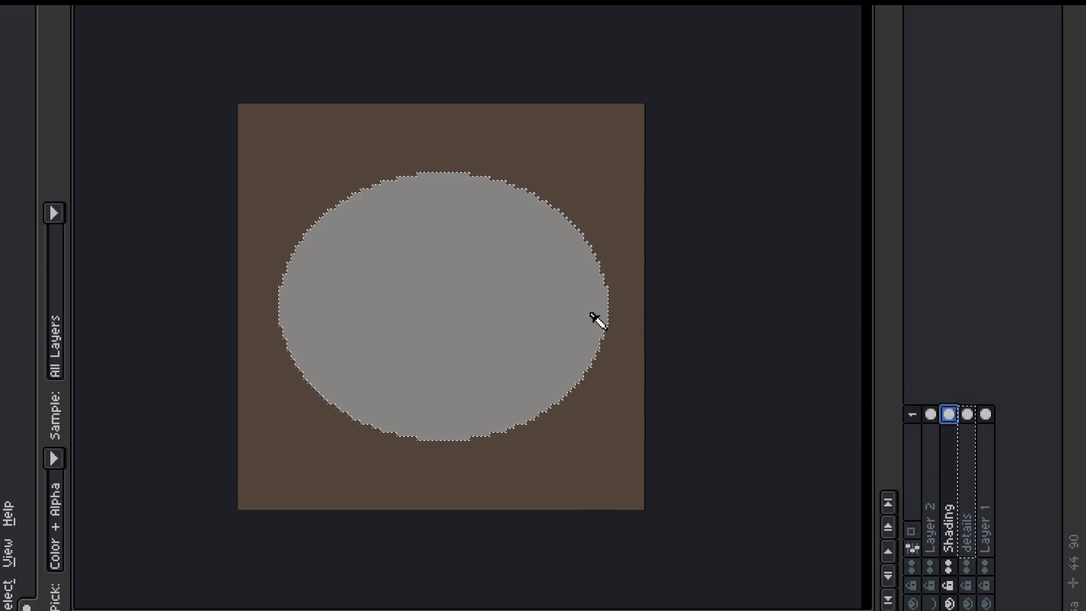
key(v)
key(ctrl+z)
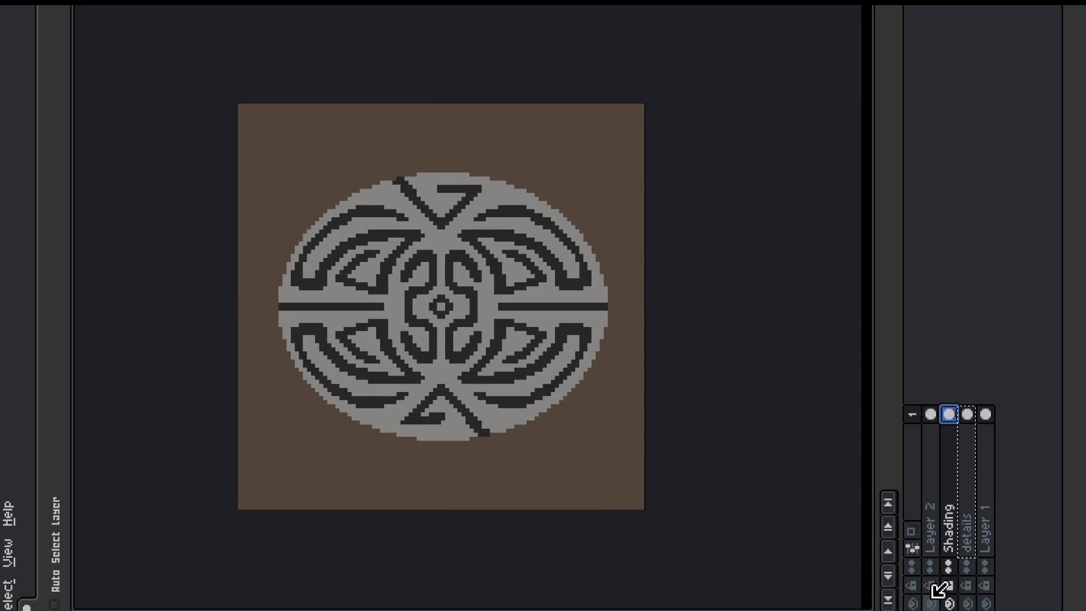
double_click(935, 520)
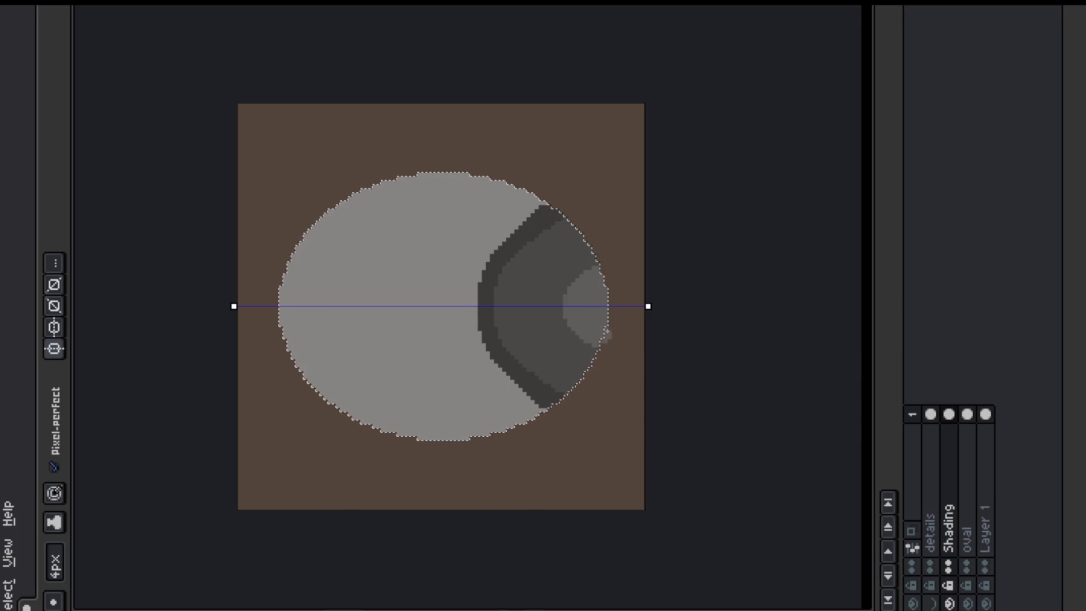
Step: Sample the shading greys #625c59 and #5a5857 and the crescent's dark grey
key(i)
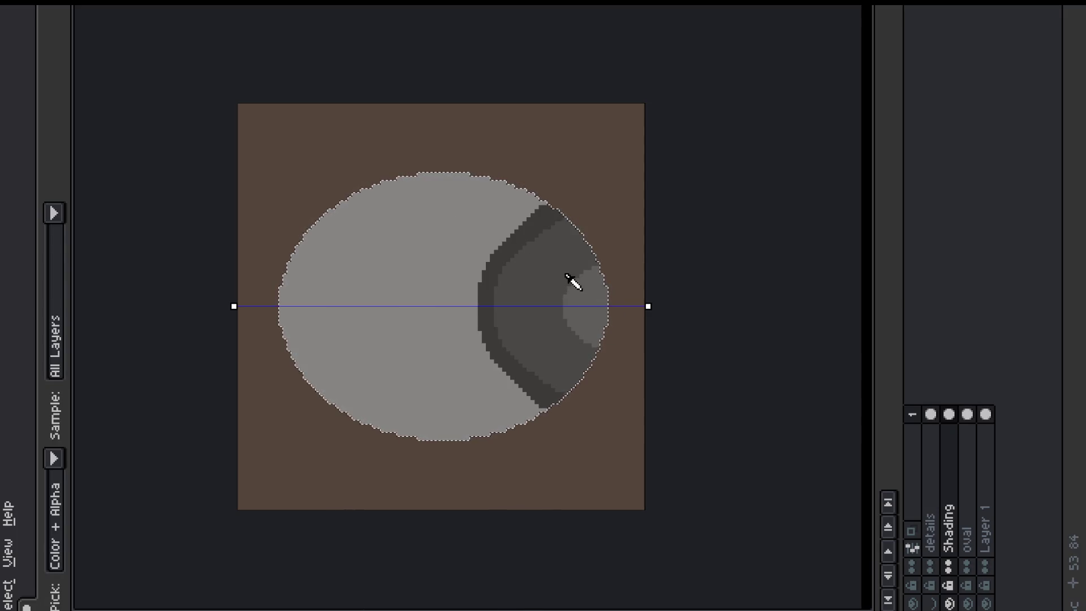
click(542, 259)
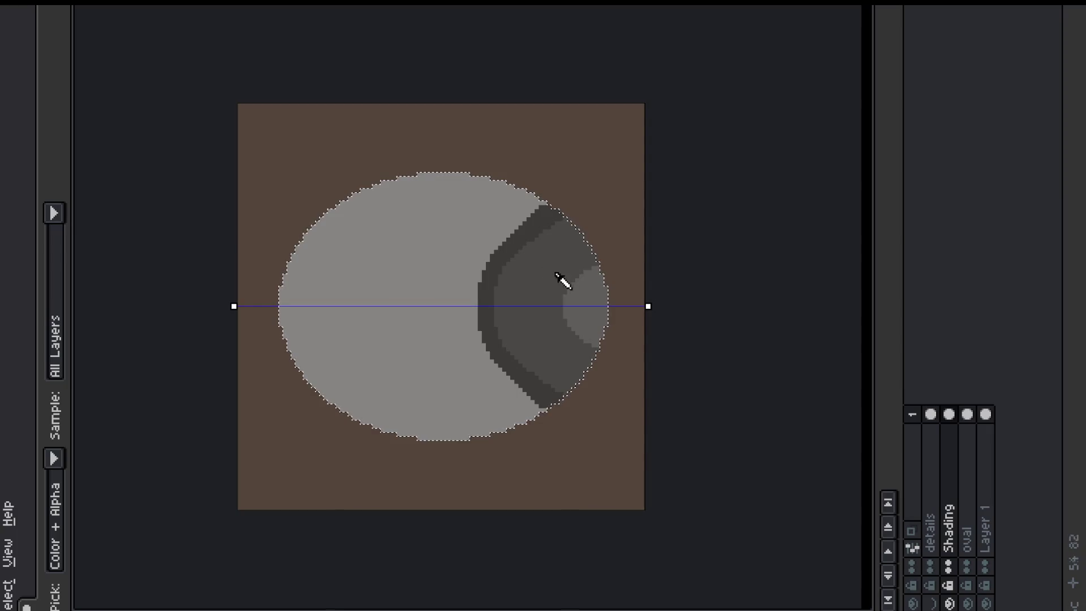
click(612, 426)
key(b)
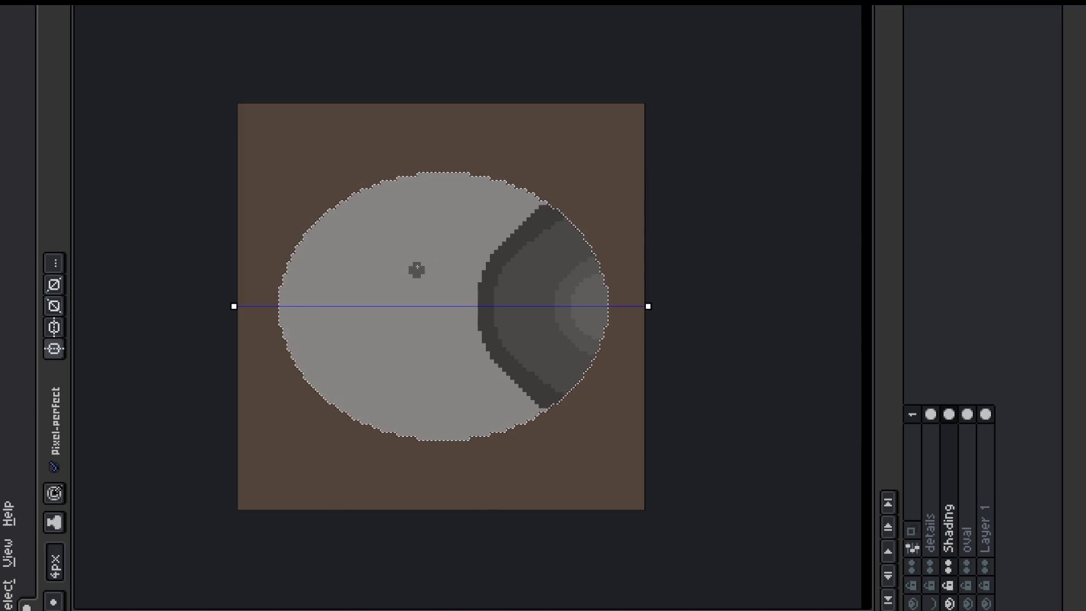
key(i)
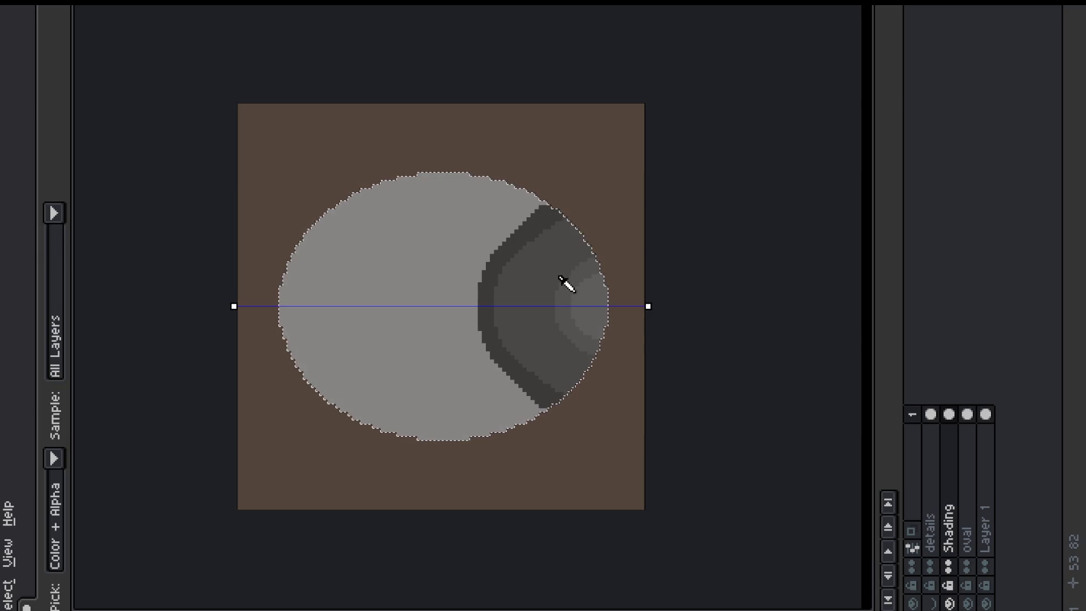
click(598, 368)
key(b)
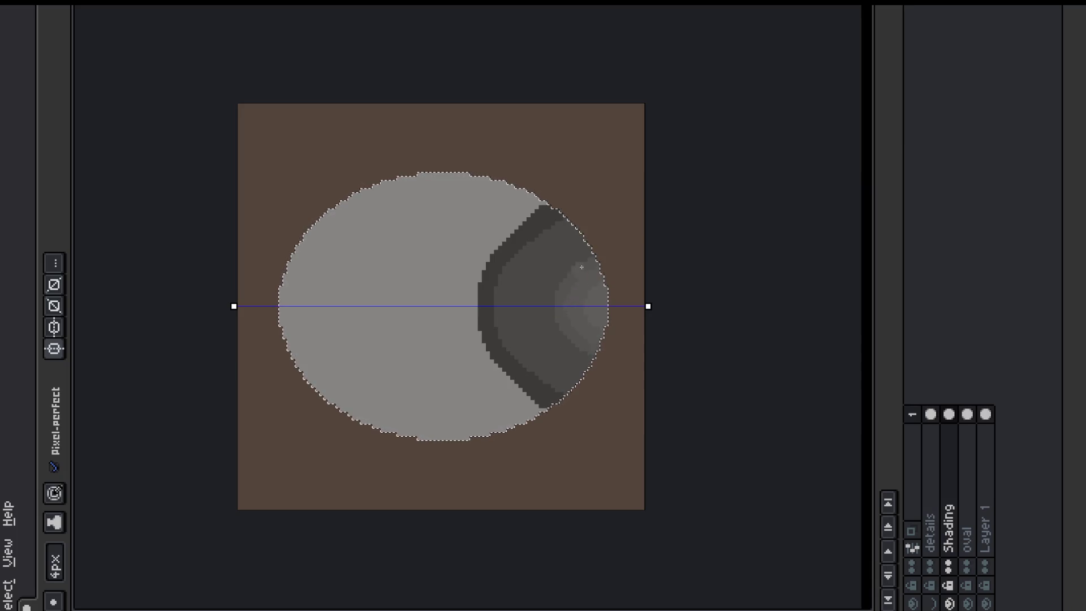
Step: Sample a light grey from the oval, set the brush back to 4 px, and undo a trial stroke
click(56, 560)
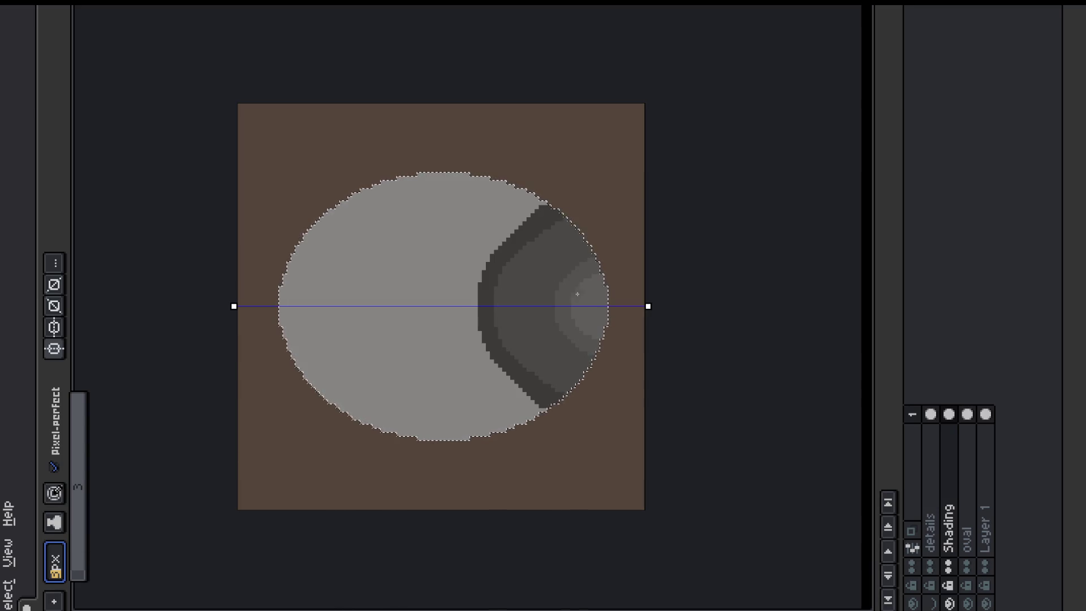
key(Return)
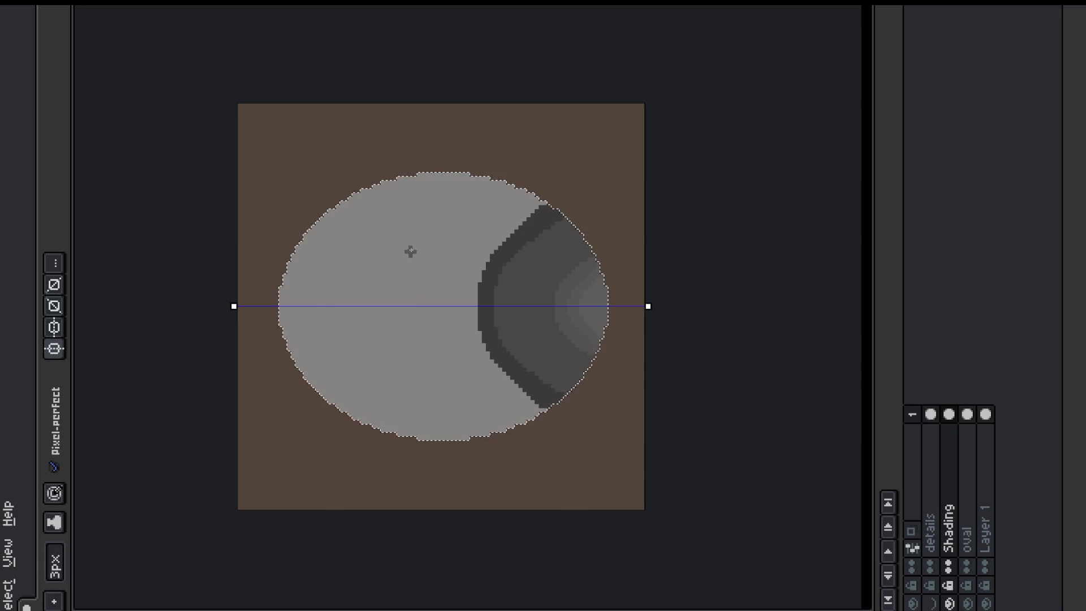
key(ctrl+d)
key(alt)
click(57, 559)
scroll(86, 555, down, 1)
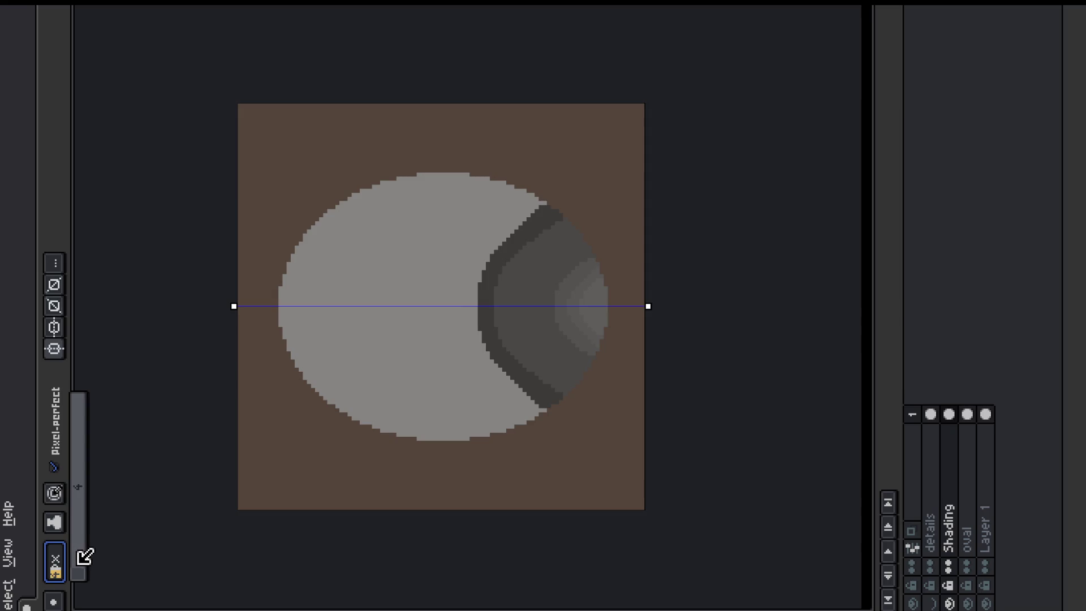
drag(481, 172, 394, 281)
click(368, 257)
key(ctrl+z)
key(ctrl+z)
ctrl+click(968, 413)
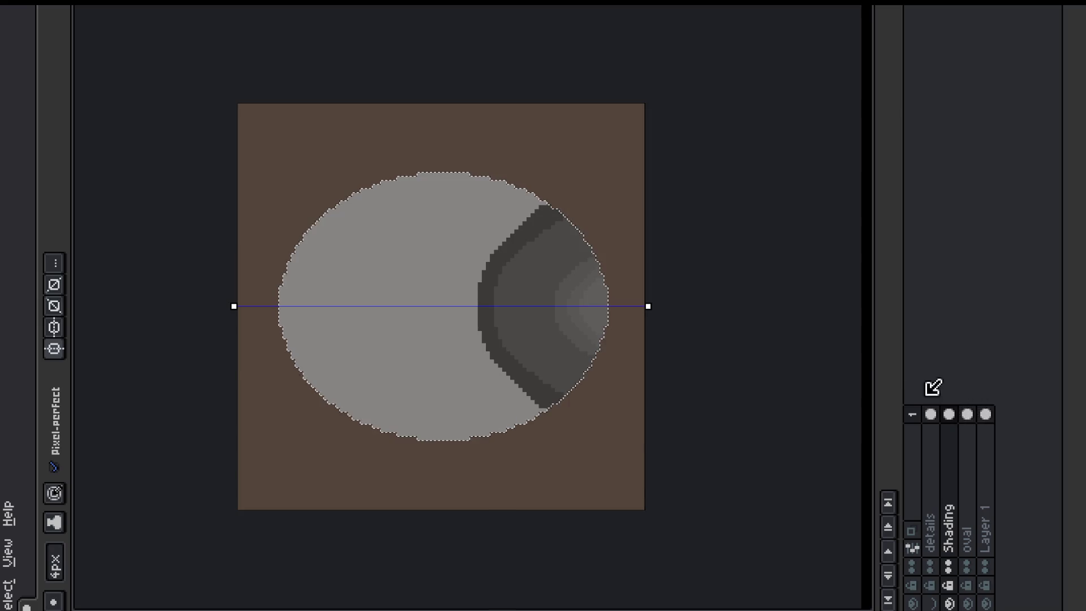
Step: Try mirrored light grey arcs across the oval, then undo them to start over
mouse_move(477, 180)
mouse_down()
mouse_move(417, 221)
mouse_move(371, 305)
mouse_up()
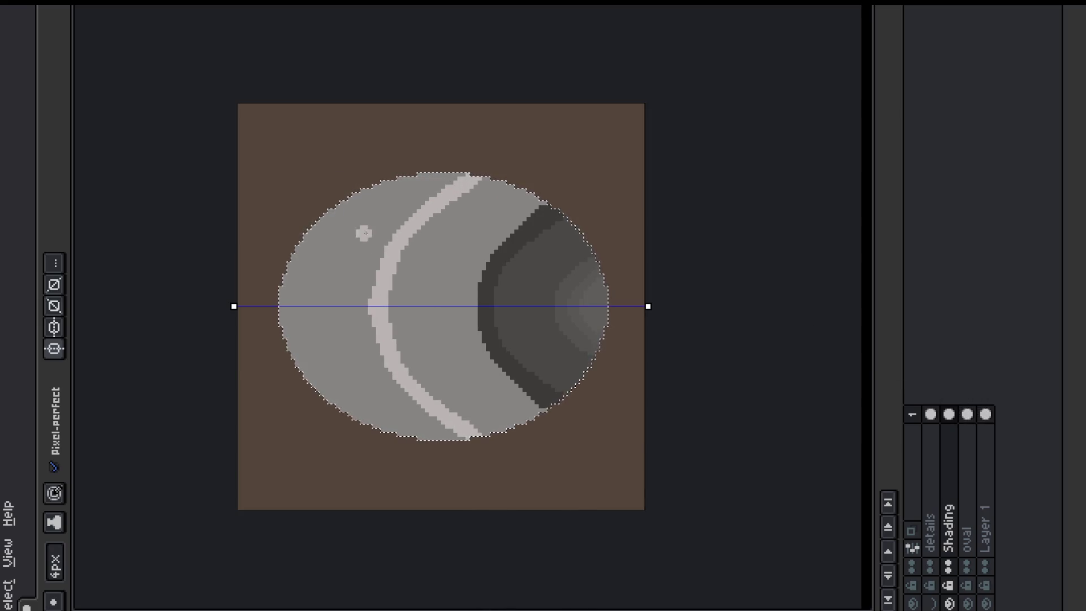
key(ctrl+z)
drag(480, 176, 388, 305)
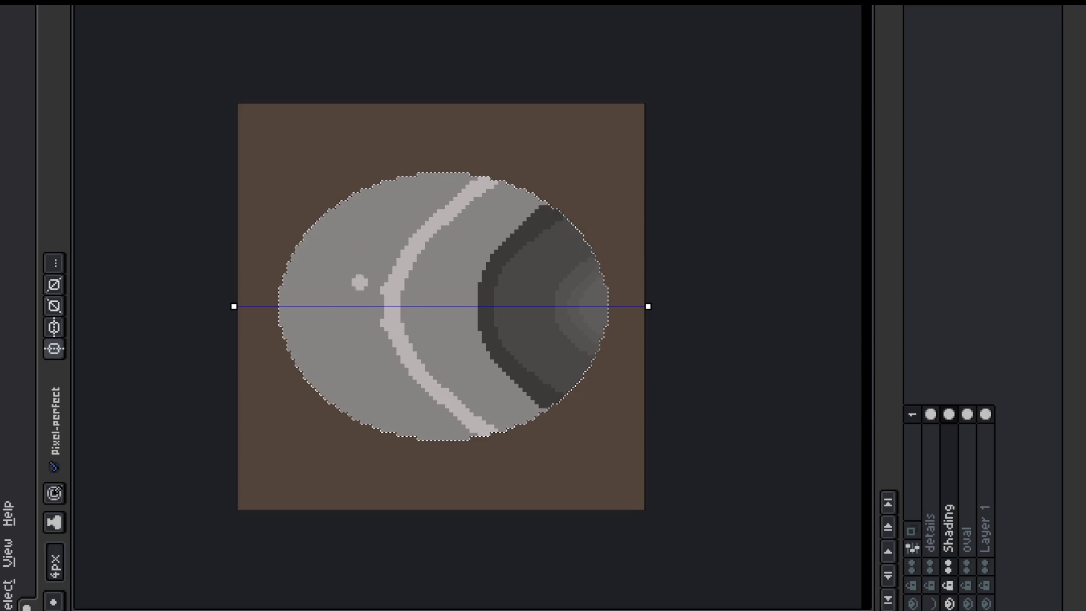
key(ctrl+z)
key(ctrl+z)
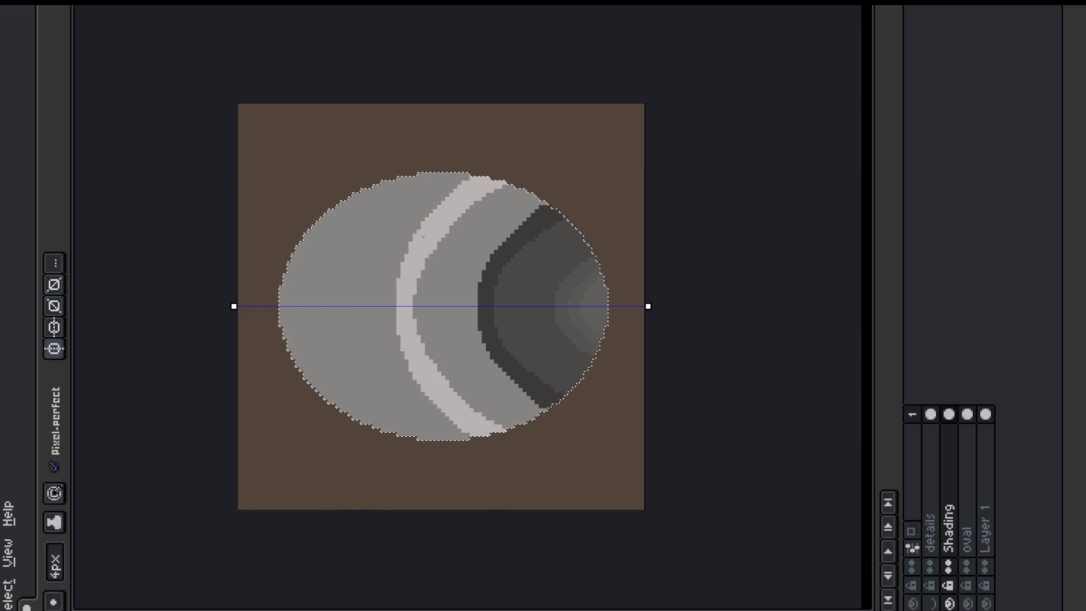
Step: Pick the light grey from the oval's band and set the brush to 3px, then 1px
key(o)
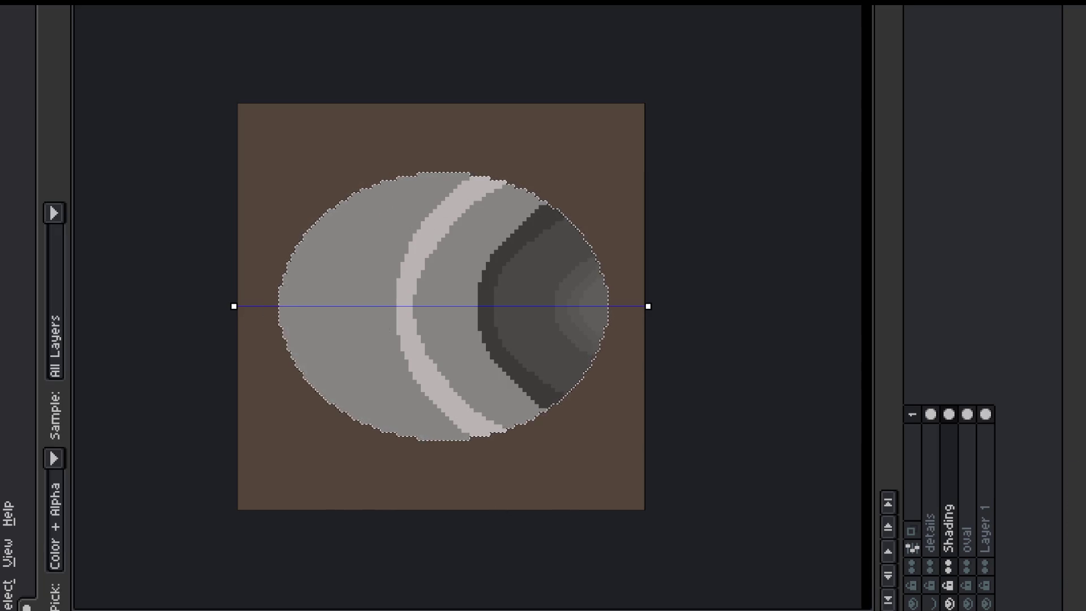
key(b)
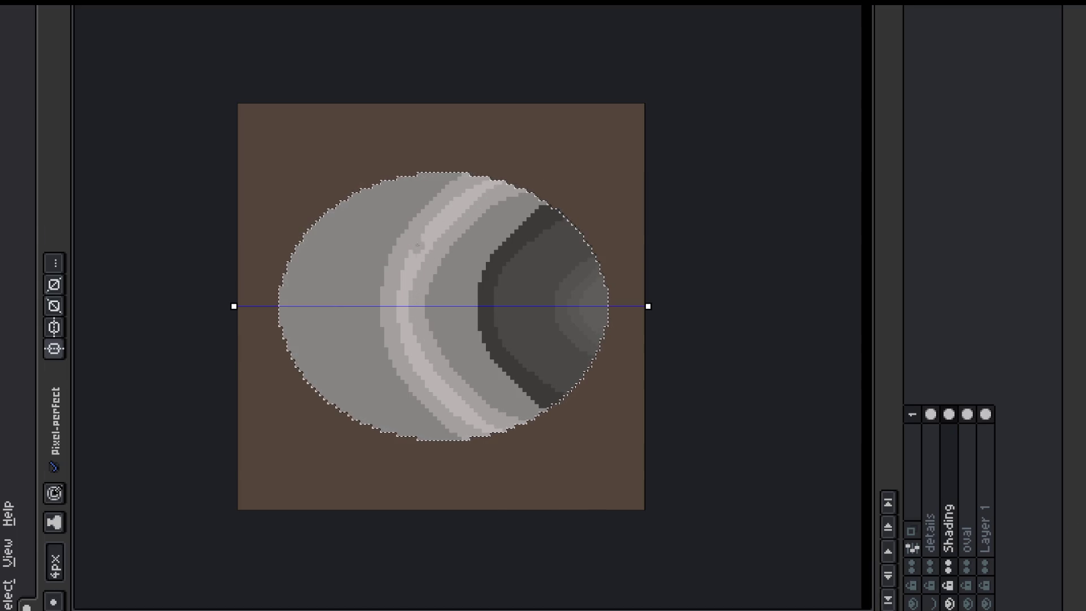
key(o)
key(b)
key(o)
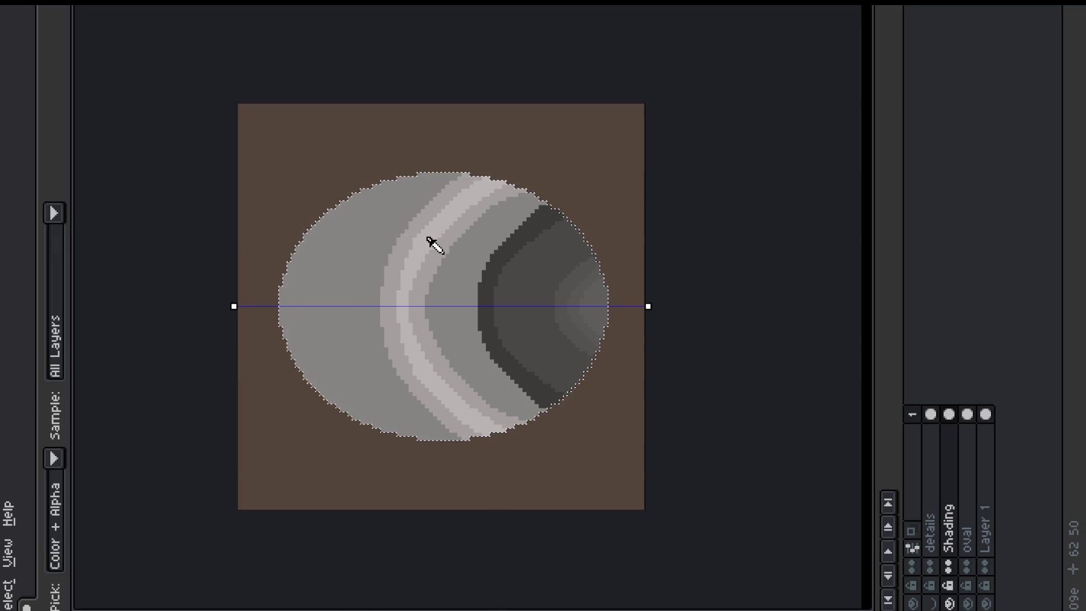
click(417, 235)
key(b)
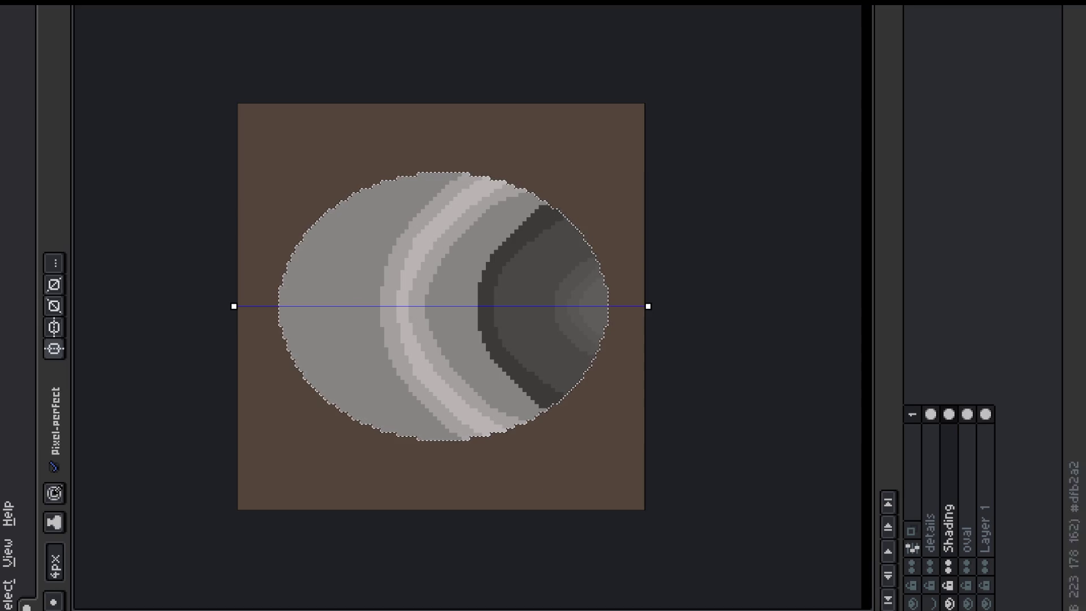
click(56, 559)
click(77, 560)
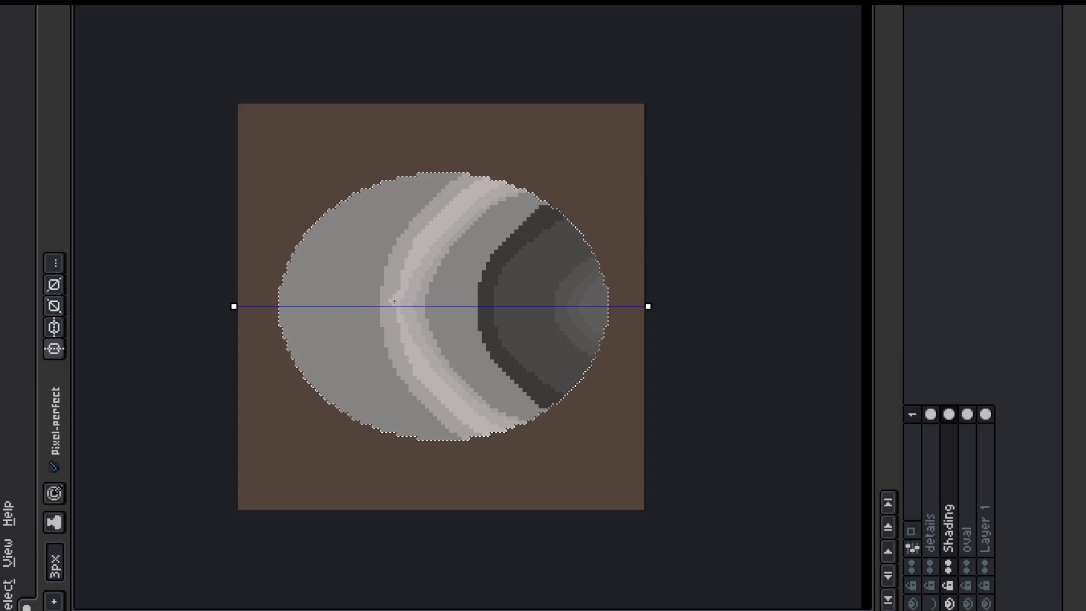
key(minus)
key(minus)
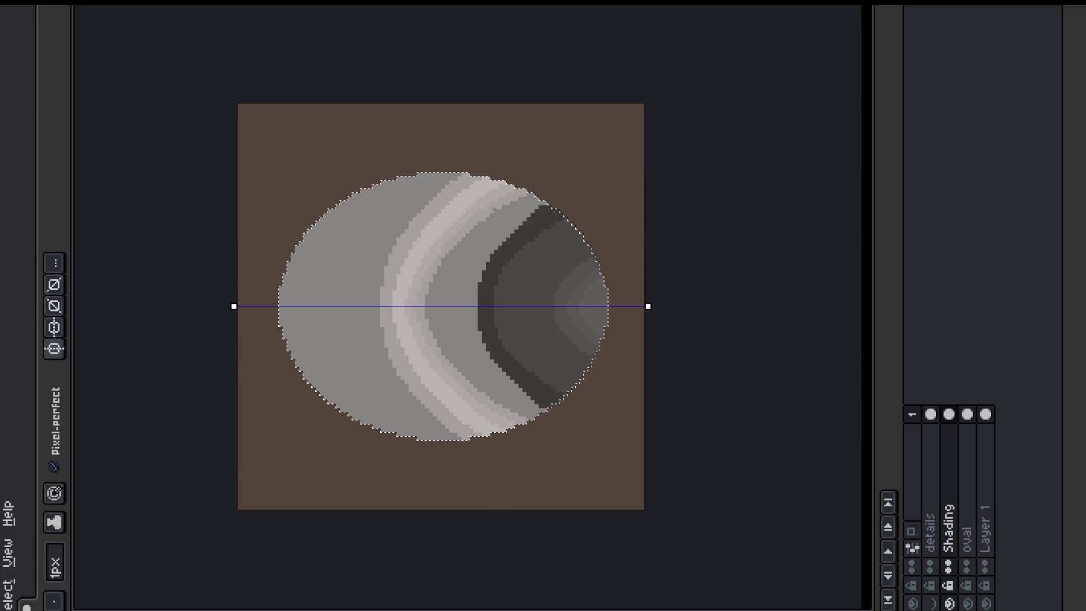
Step: Sample mid greys from the oval to step the light band's edges pixel by pixel, then deselect
key(alt)
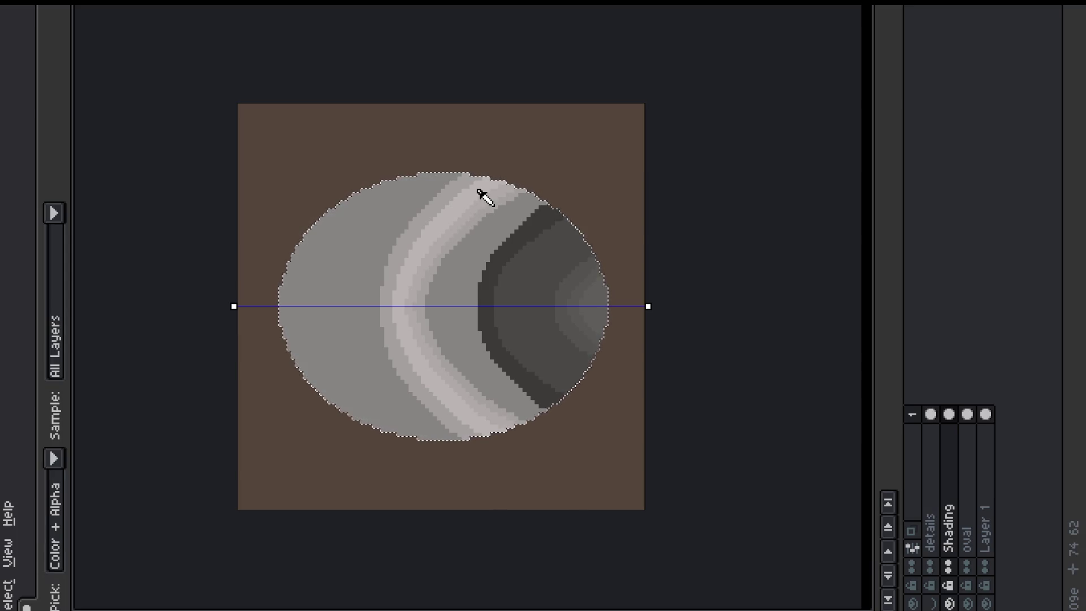
click(491, 198)
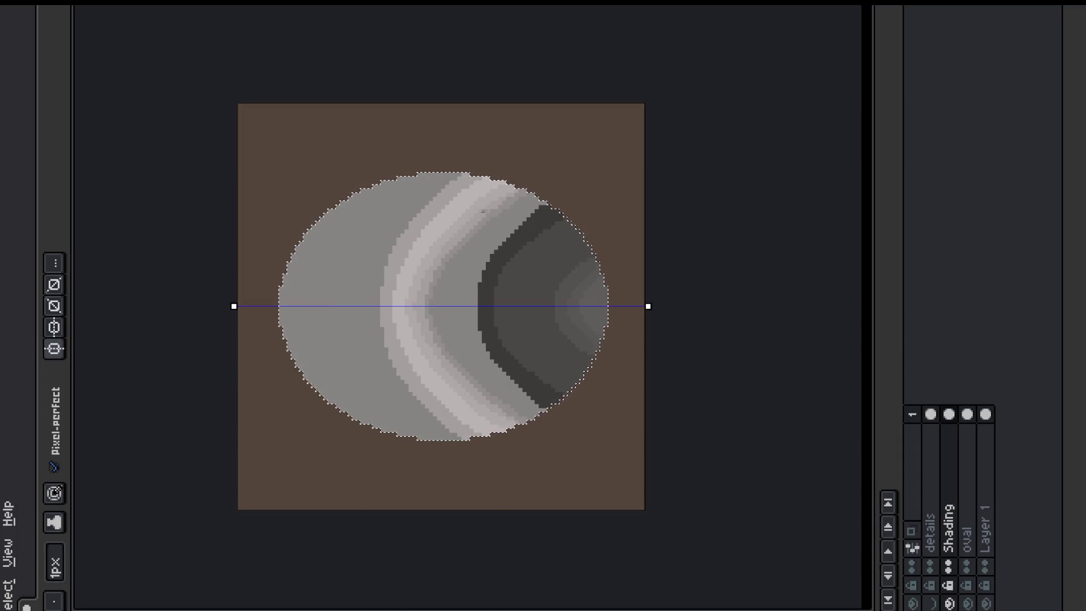
key(alt)
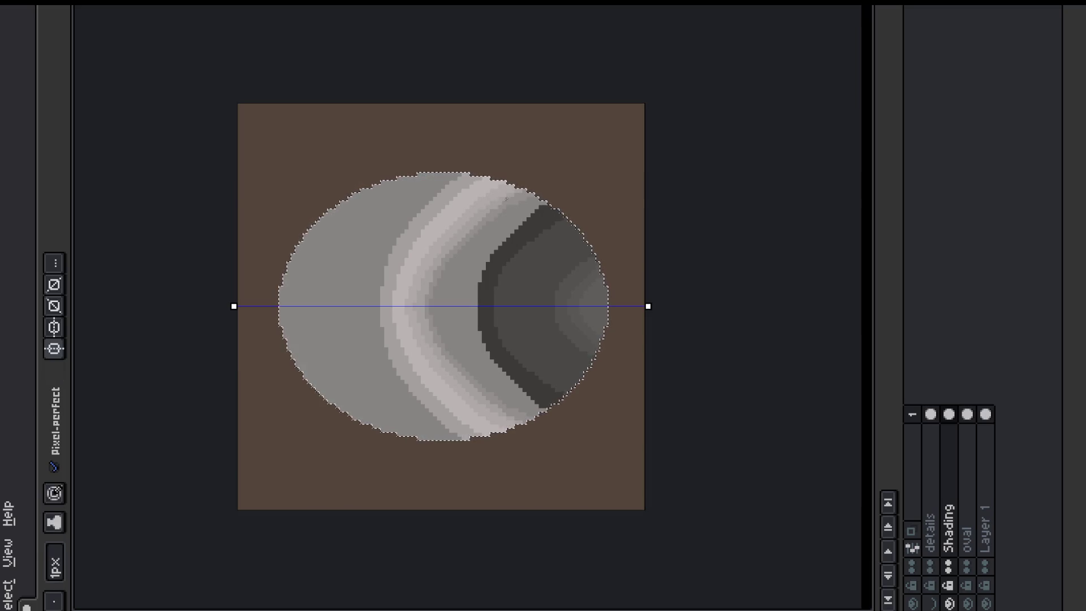
alt+click(494, 394)
key(alt)
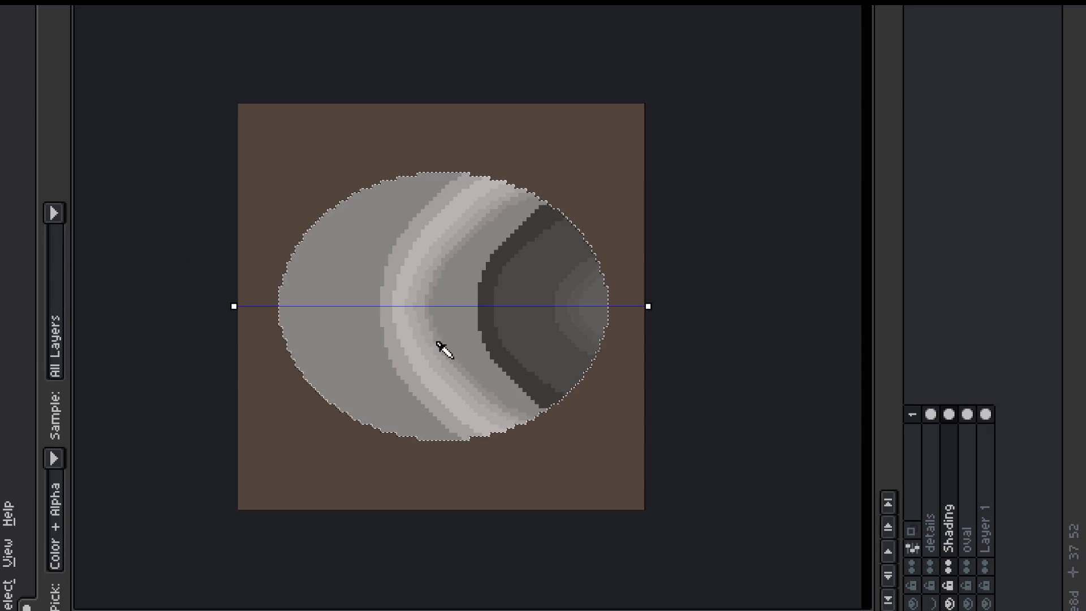
alt+click(441, 348)
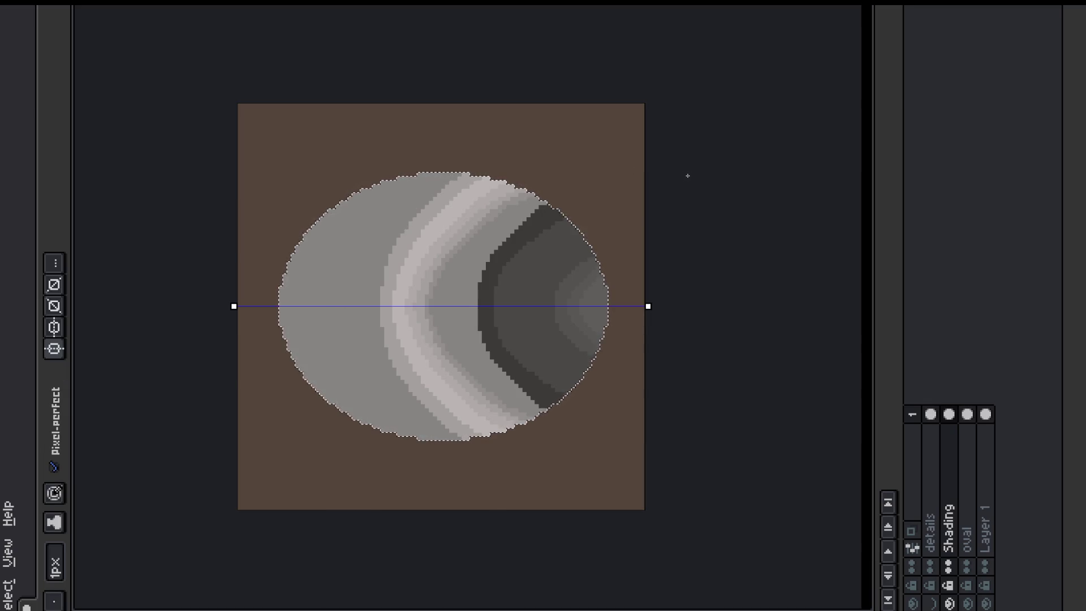
key(ctrl+d)
alt+click(320, 359)
click(54, 561)
Step: Lighten the oval's left rim with a 4px brush, turn off symmetry, and reveal the details layer
drag(83, 554, 72, 557)
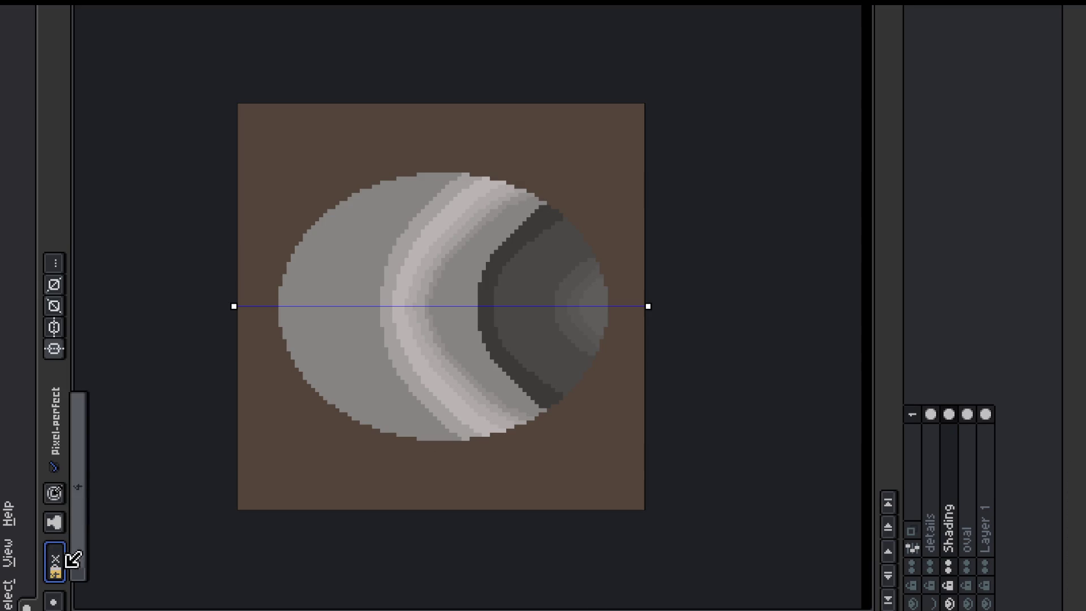
drag(278, 287, 345, 202)
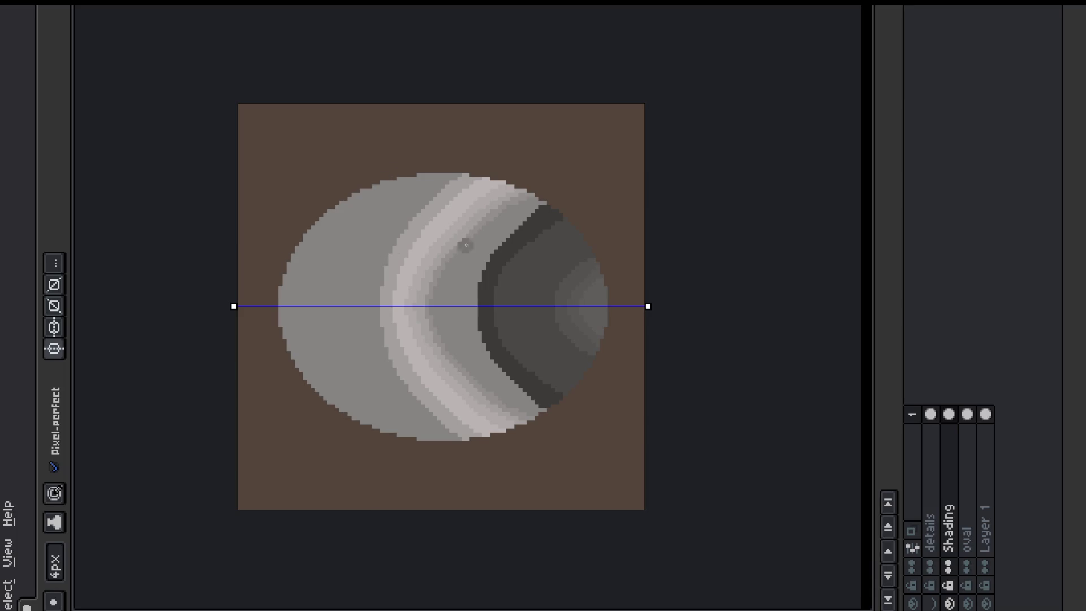
ctrl+click(968, 412)
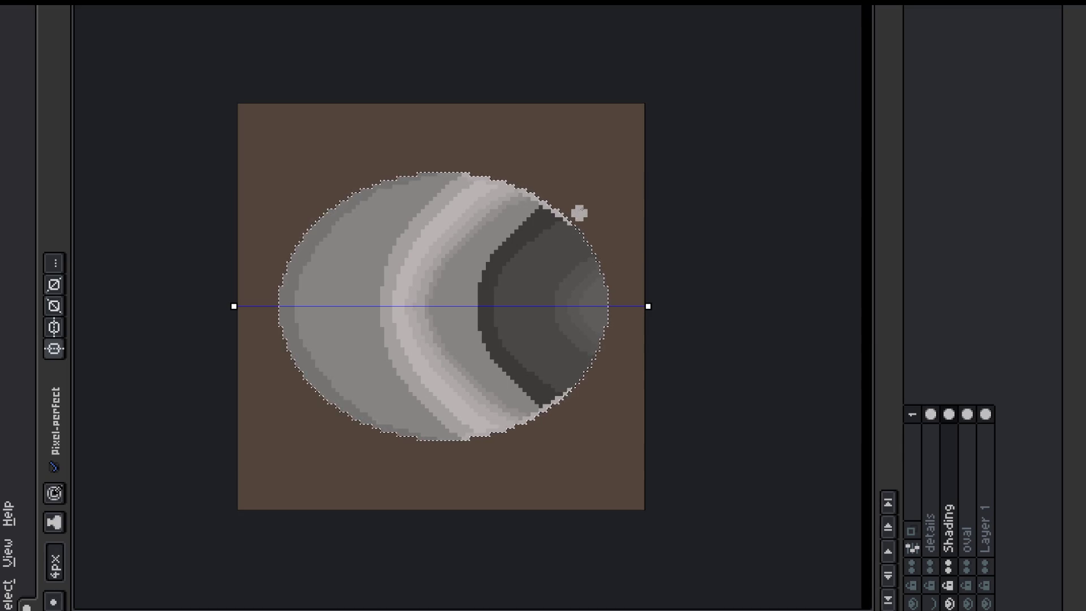
click(54, 348)
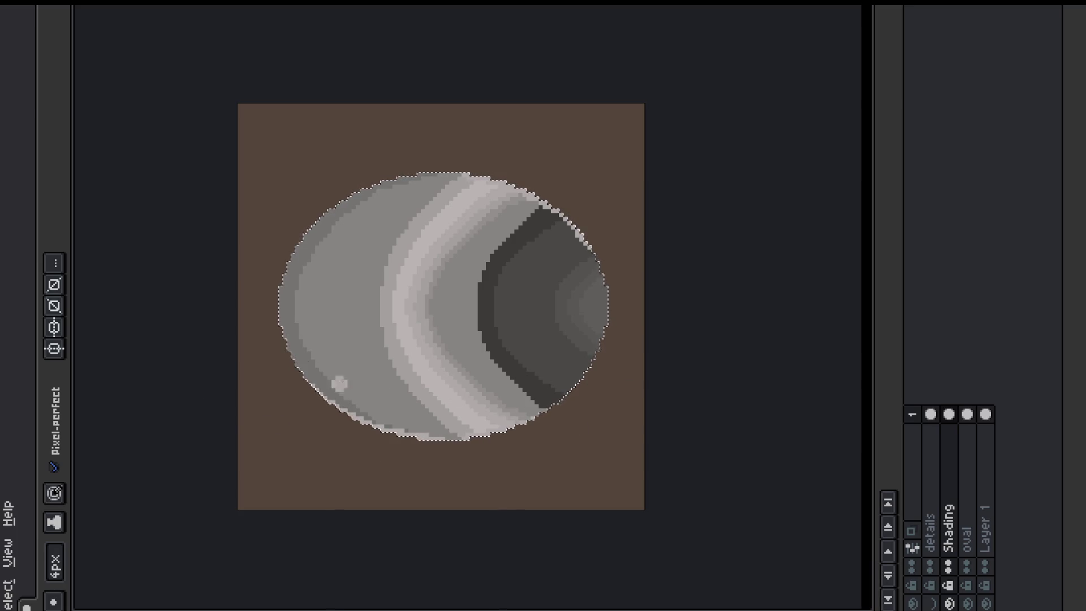
click(930, 603)
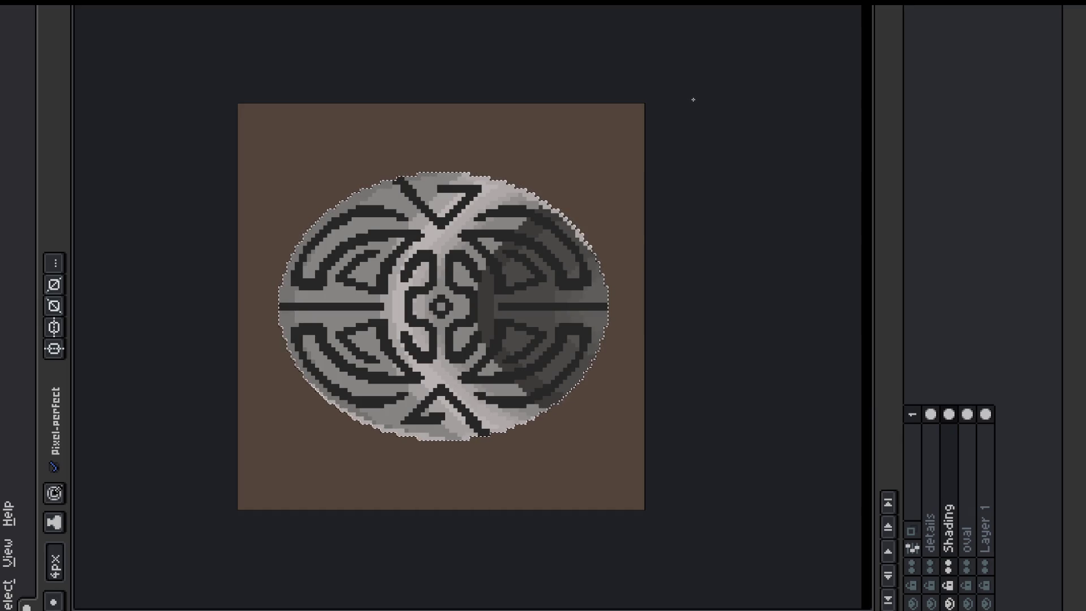
Step: Drop the selection, duplicate the details layer, and hide the background, shading and oval layers
key(m)
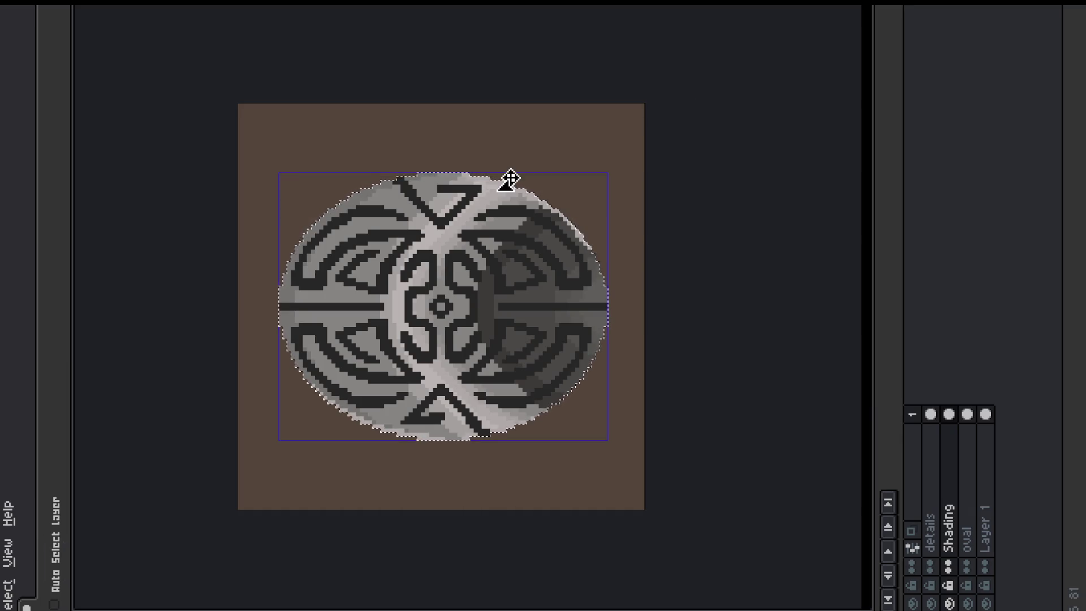
key(ctrl+d)
key(b)
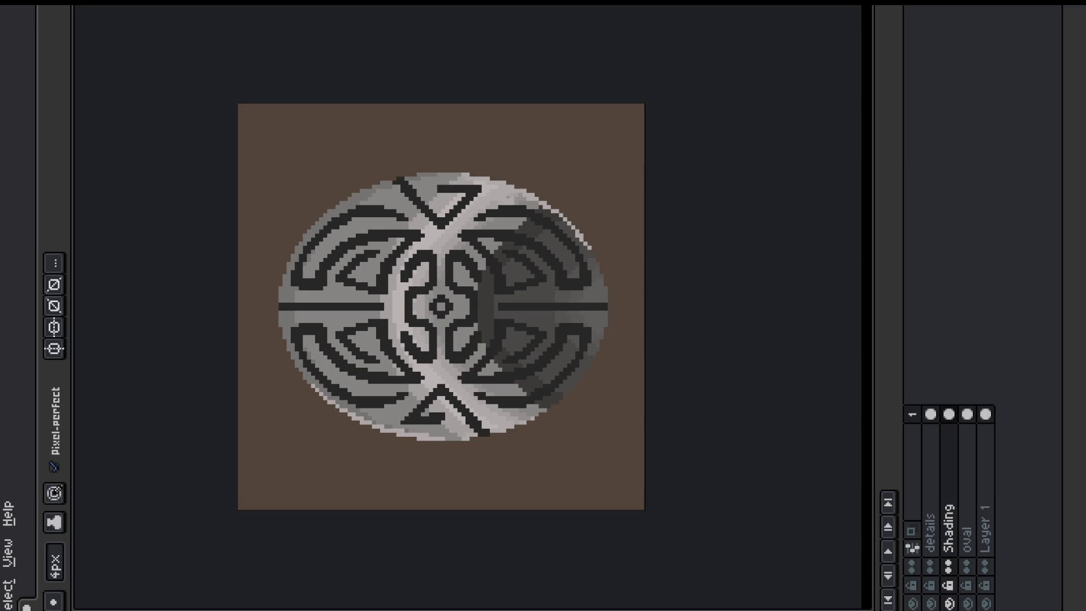
click(940, 488)
key(ctrl+j)
key(i)
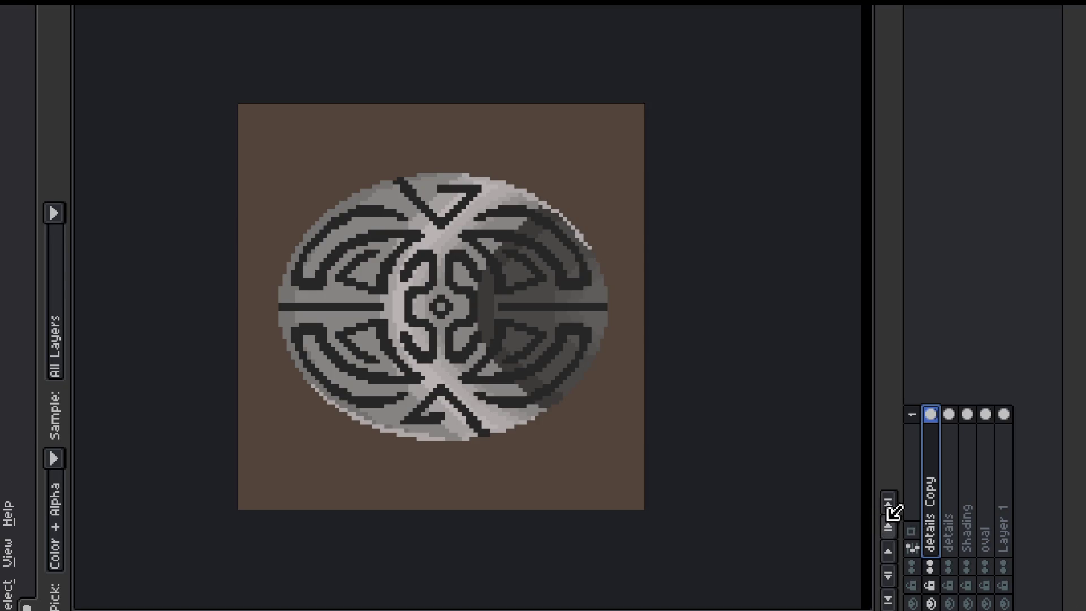
drag(948, 602, 1004, 602)
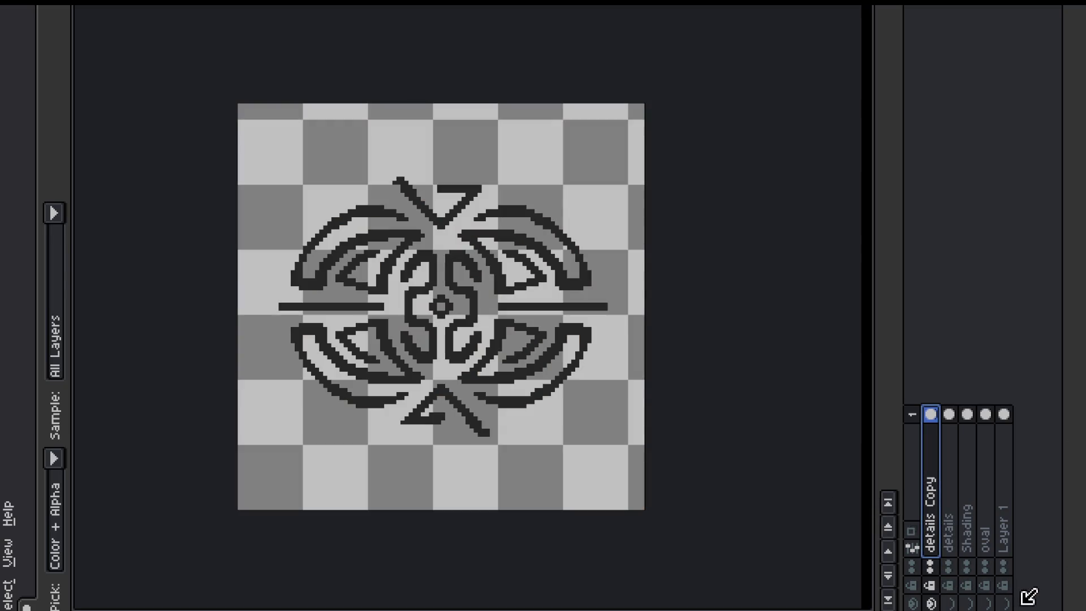
Step: Add an Outside light outline to the pattern copy, then pick its dark colour for replacement
scroll(464, 333, up, 1)
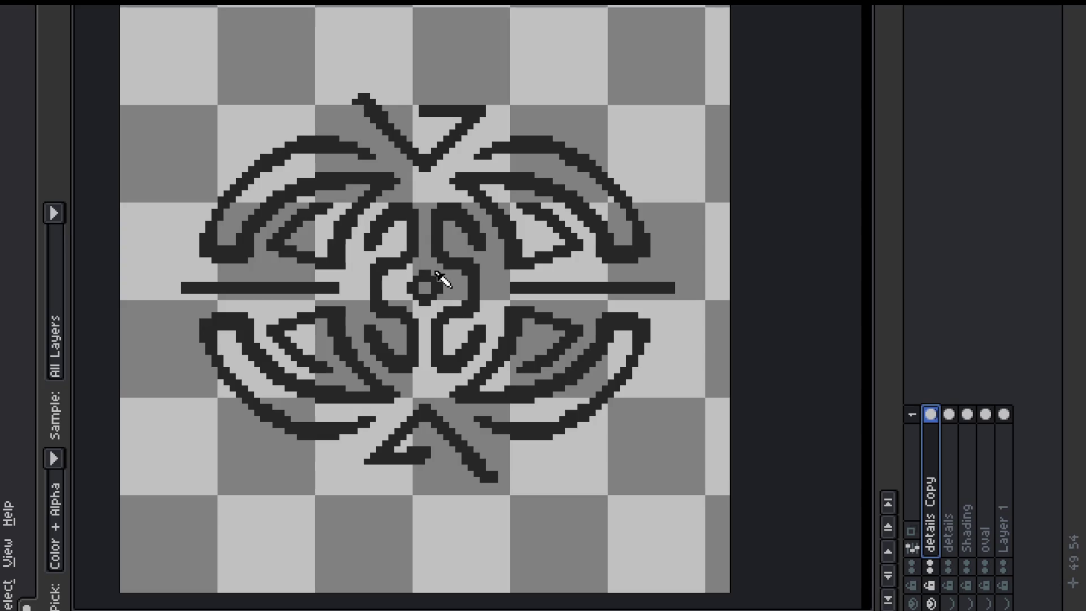
key(ctrl+shift+o)
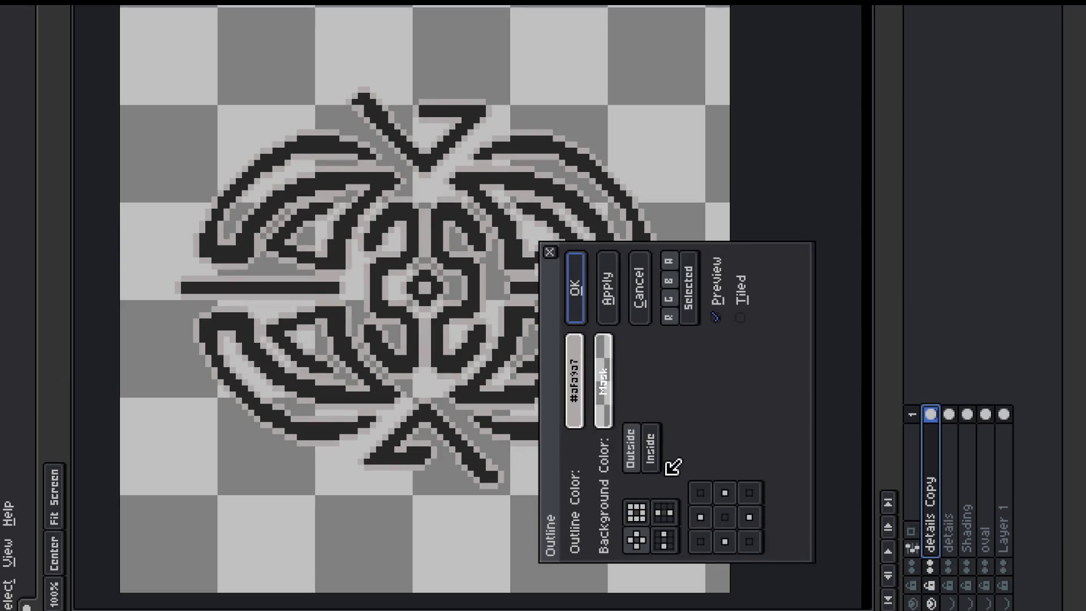
click(638, 434)
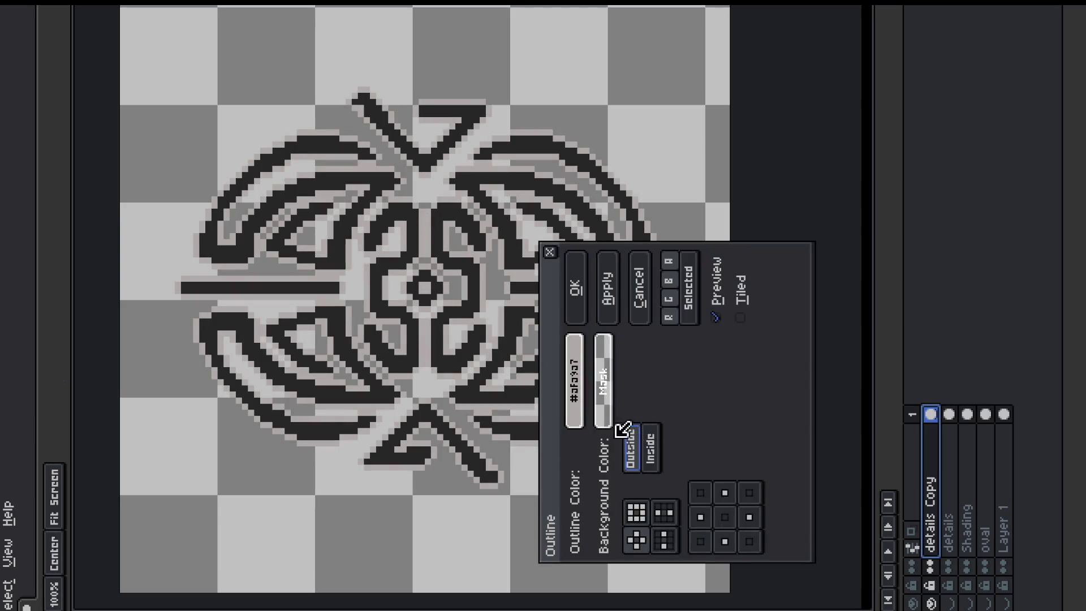
click(586, 277)
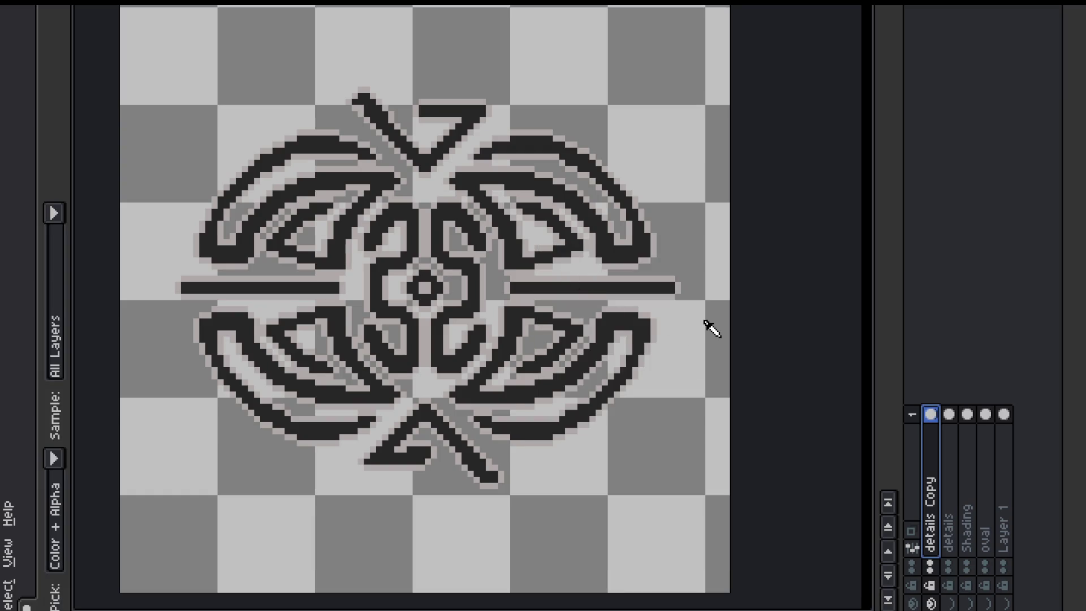
key(shift+r)
mouse_move(798, 249)
mouse_down()
mouse_move(628, 222)
mouse_move(629, 234)
mouse_up()
Step: Replace the copy's dark #272626 pixels with transparent so only the outline remains
click(842, 272)
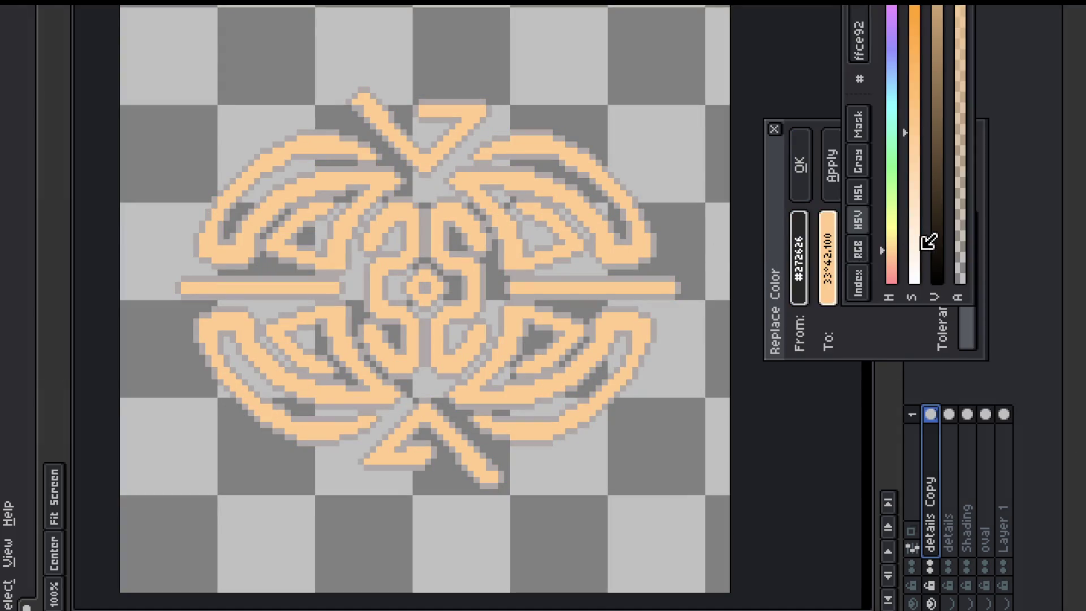
click(969, 225)
click(794, 154)
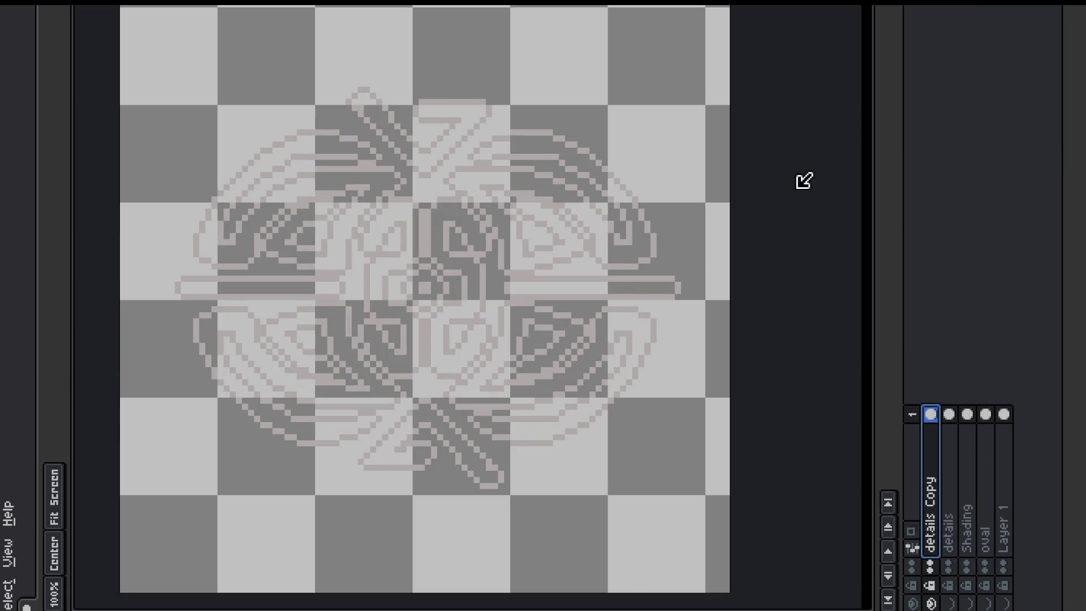
Step: Show all hidden layers again, recentre the disc, and add a new Layer 2
drag(941, 600, 1012, 594)
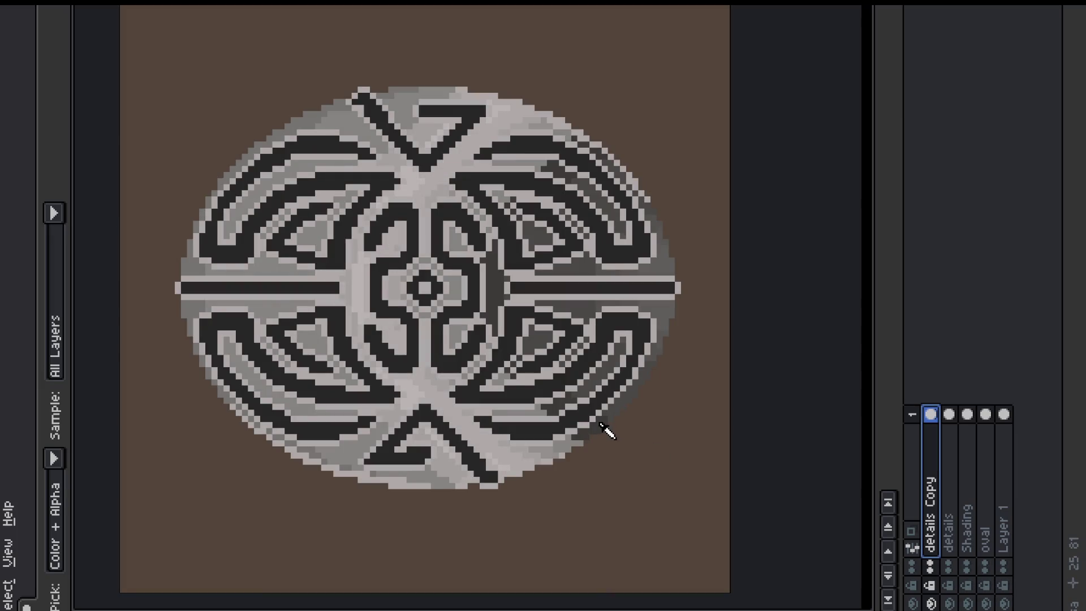
scroll(458, 302, down, 1)
scroll(390, 320, up, 1)
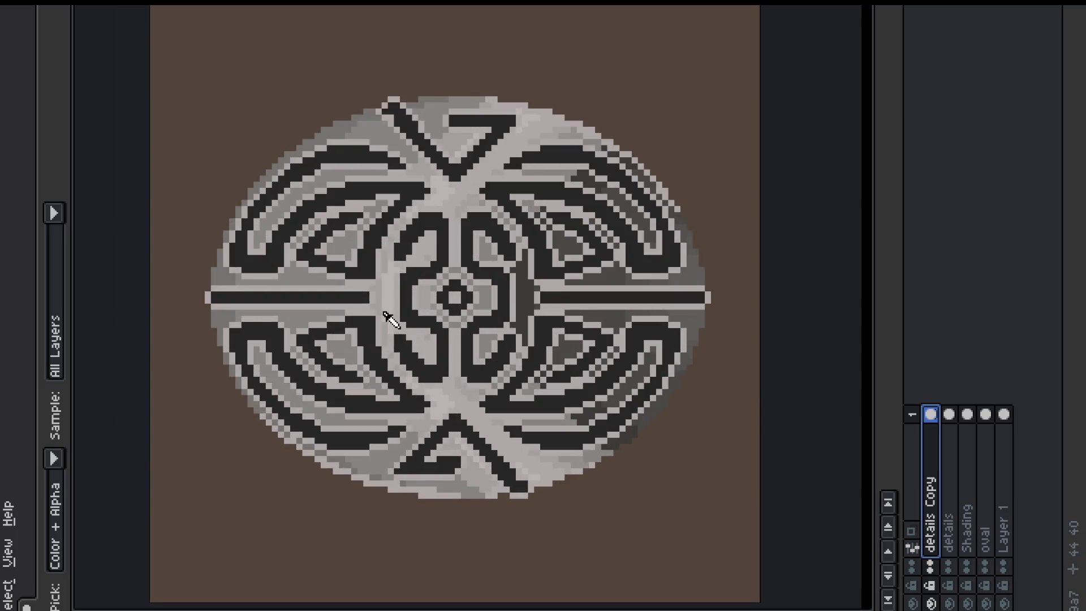
scroll(385, 313, down, 1)
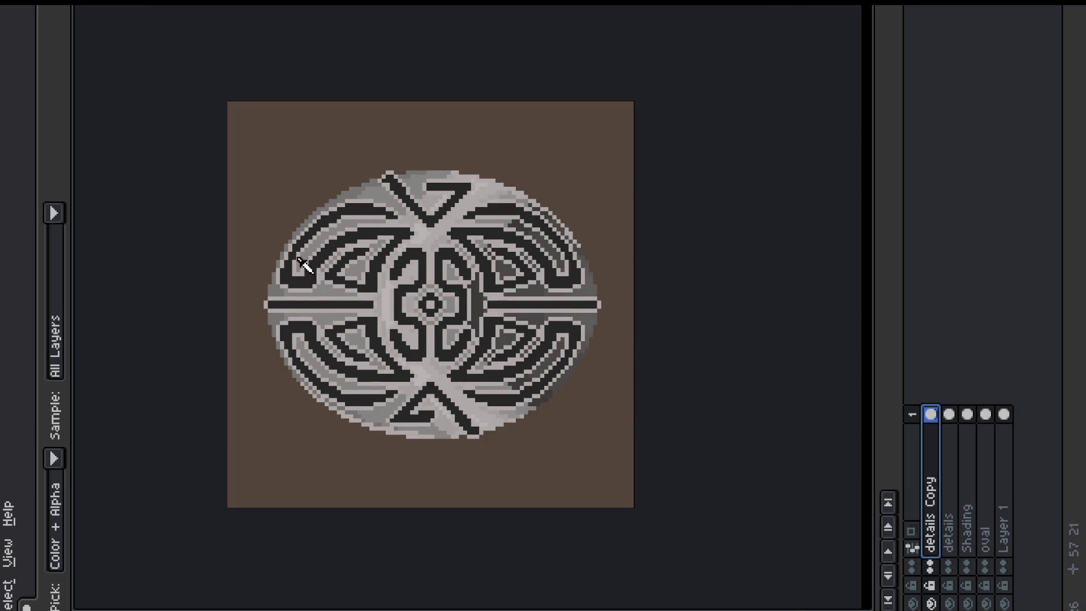
scroll(310, 272, up, 1)
scroll(334, 134, down, 1)
scroll(322, 126, up, 1)
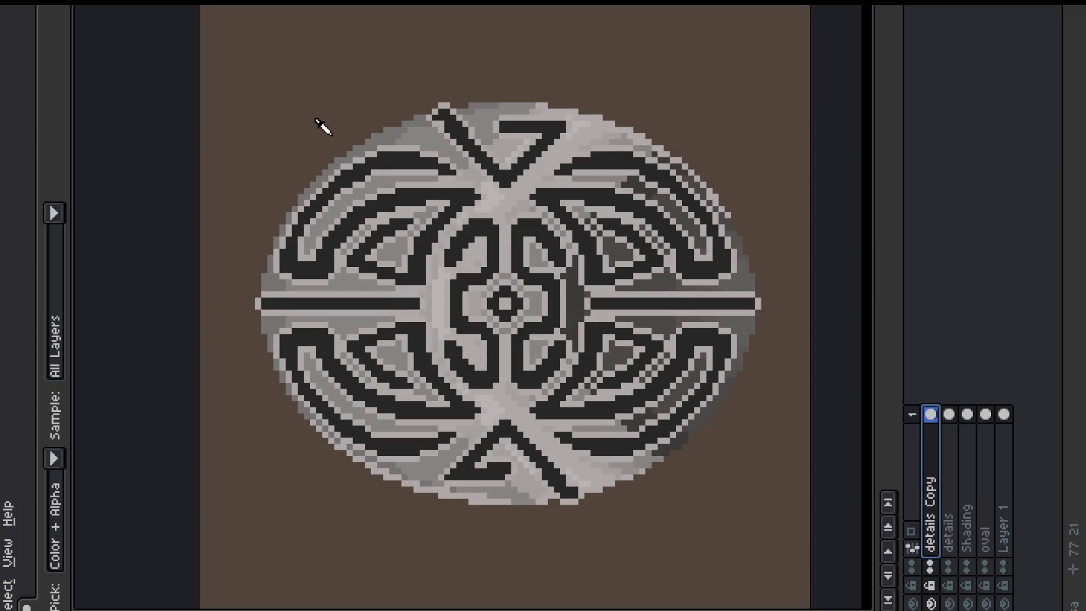
key(space)
drag(521, 126, 518, 138)
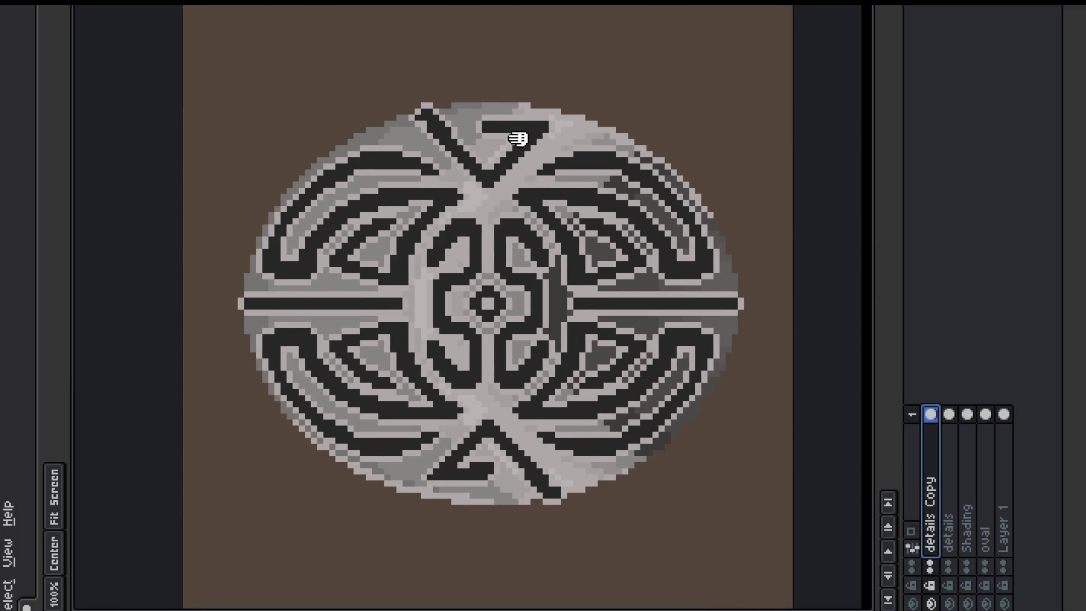
key(alt)
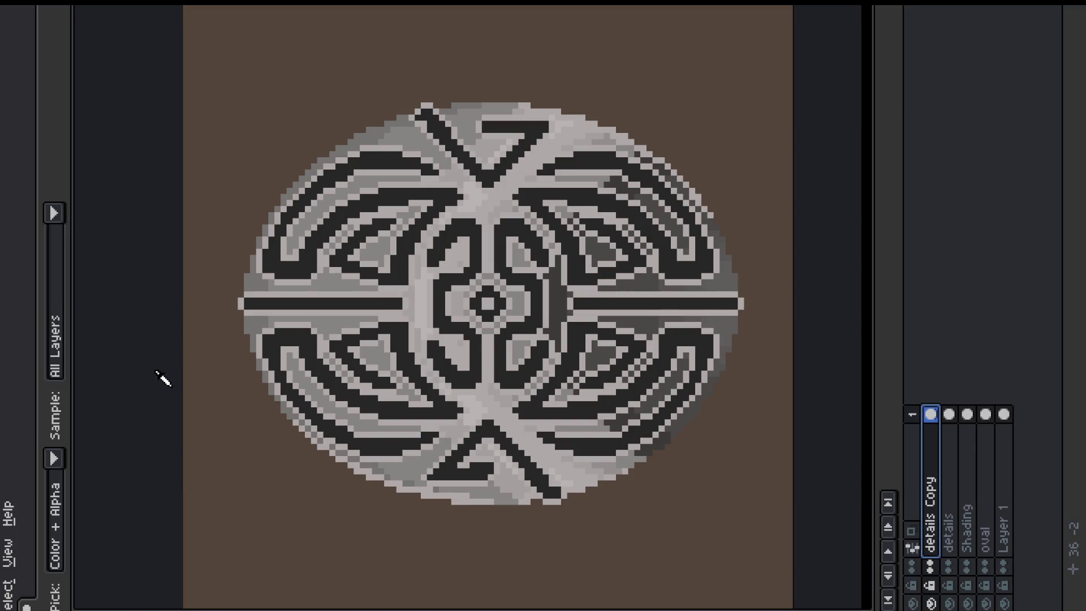
key(shift+n)
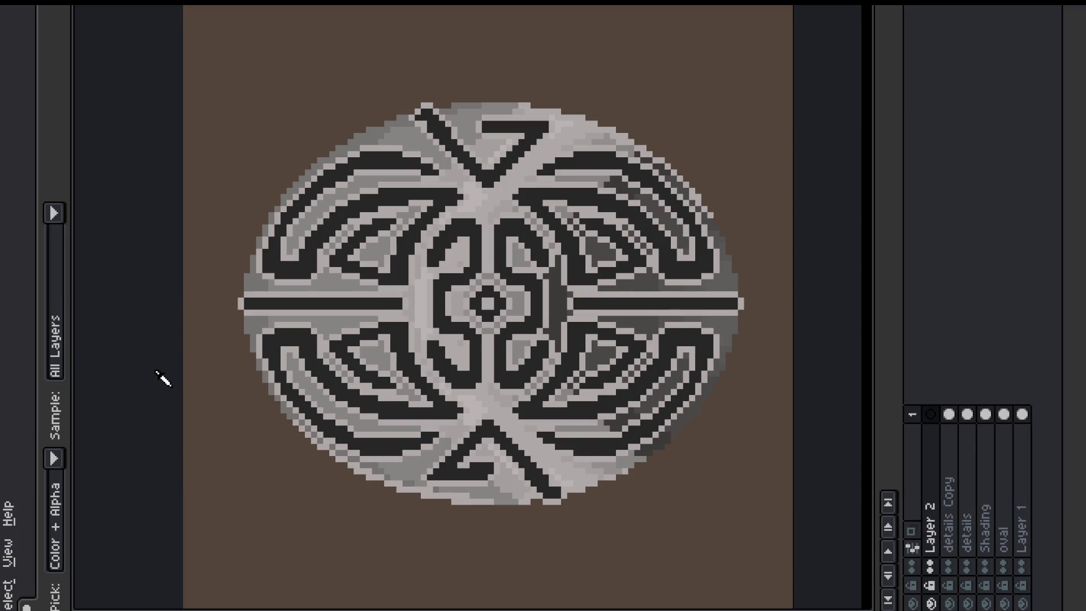
Step: Set the pencil to 2px after undoing two trial light strokes at lower left
key(b)
mouse_move(190, 496)
mouse_down()
mouse_move(236, 473)
mouse_move(224, 523)
mouse_move(132, 438)
mouse_up()
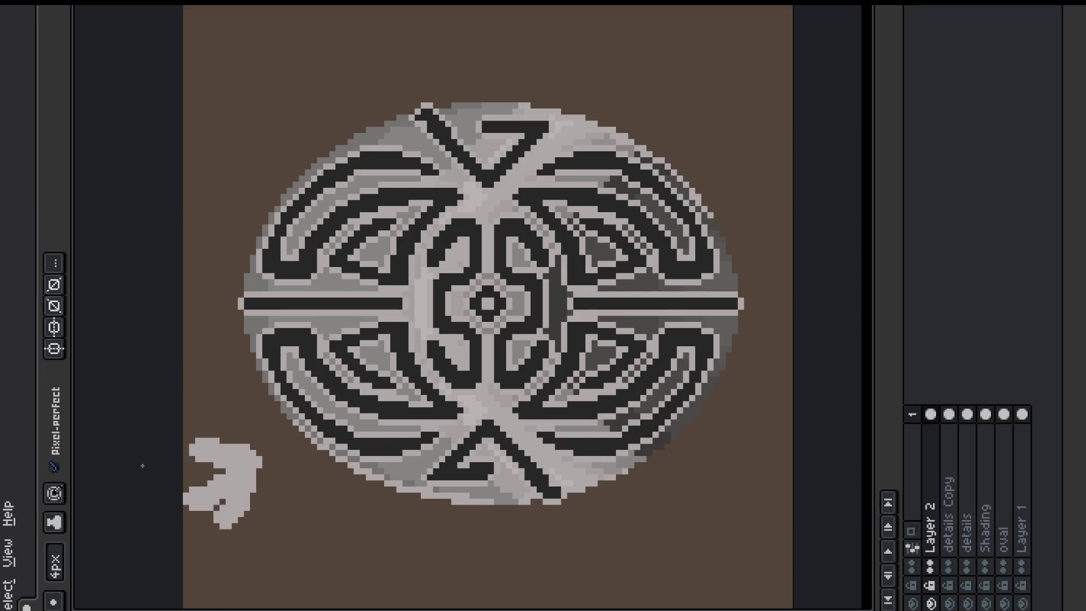
key(ctrl+z)
key(ctrl+z)
click(55, 563)
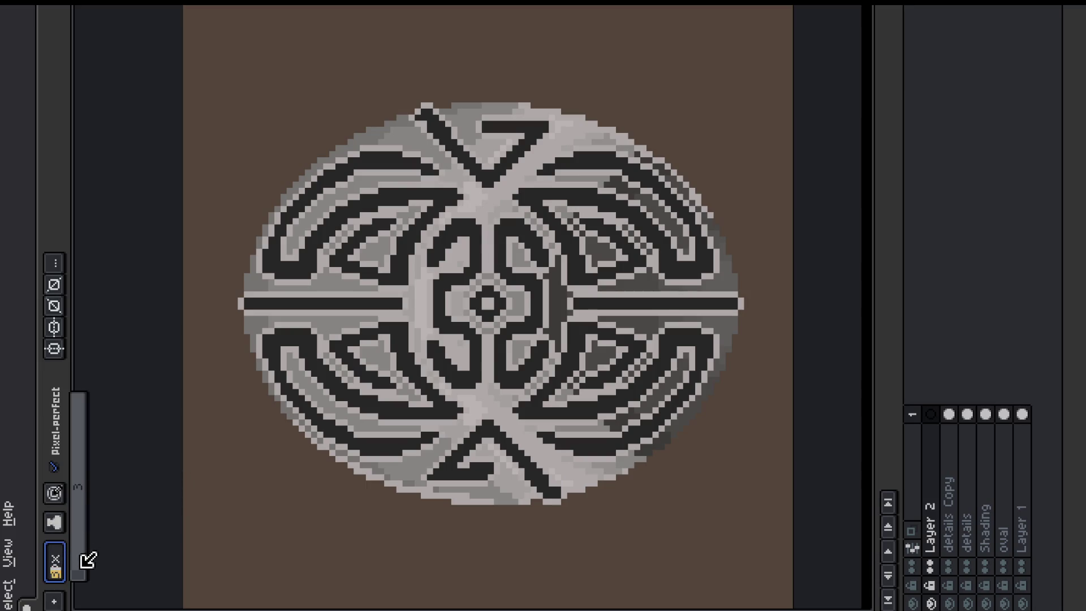
click(83, 565)
drag(196, 525, 242, 495)
key(ctrl+z)
Step: Draw an up-right light arrow at lower left and clean stray pixels with a 1px eraser
mouse_move(189, 462)
mouse_down()
mouse_move(233, 468)
mouse_move(232, 441)
mouse_move(198, 436)
mouse_move(229, 435)
mouse_up()
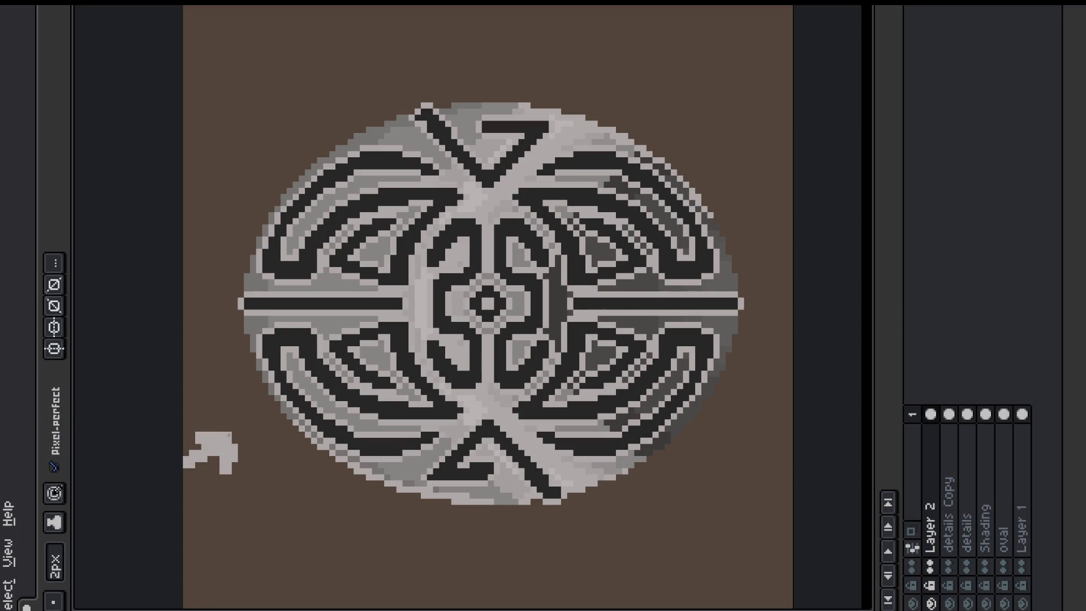
click(195, 448)
key(e)
click(55, 563)
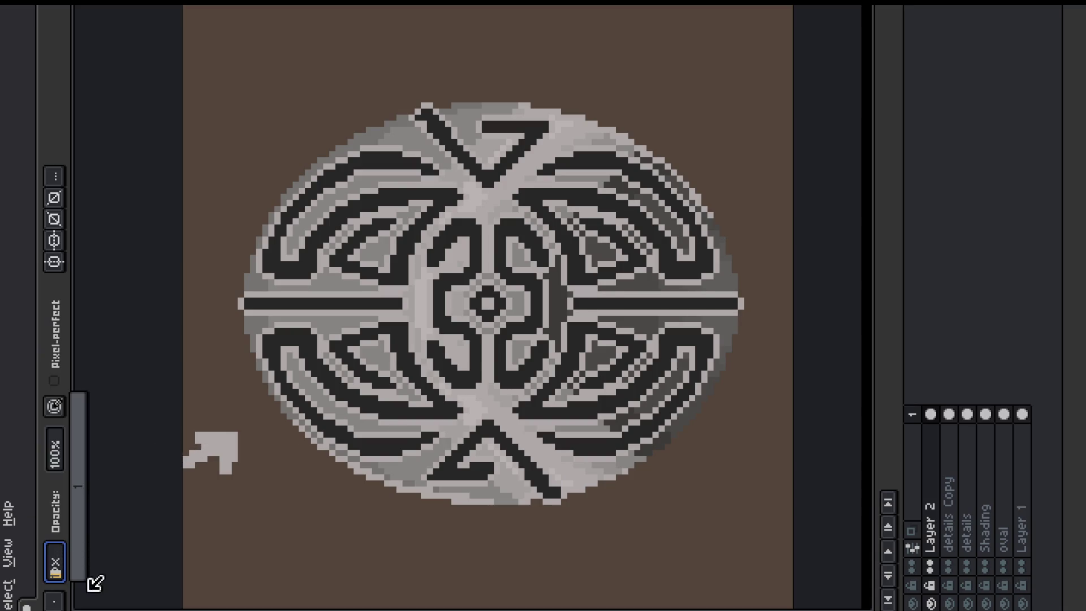
click(211, 441)
drag(211, 453, 216, 471)
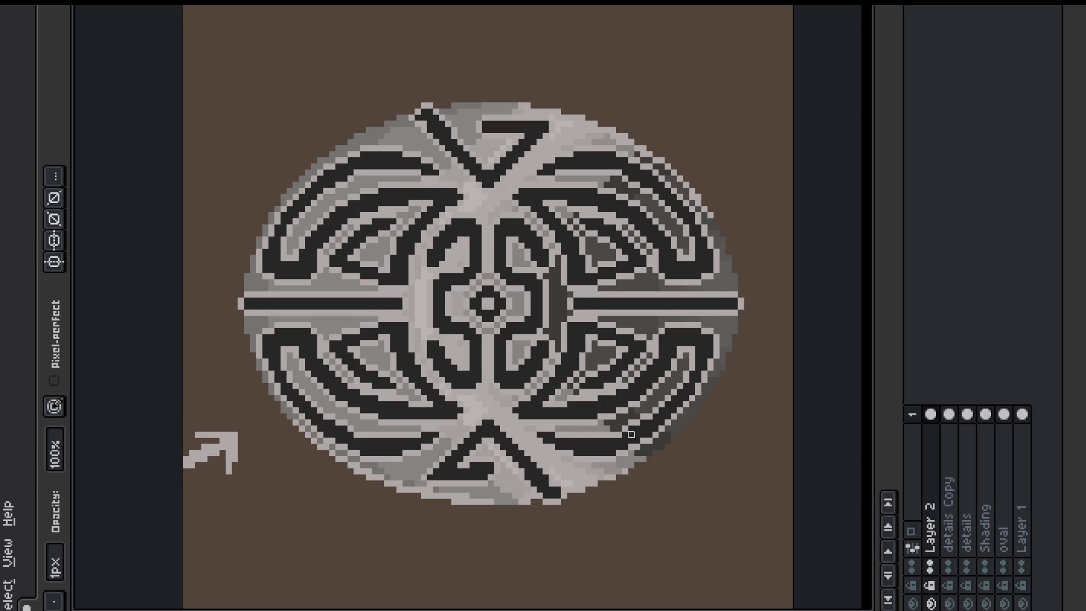
click(949, 417)
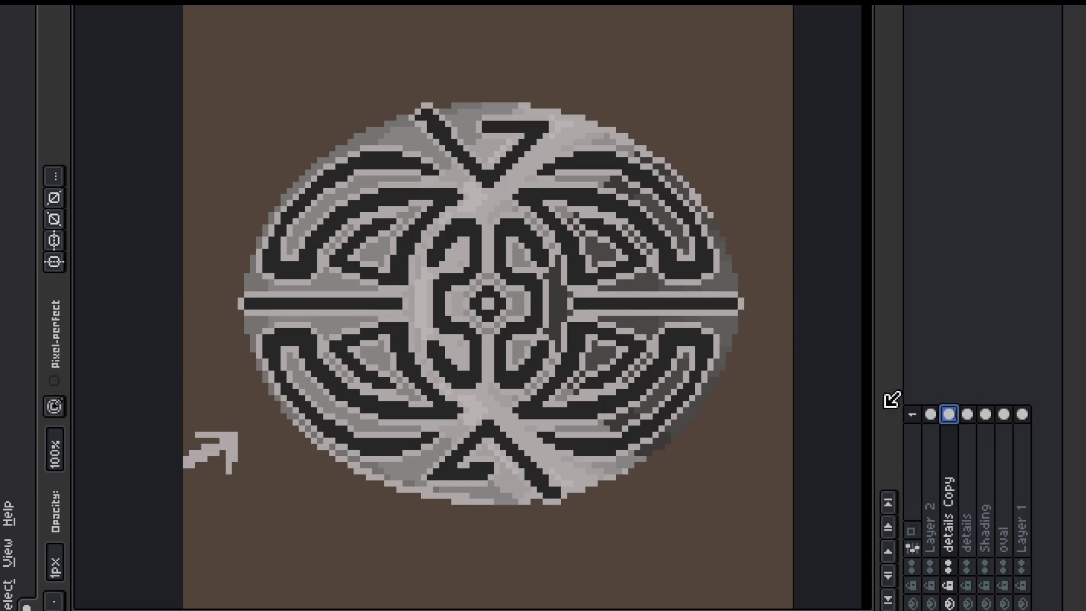
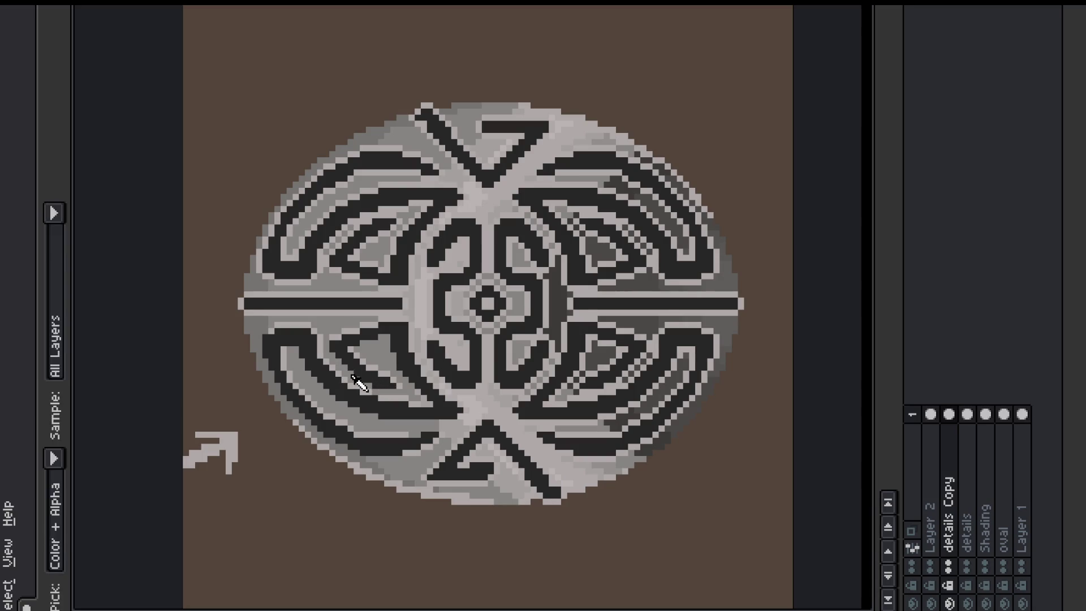
Step: Erase the light pixels around the left horizontal bar, the upper-left band and curl
click(55, 563)
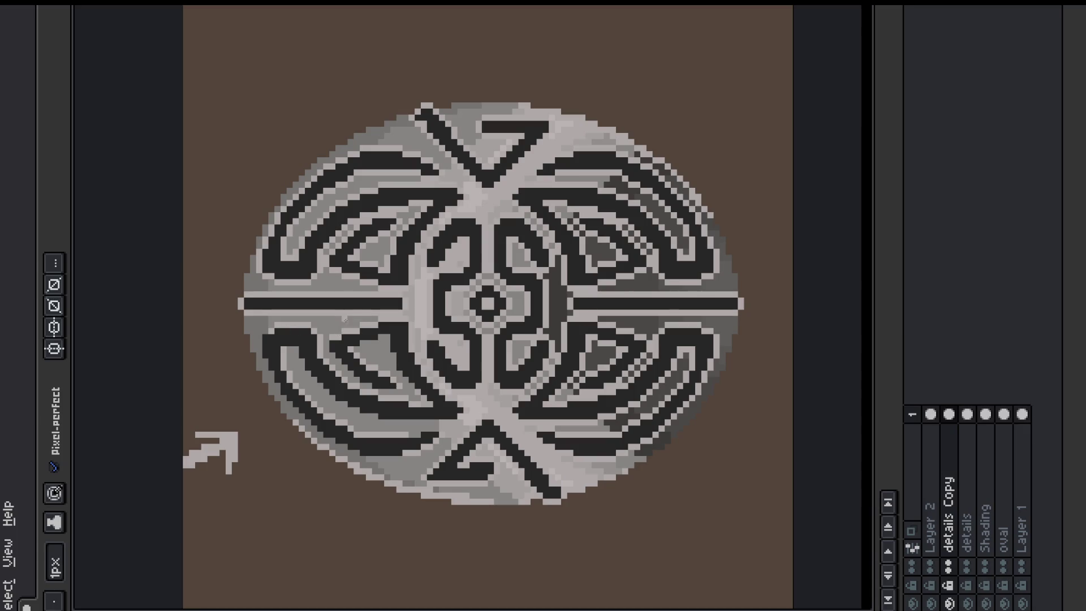
key(e)
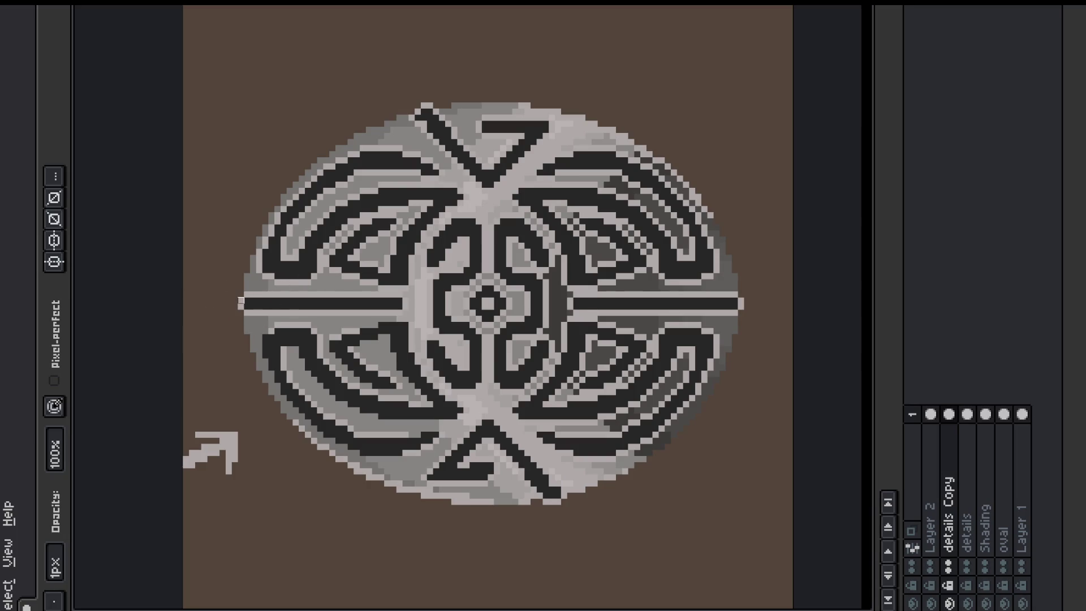
drag(228, 305, 387, 312)
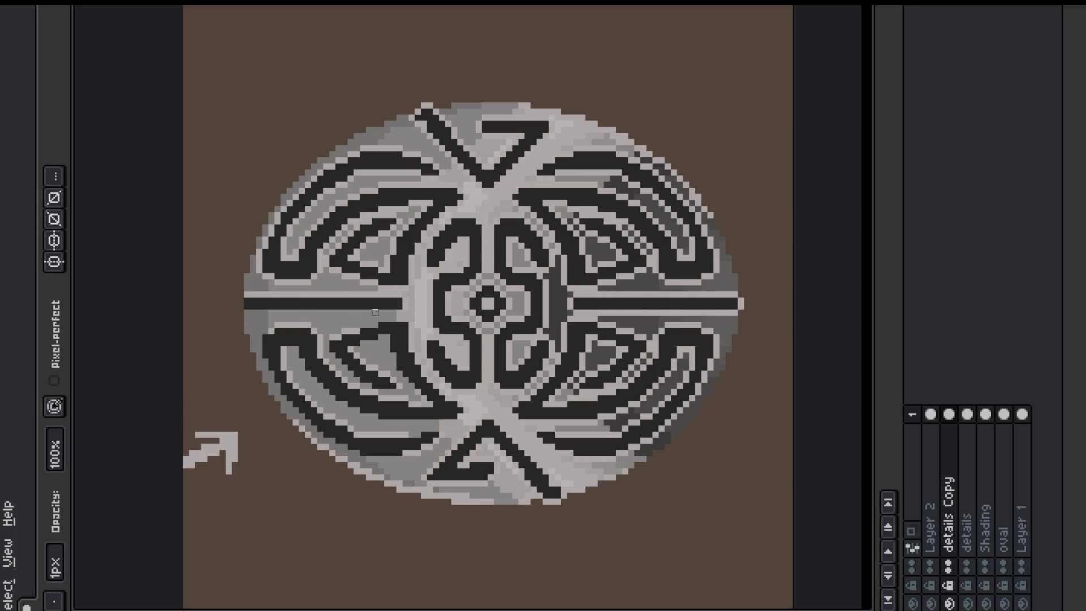
key(b)
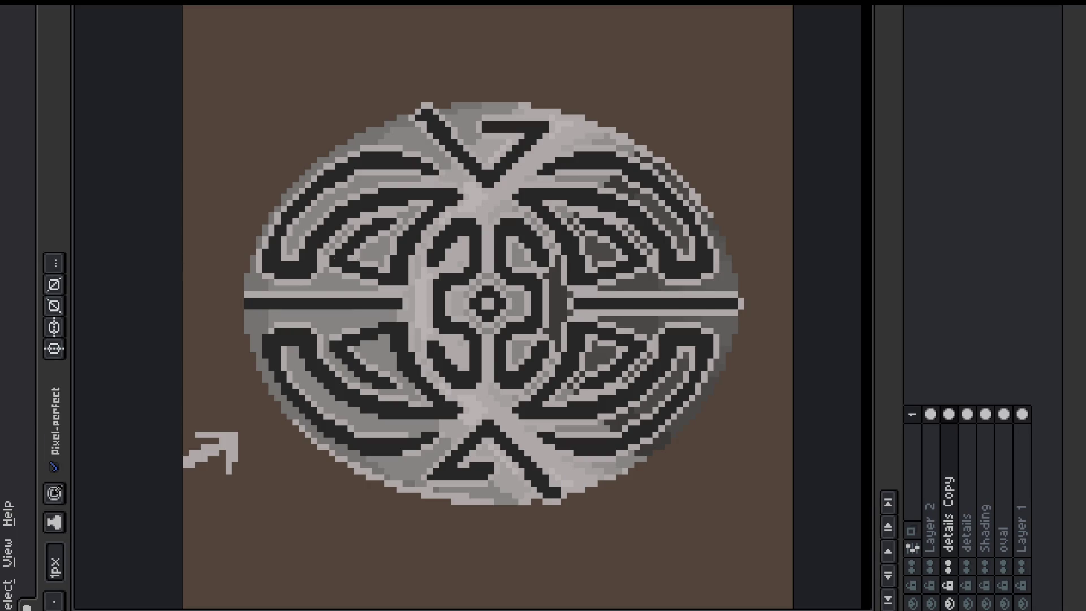
key(e)
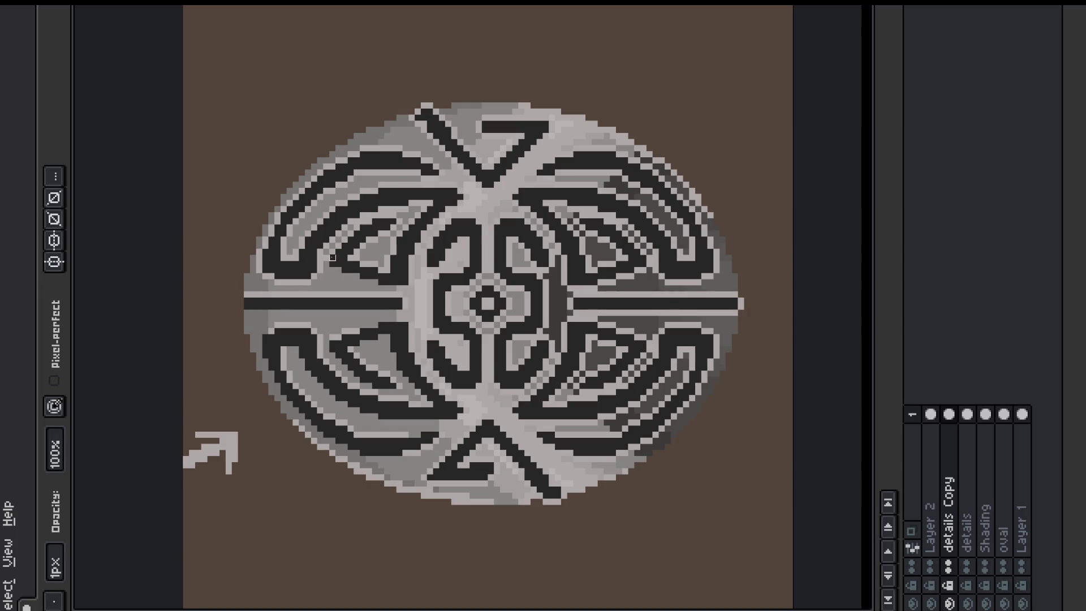
mouse_move(314, 274)
mouse_down()
mouse_move(308, 282)
mouse_move(266, 239)
mouse_move(289, 196)
mouse_up()
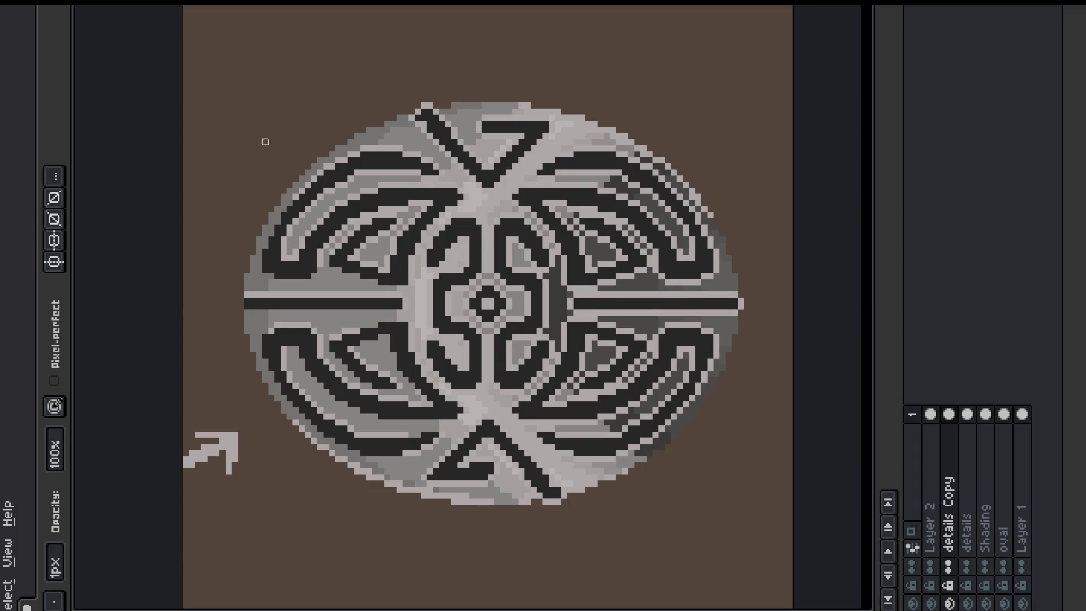
mouse_move(448, 178)
mouse_down()
mouse_move(368, 171)
mouse_move(380, 171)
mouse_move(284, 221)
mouse_move(277, 251)
mouse_move(284, 215)
mouse_move(292, 226)
mouse_move(338, 190)
mouse_up()
drag(301, 239, 317, 221)
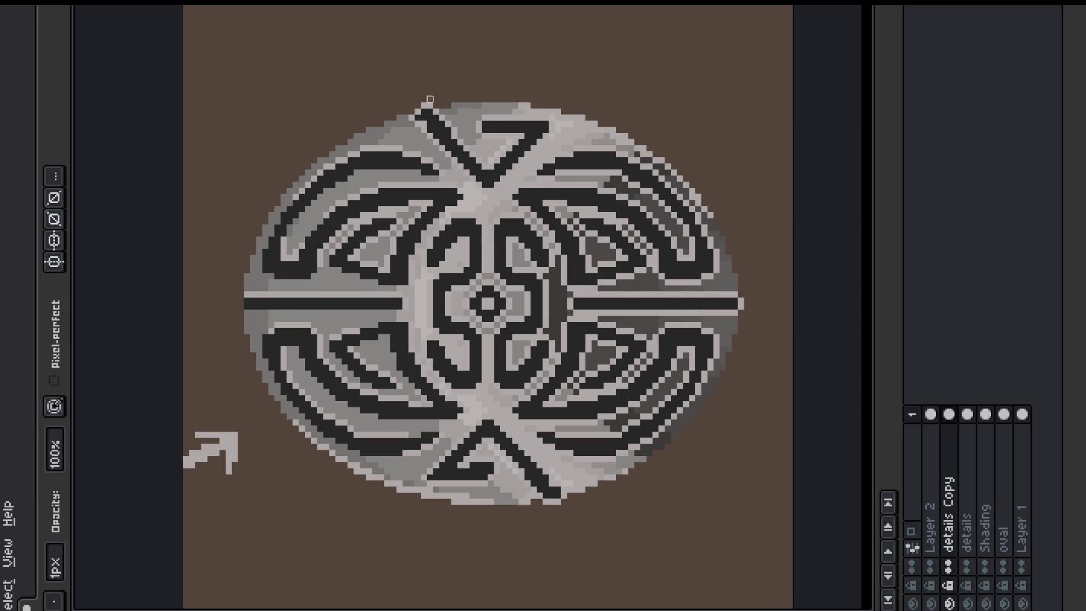
Step: Darken the light pixels at the top tip and along the upper-right band, undoing one stroke
drag(460, 129, 417, 87)
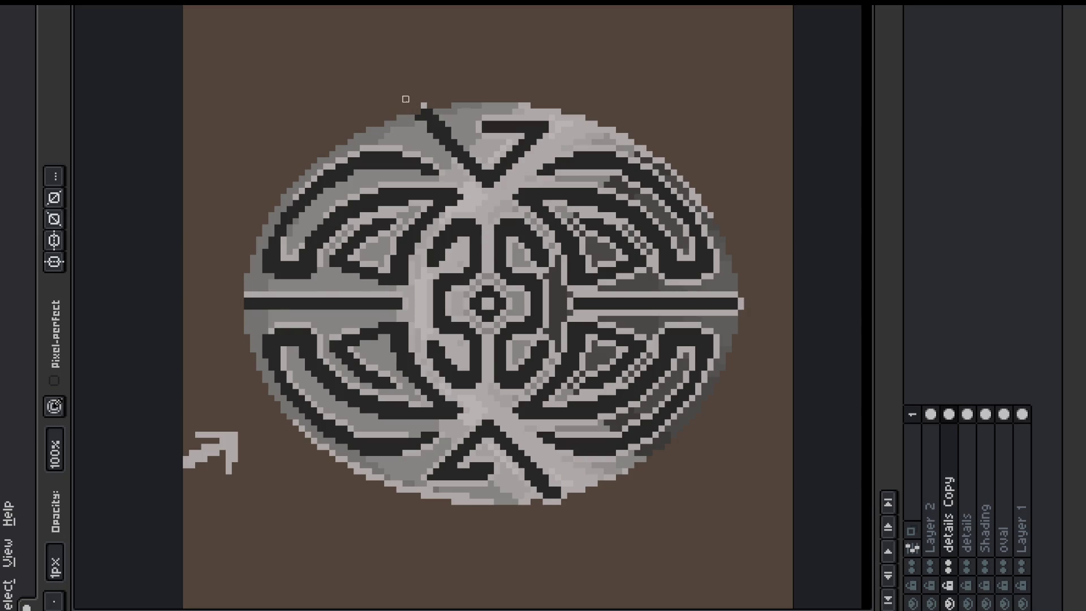
drag(422, 106, 442, 112)
click(479, 126)
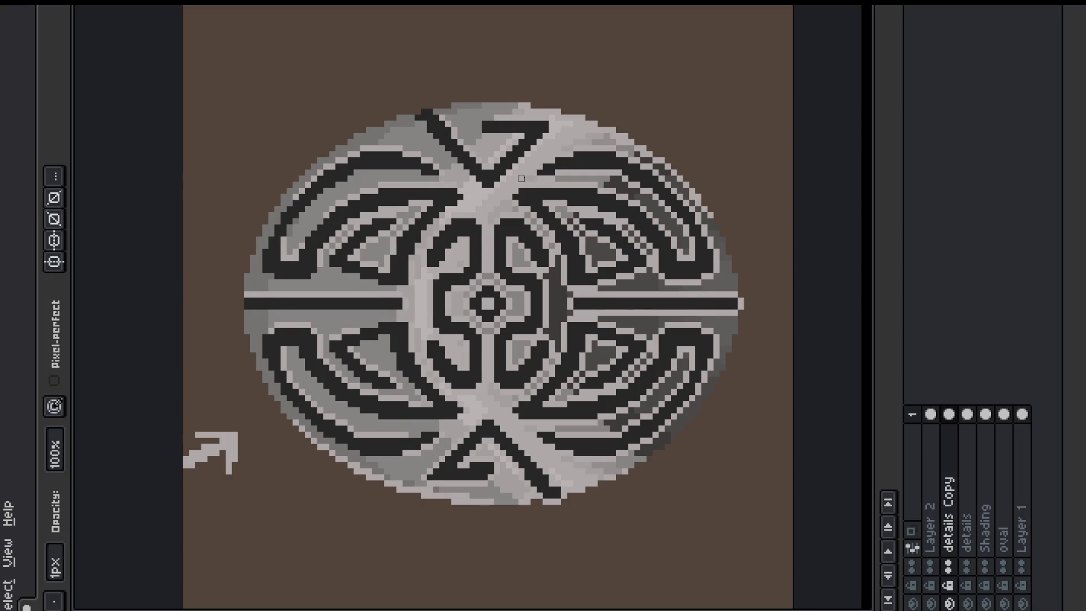
mouse_move(544, 173)
mouse_down()
mouse_move(610, 173)
mouse_move(638, 186)
mouse_move(667, 208)
mouse_move(692, 258)
mouse_up()
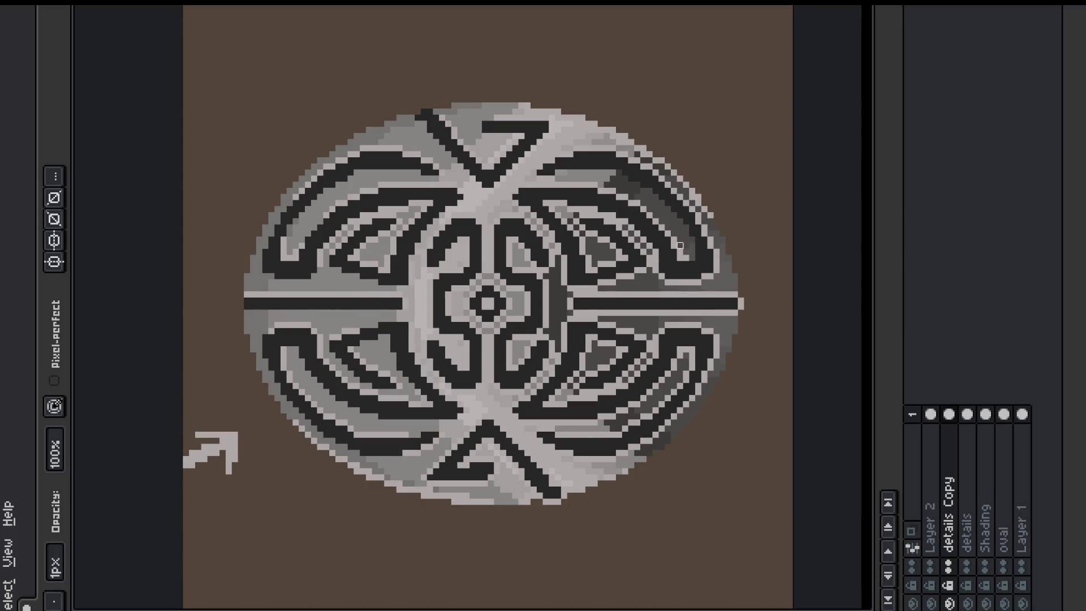
mouse_move(663, 259)
mouse_down()
mouse_move(625, 215)
mouse_move(631, 221)
mouse_move(570, 202)
mouse_move(619, 255)
mouse_move(601, 267)
mouse_move(612, 263)
mouse_up()
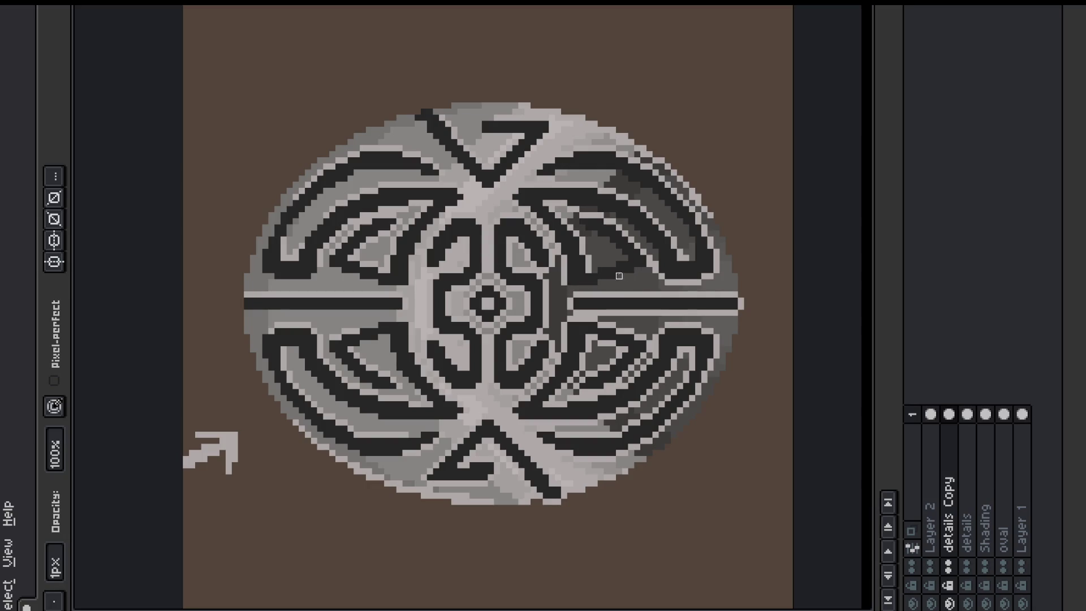
drag(563, 288, 564, 275)
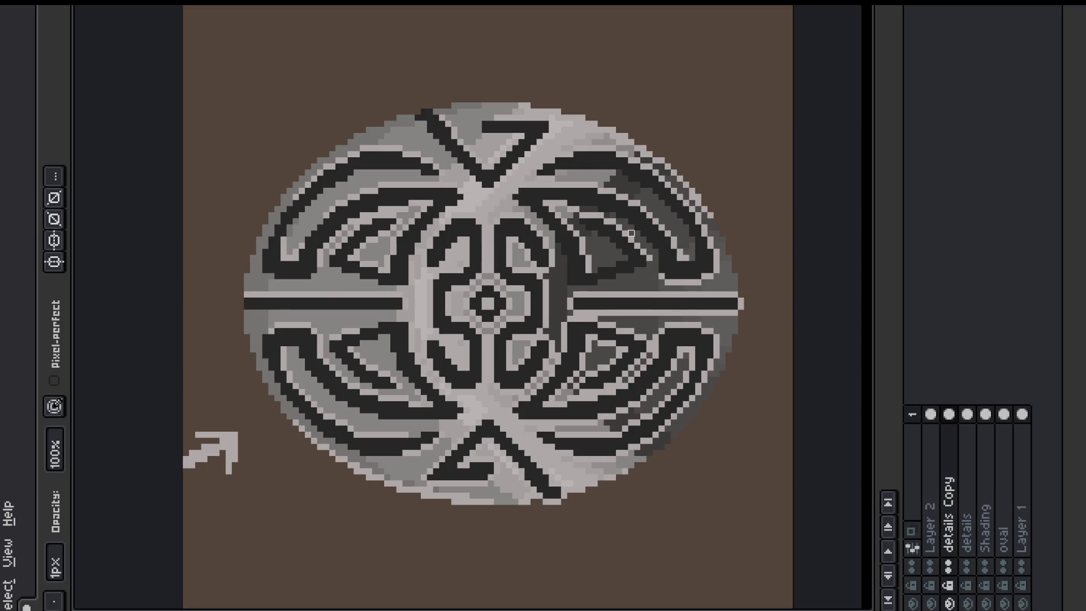
key(ctrl+z)
Step: Darken the right outline, the strip under the right bar and the lower-right curl
drag(665, 281, 709, 281)
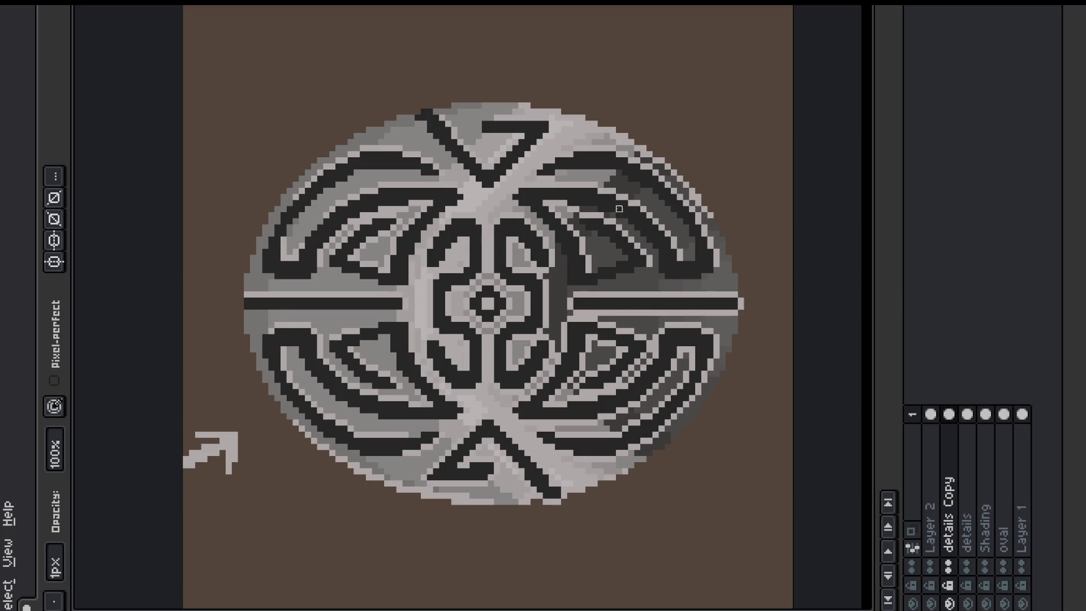
drag(565, 306, 738, 312)
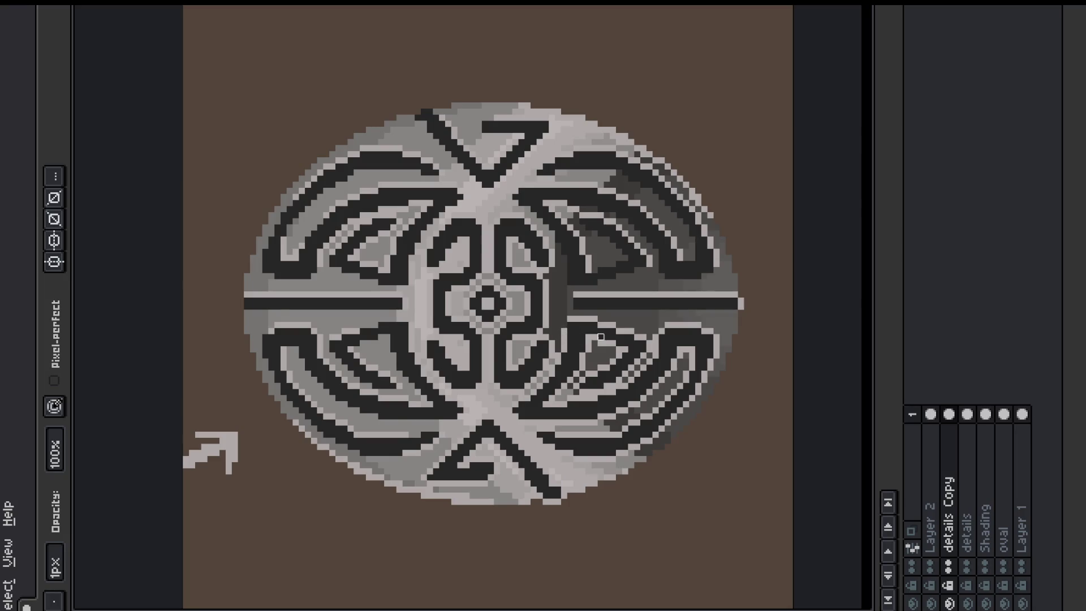
mouse_move(614, 360)
mouse_down()
mouse_move(576, 385)
mouse_move(624, 350)
mouse_move(593, 337)
mouse_up()
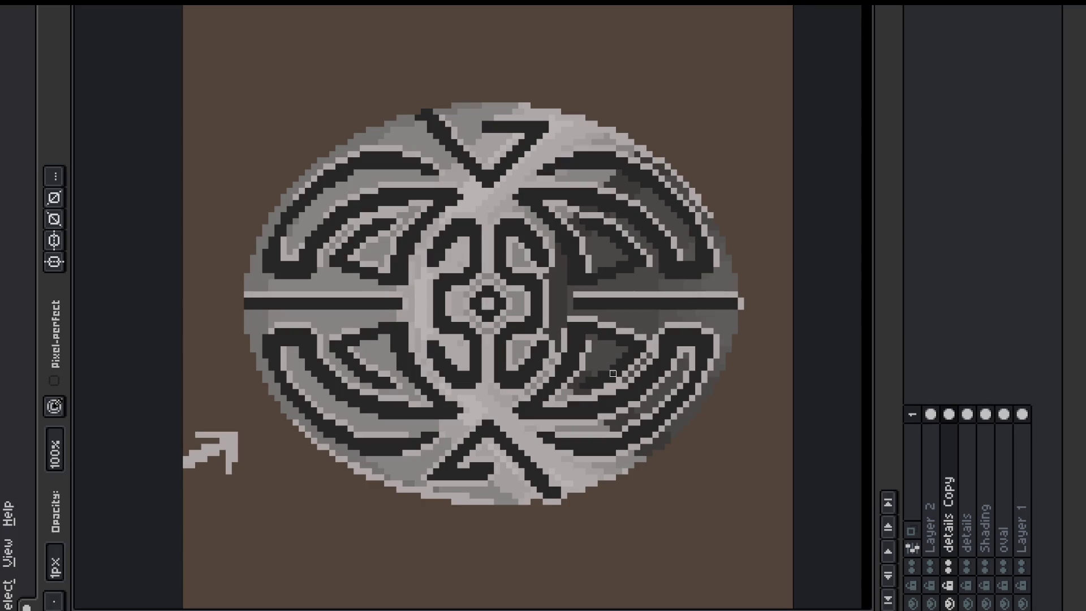
drag(551, 403, 635, 376)
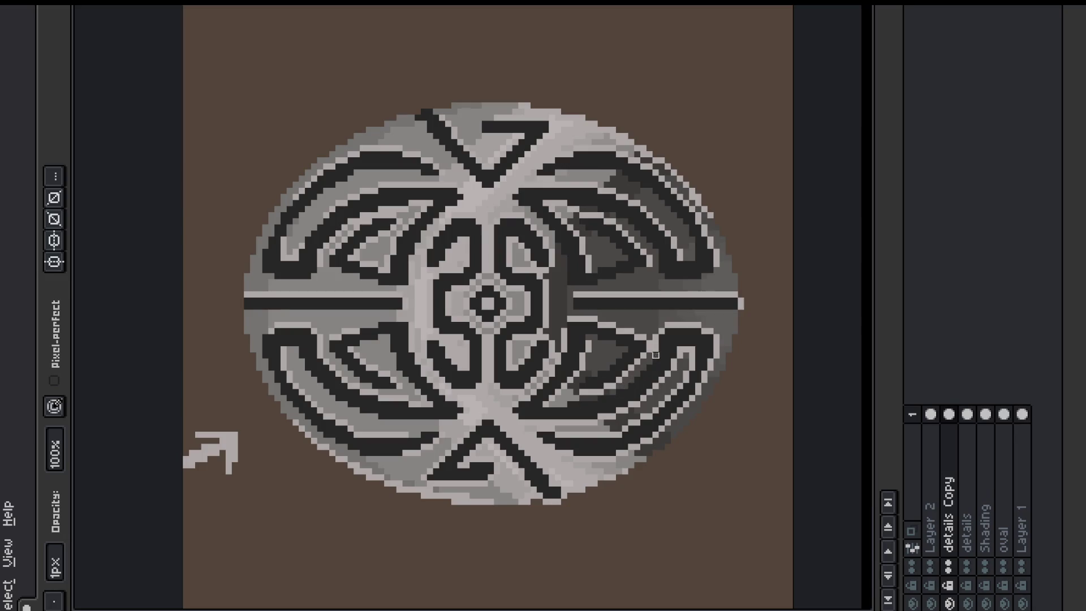
mouse_move(662, 342)
mouse_down()
mouse_move(667, 331)
mouse_move(649, 337)
mouse_up()
drag(698, 355, 642, 422)
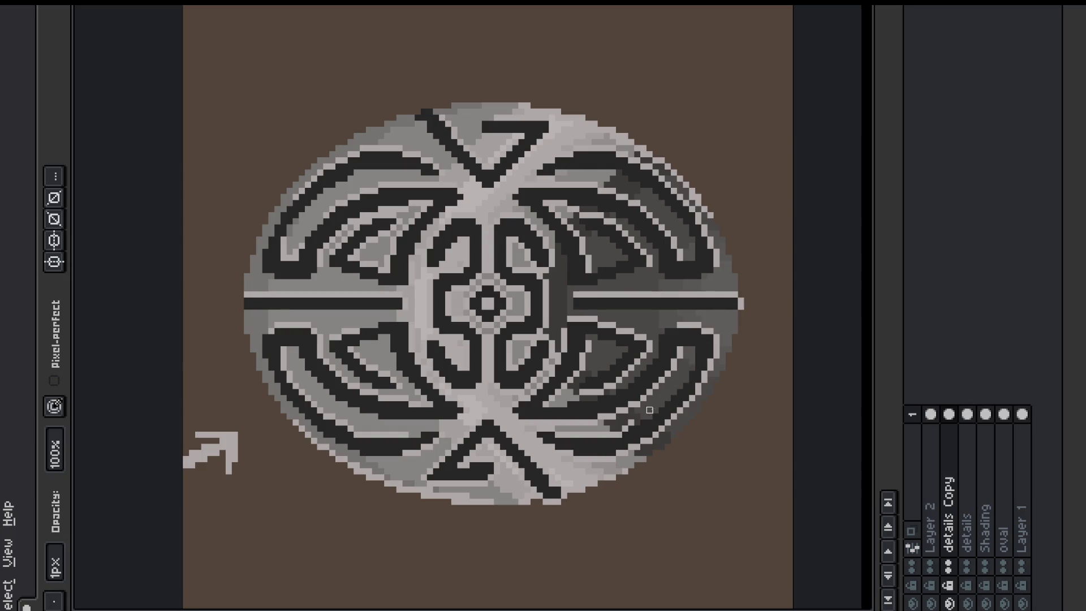
mouse_move(570, 434)
mouse_down()
mouse_move(618, 428)
mouse_move(533, 428)
mouse_up()
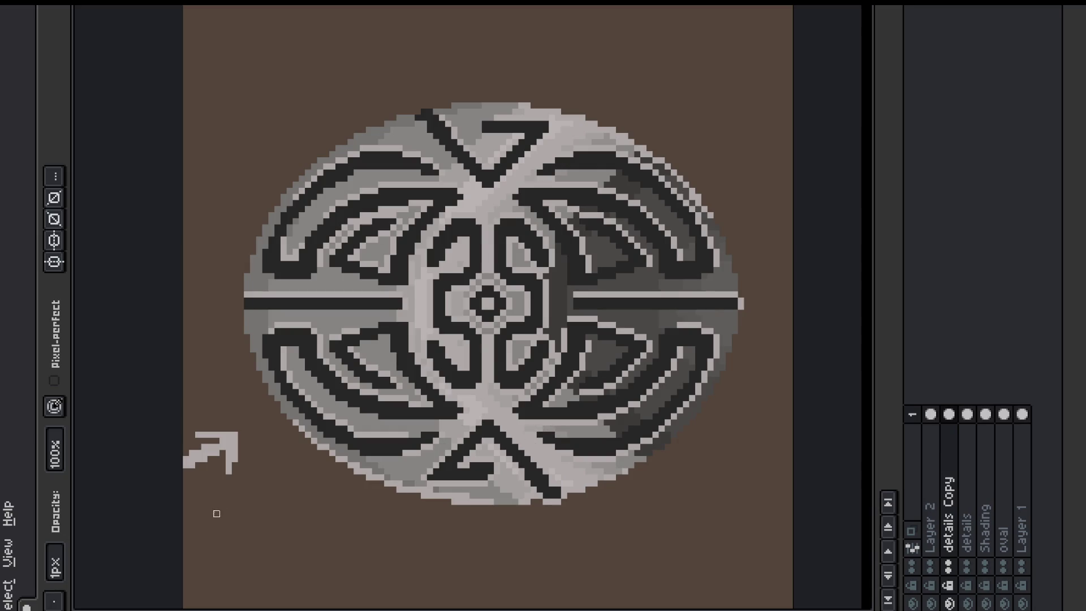
Step: Add mid-grey on the lower X arm and fix light pixels in the lower V and bottom edge
drag(429, 471, 442, 452)
drag(503, 435, 502, 452)
click(554, 501)
click(564, 495)
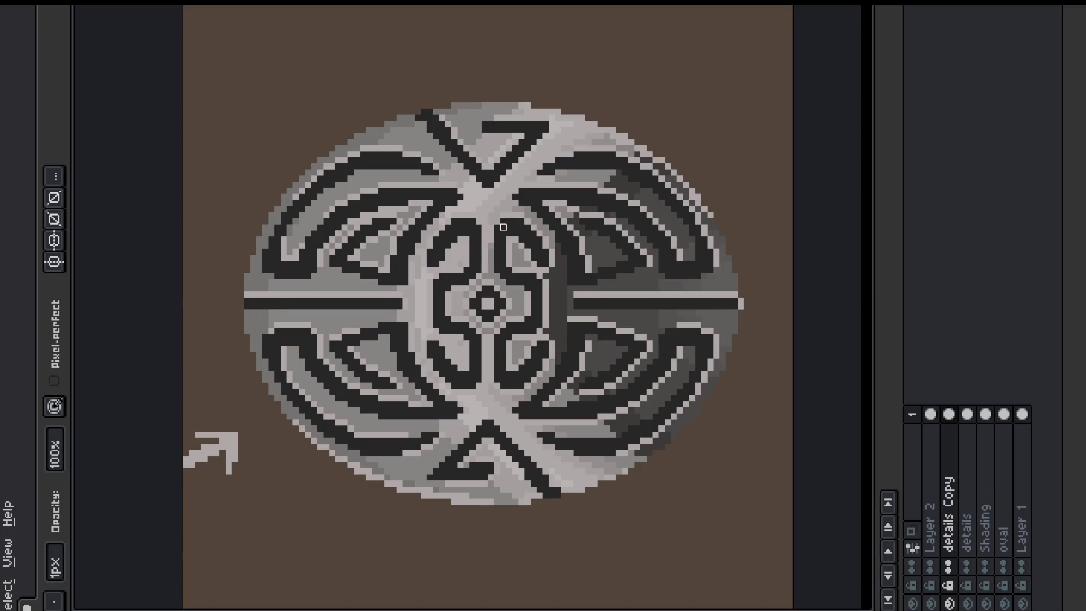
Step: Paint a short run of darker grey pixels near the knotwork's top centre
drag(491, 240, 497, 221)
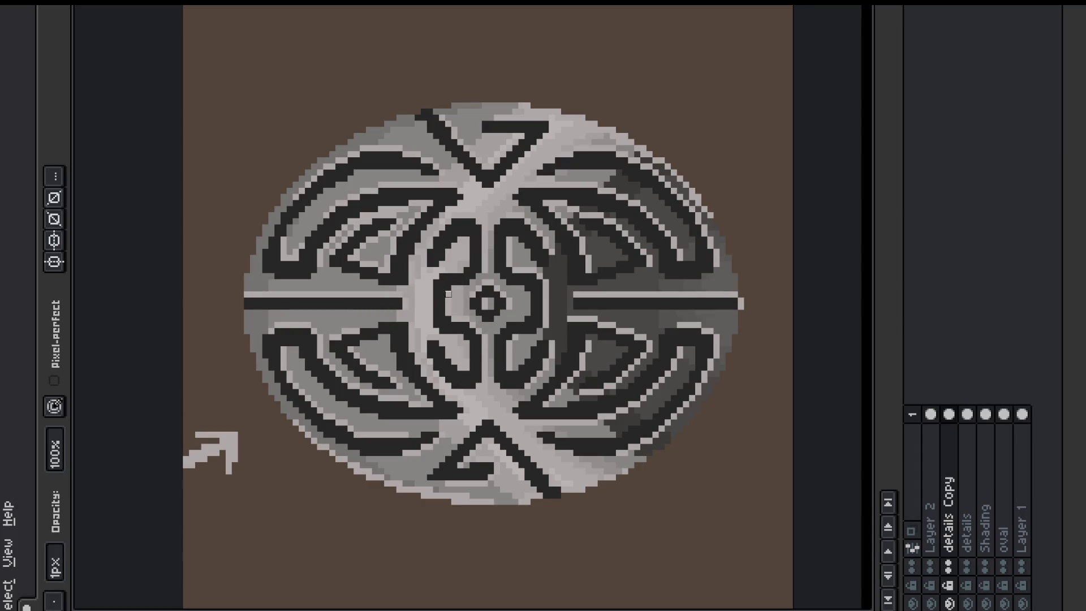
key(e)
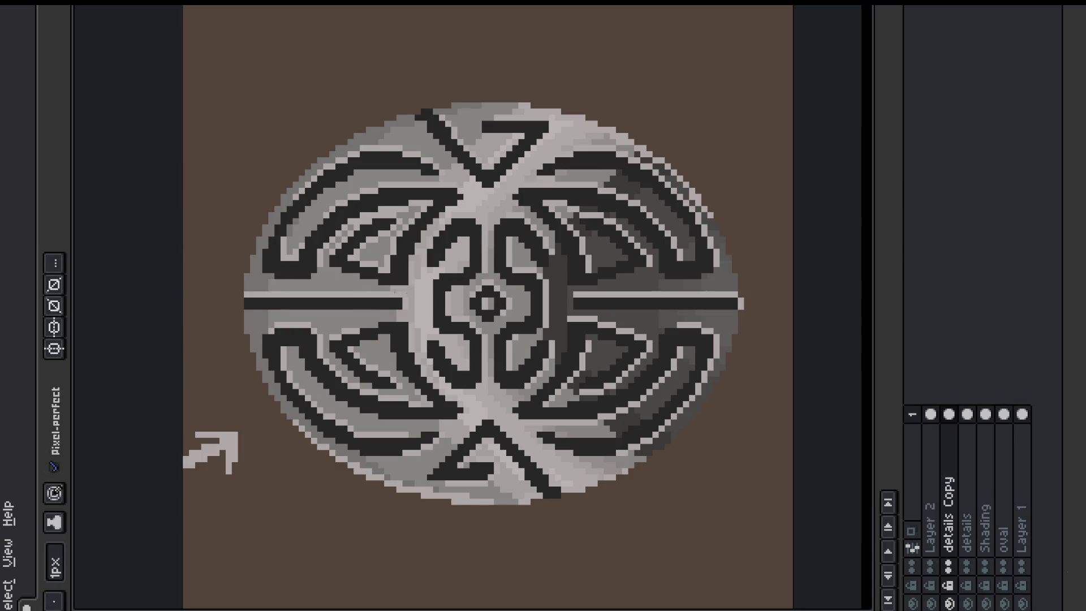
key(b)
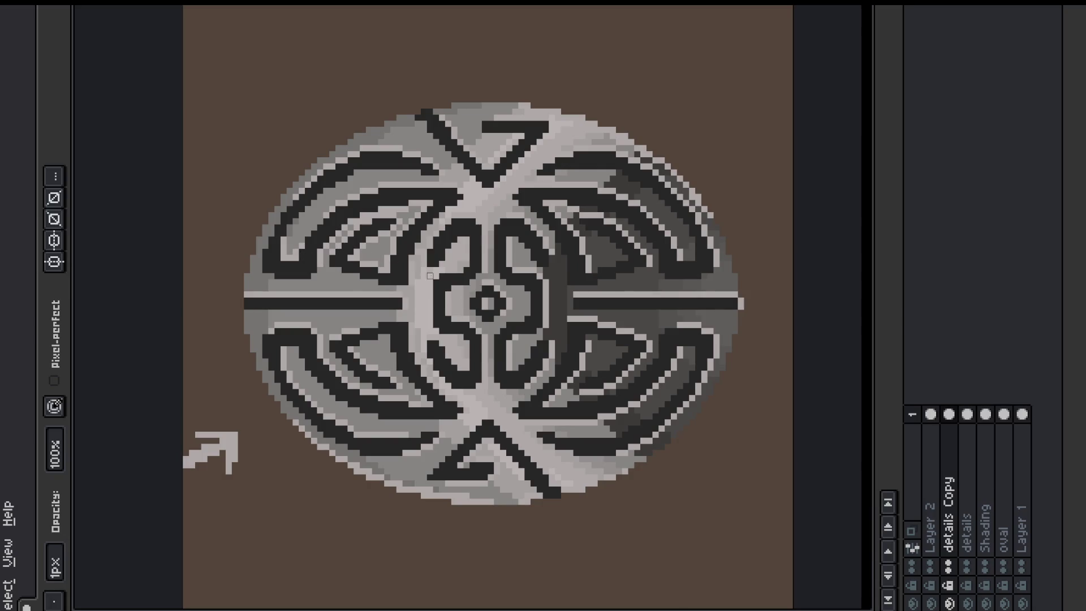
alt+click(948, 603)
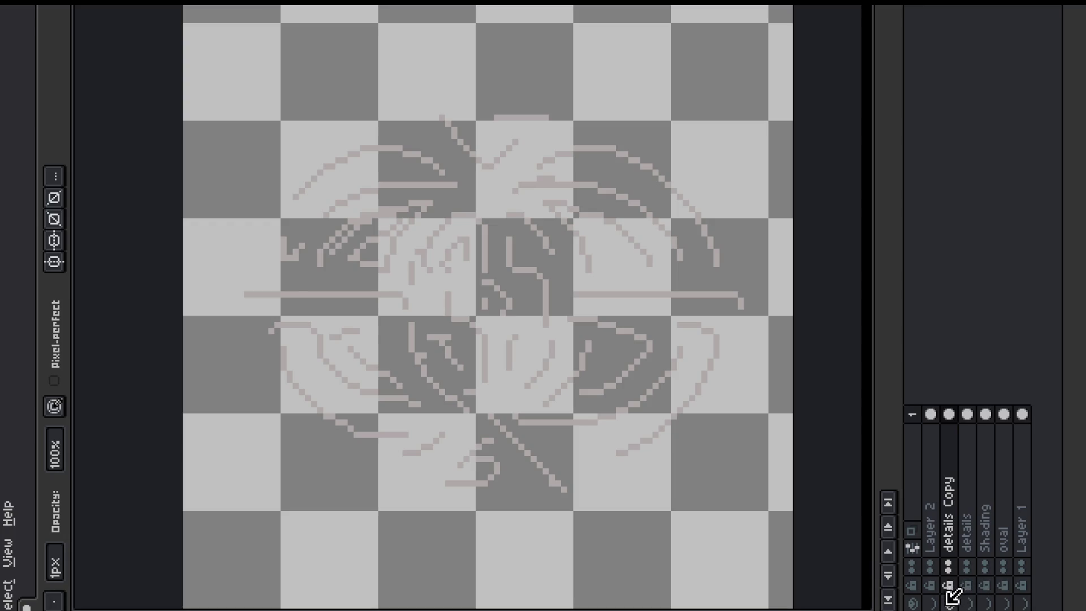
alt+click(949, 603)
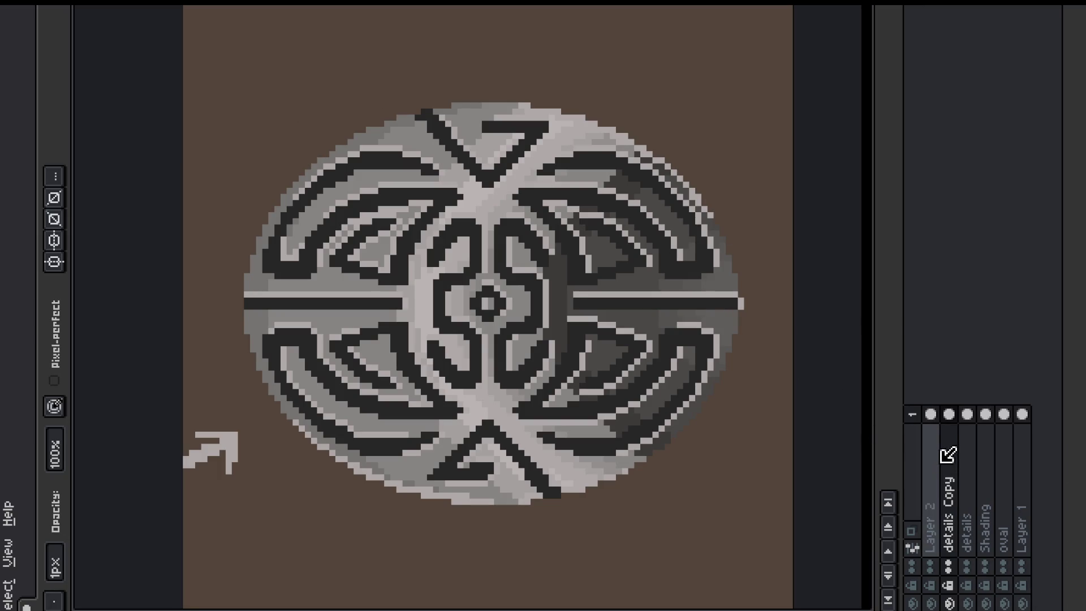
click(991, 461)
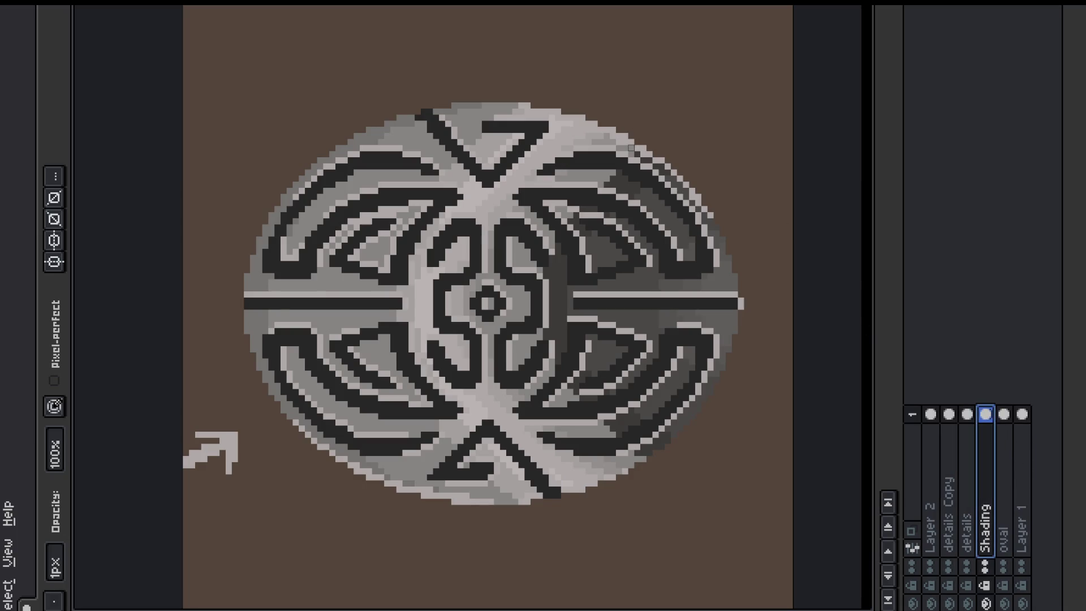
alt+click(985, 603)
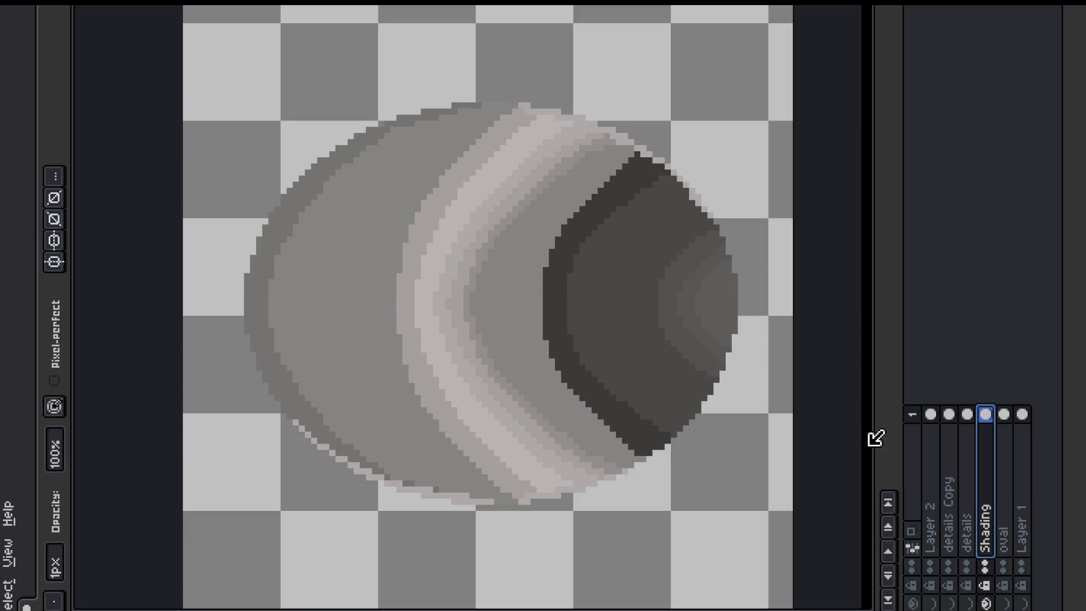
drag(1021, 603, 931, 602)
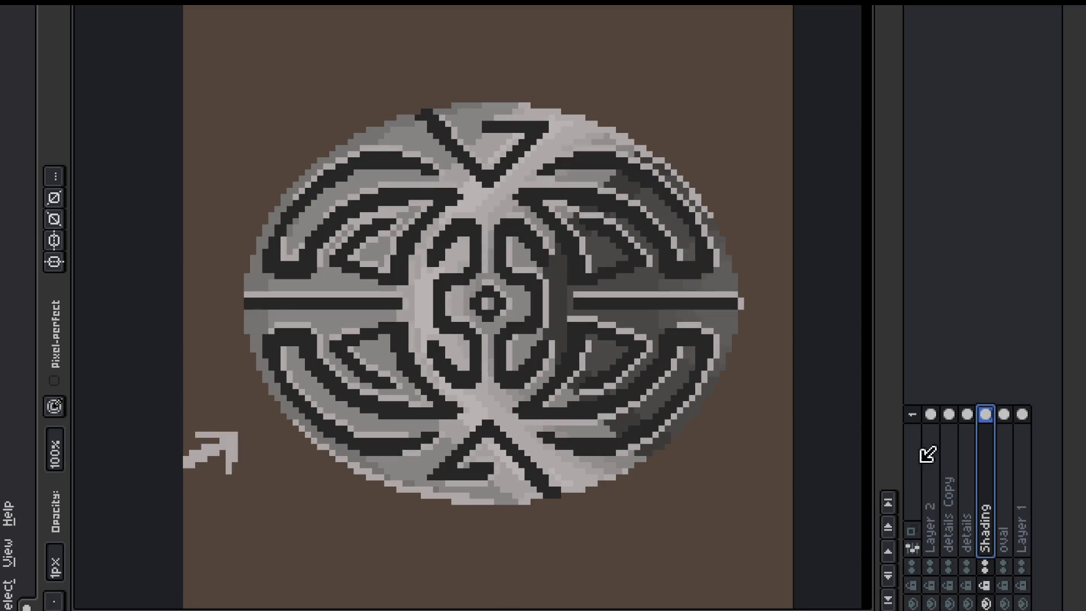
Step: Try the eyedropper and magic wand, then cancel a Color Range selection
key(i)
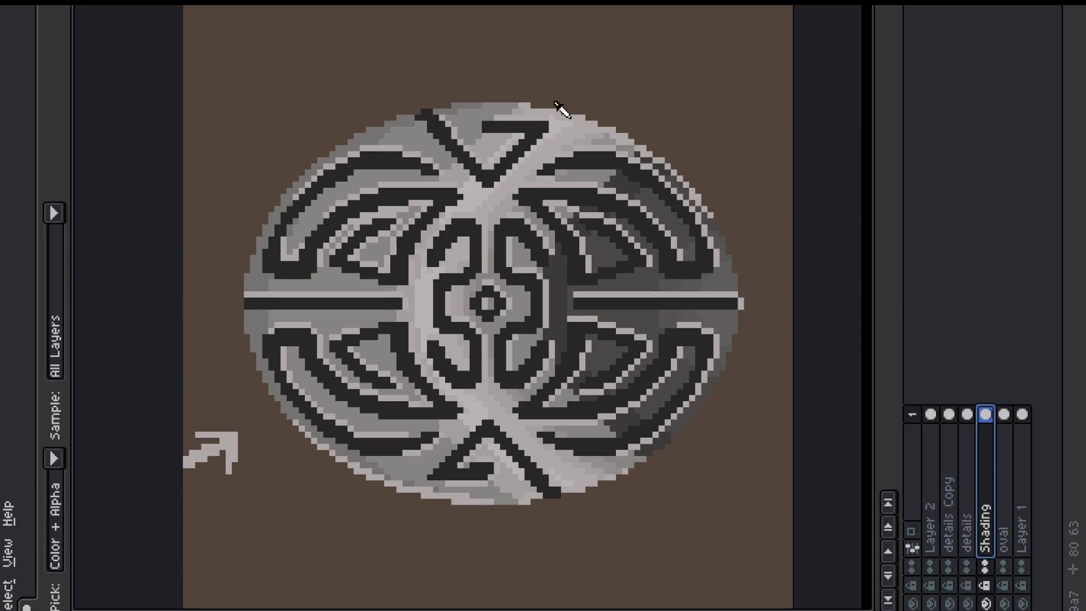
key(w)
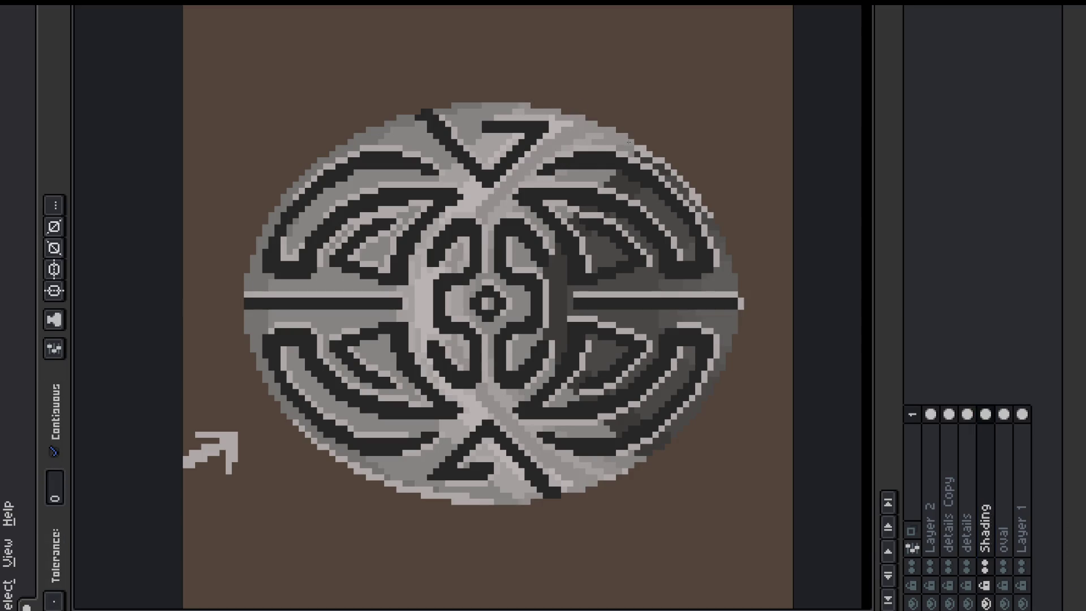
key(b)
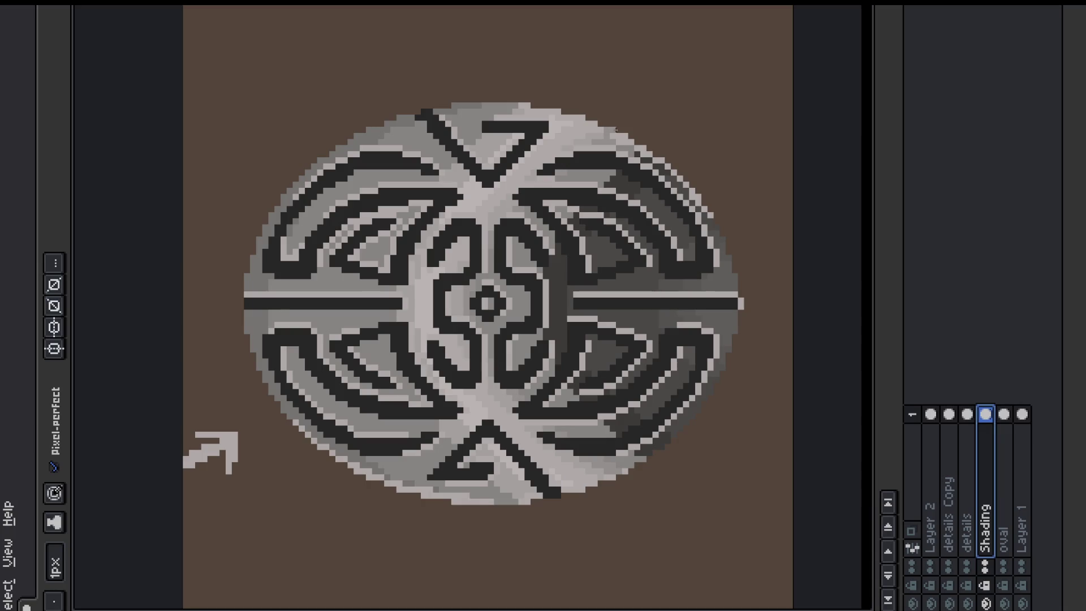
key(ctrl+shift+c)
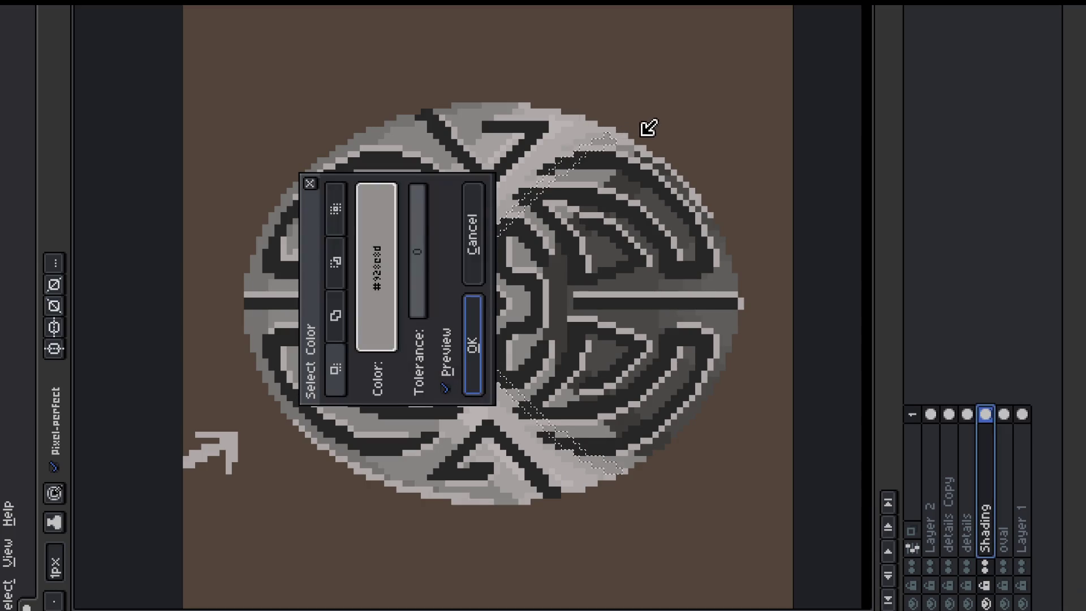
click(475, 266)
Step: Paint darker shading pixels down the oval's upper-right rim
drag(642, 147, 714, 218)
key(Escape)
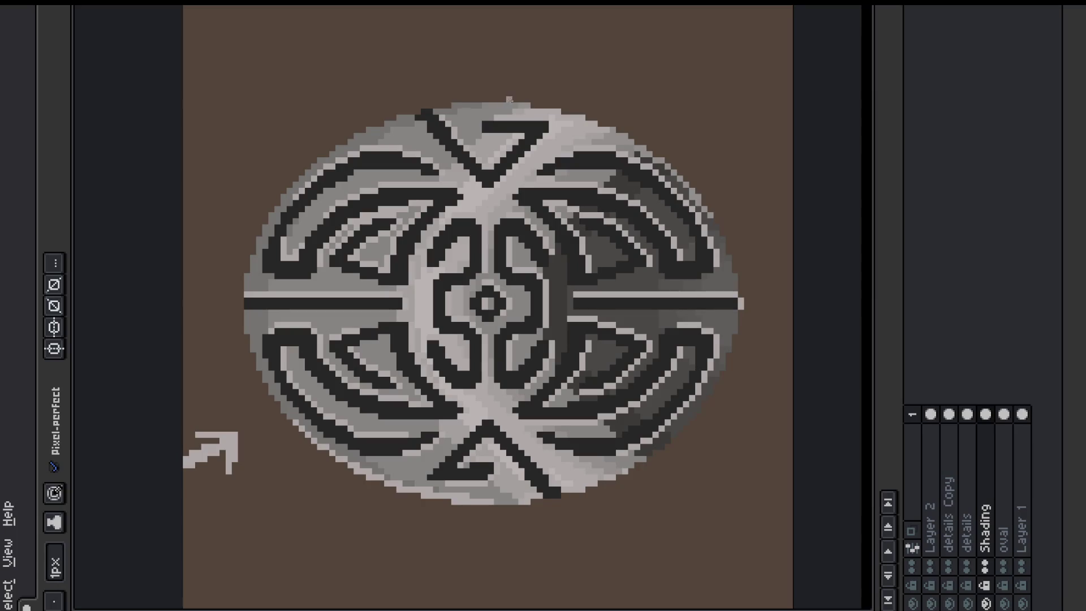
alt+click(513, 102)
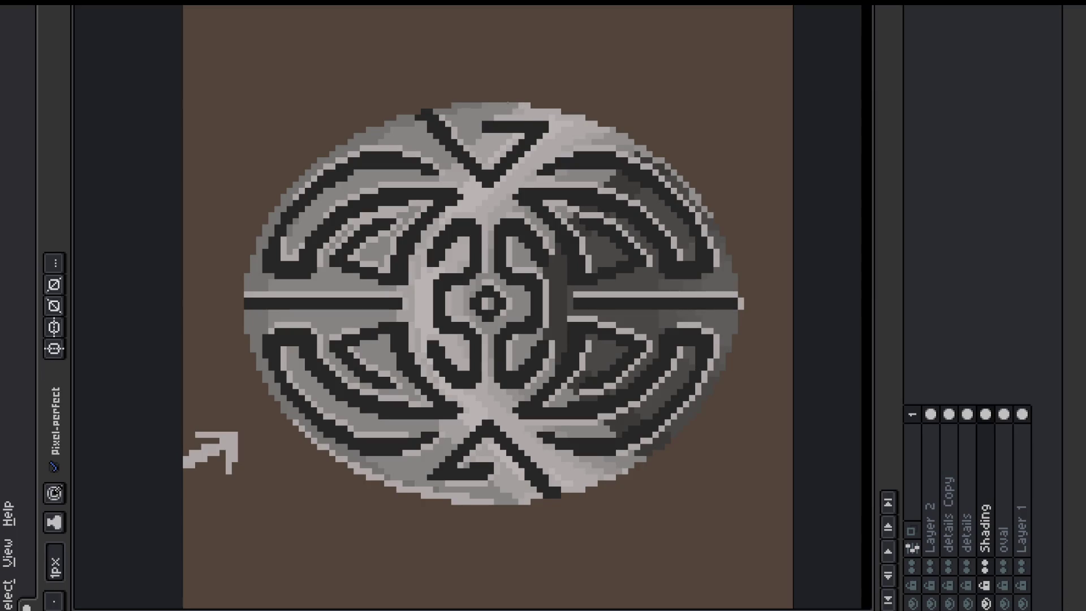
alt+click(515, 96)
alt+click(678, 184)
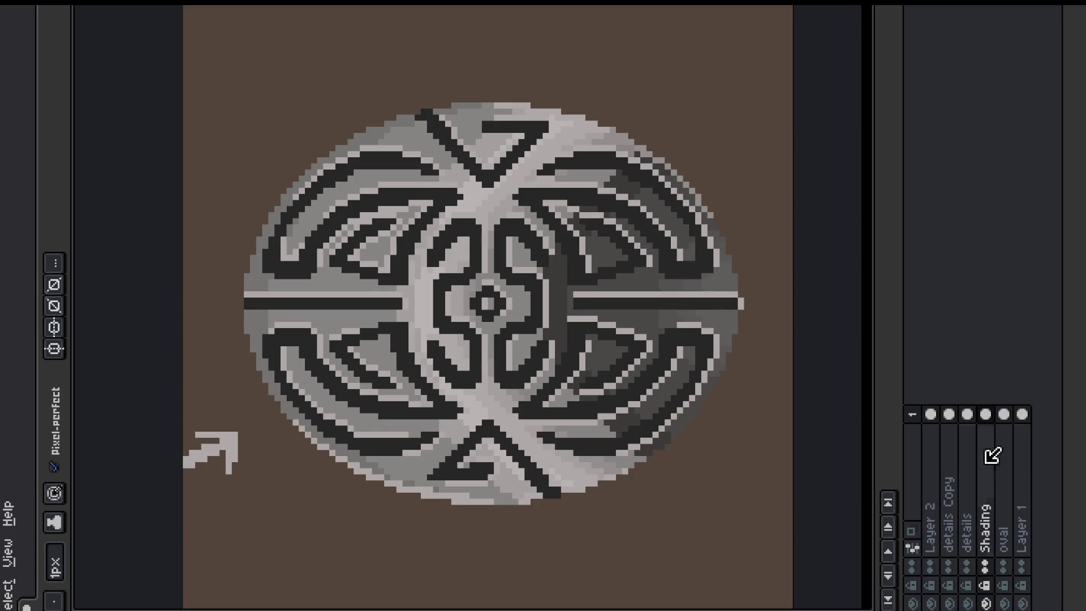
Step: Rename the details Copy layer to 'accent' in Layer Properties
double_click(949, 504)
text(highl)
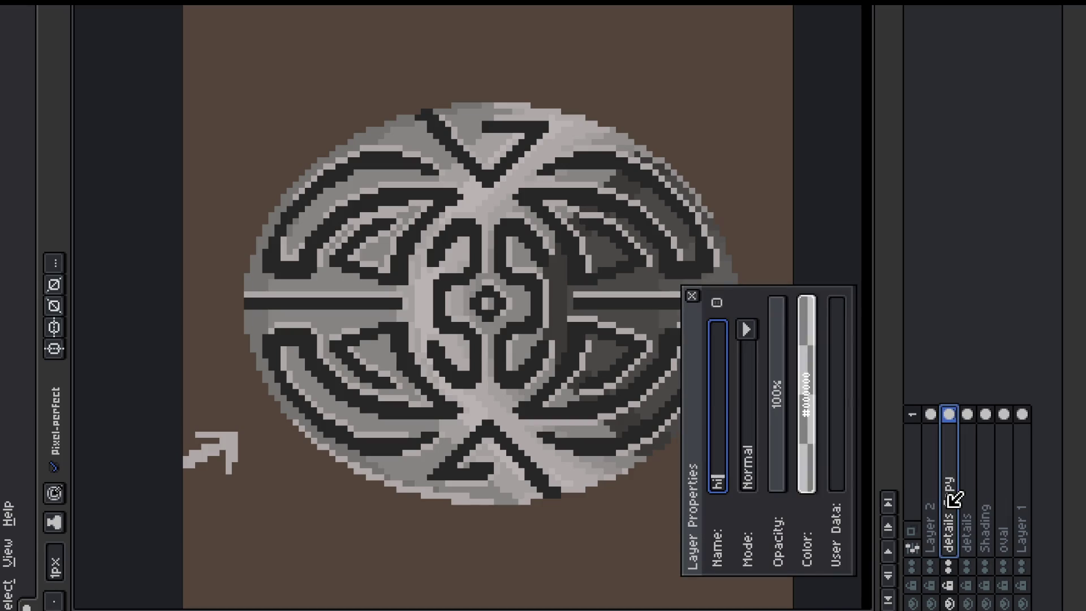
key(BackSpace)
key(BackSpace)
key(BackSpace)
text(accent)
key(Return)
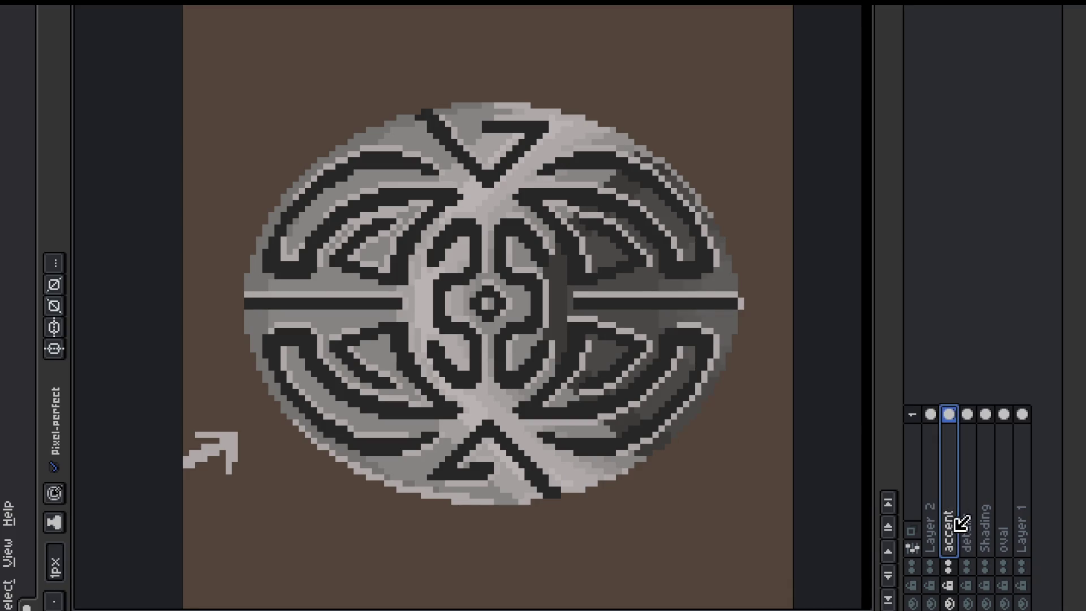
right_click(954, 511)
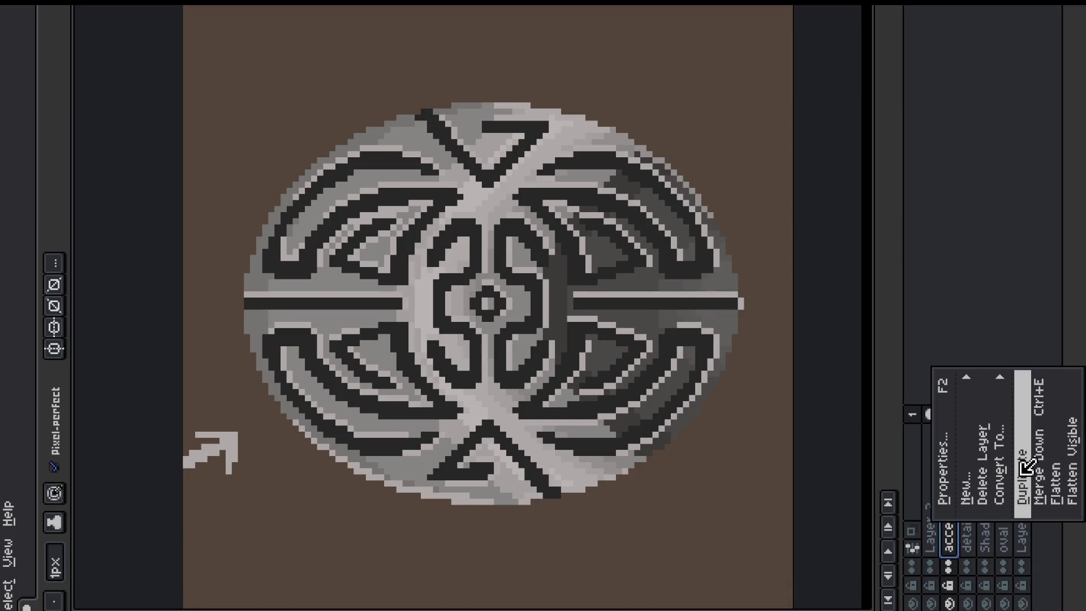
Step: Duplicate the details layer
click(950, 539)
click(977, 522)
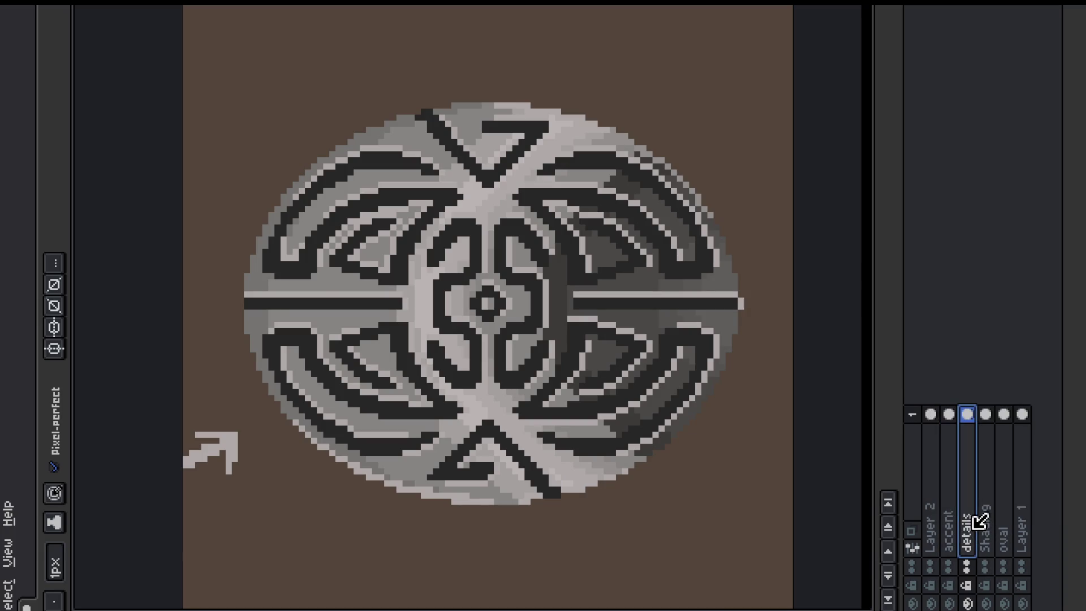
right_click(971, 520)
click(1023, 494)
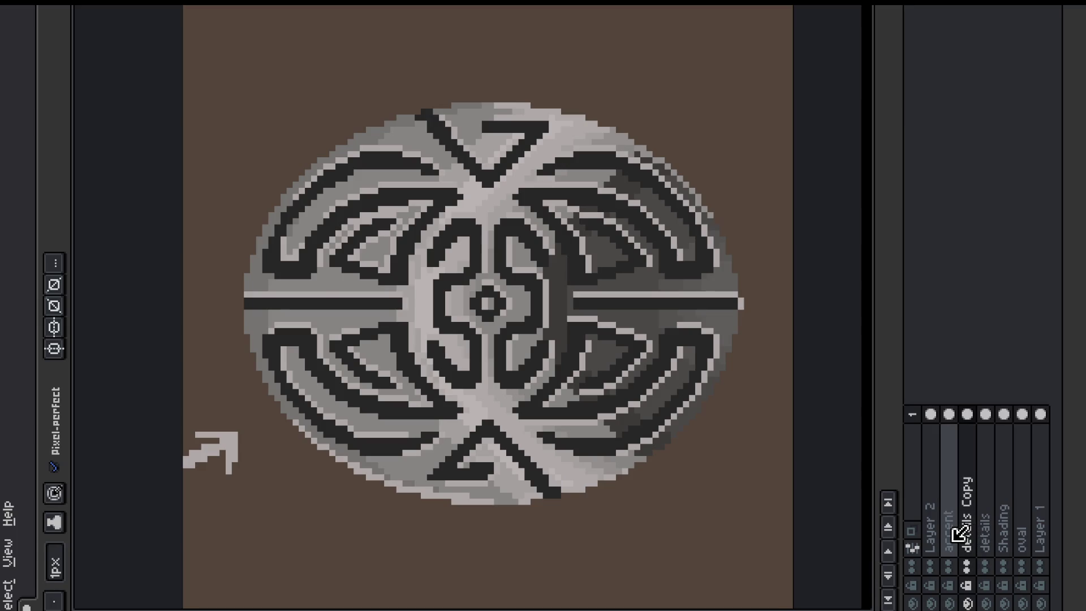
Step: Hide the background, accent and Shading layers and bring up the Outline effect
key(i)
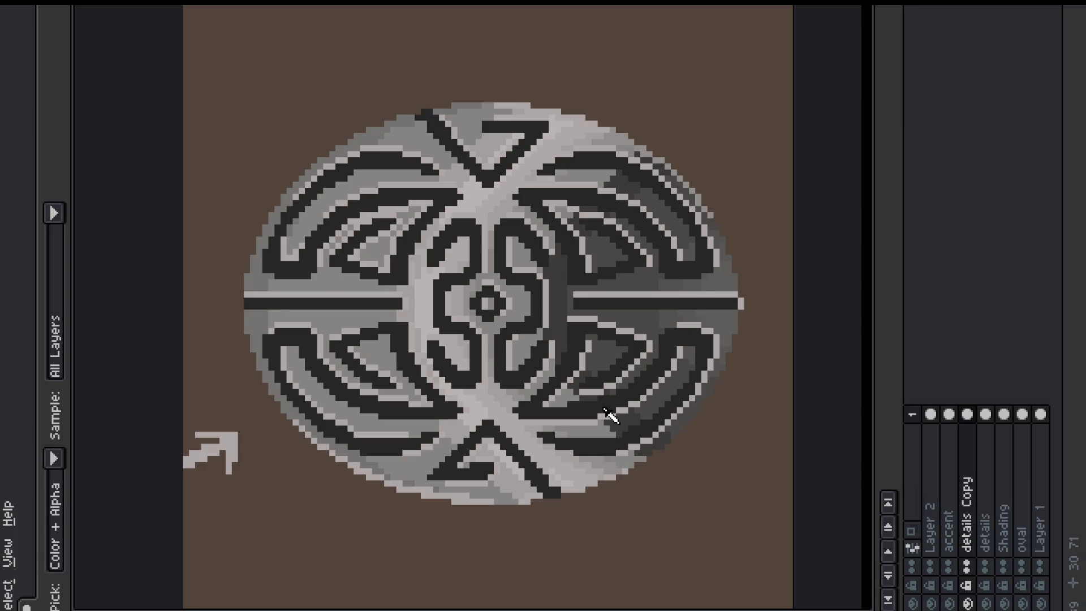
click(970, 601)
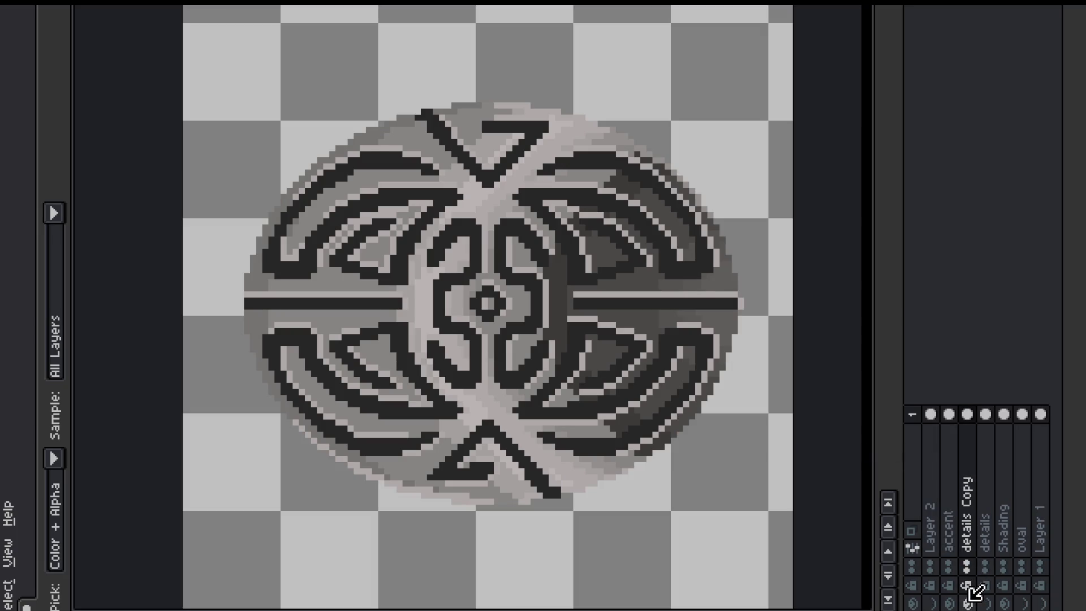
click(949, 601)
click(1003, 600)
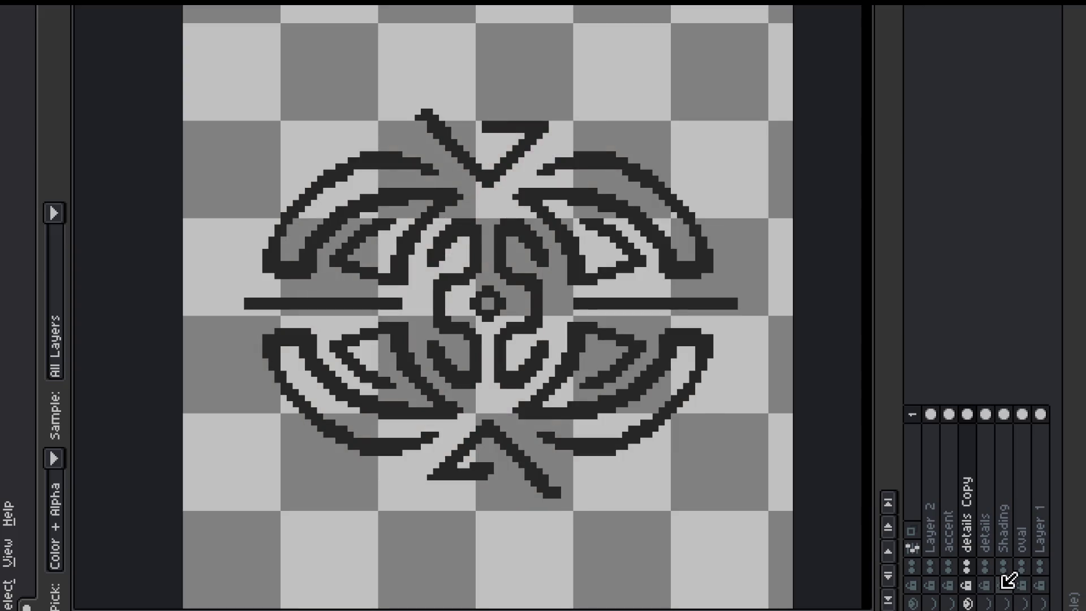
key(shift+o)
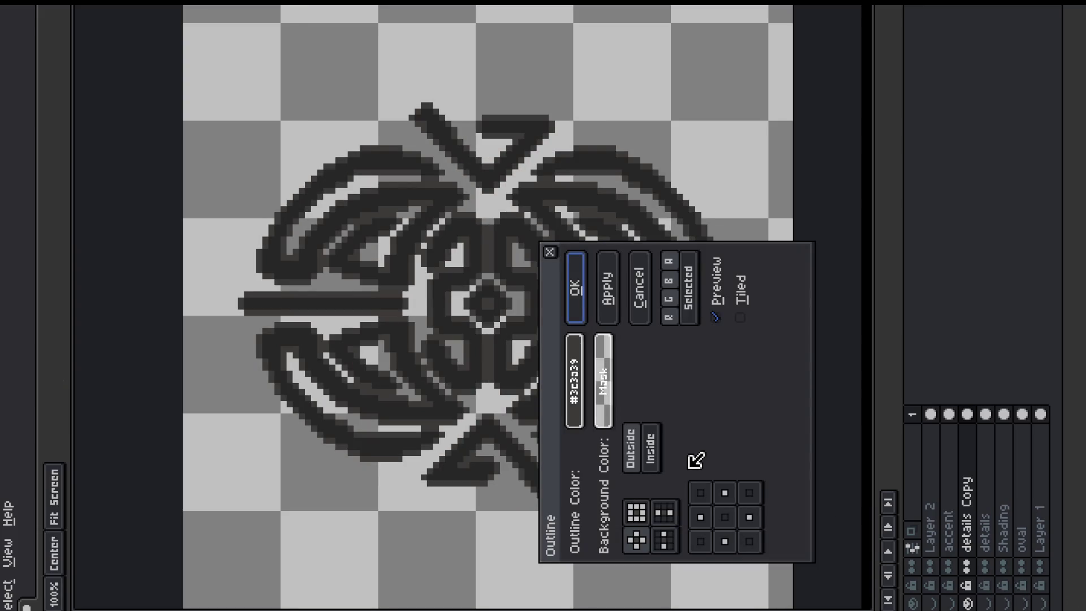
Step: Apply the outline, then replace the dark fill #272626 with fully transparent colour
click(581, 293)
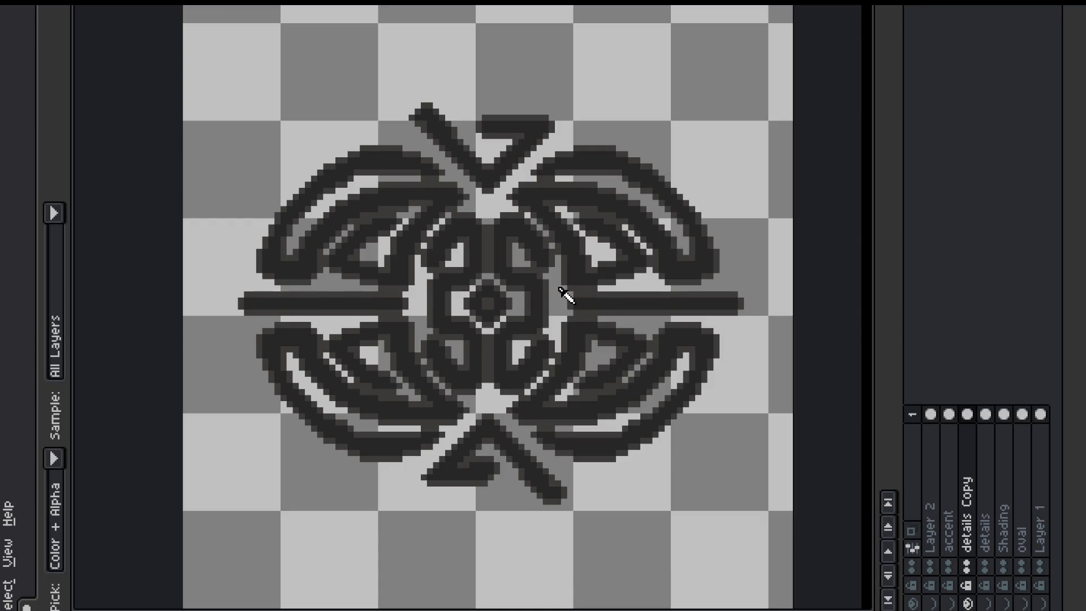
key(shift+r)
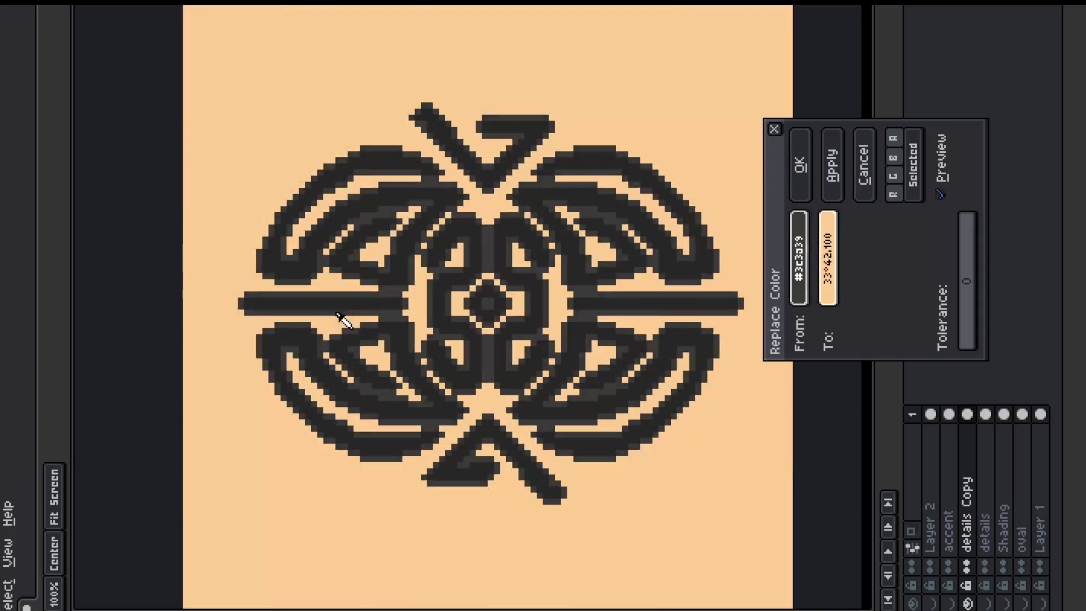
click(329, 331)
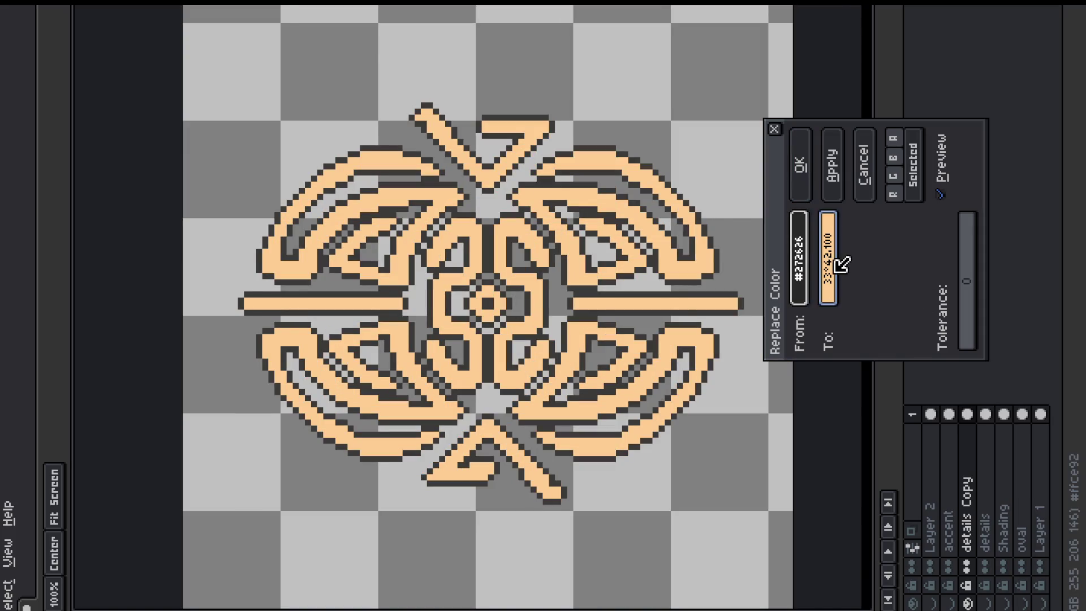
click(832, 257)
drag(967, 233, 940, 533)
click(802, 138)
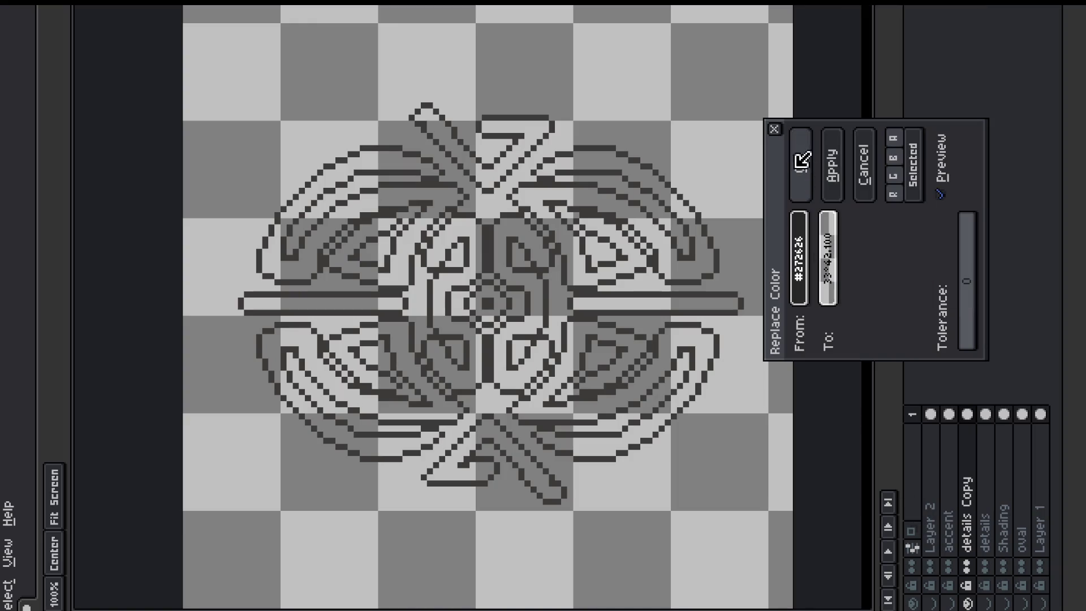
click(801, 149)
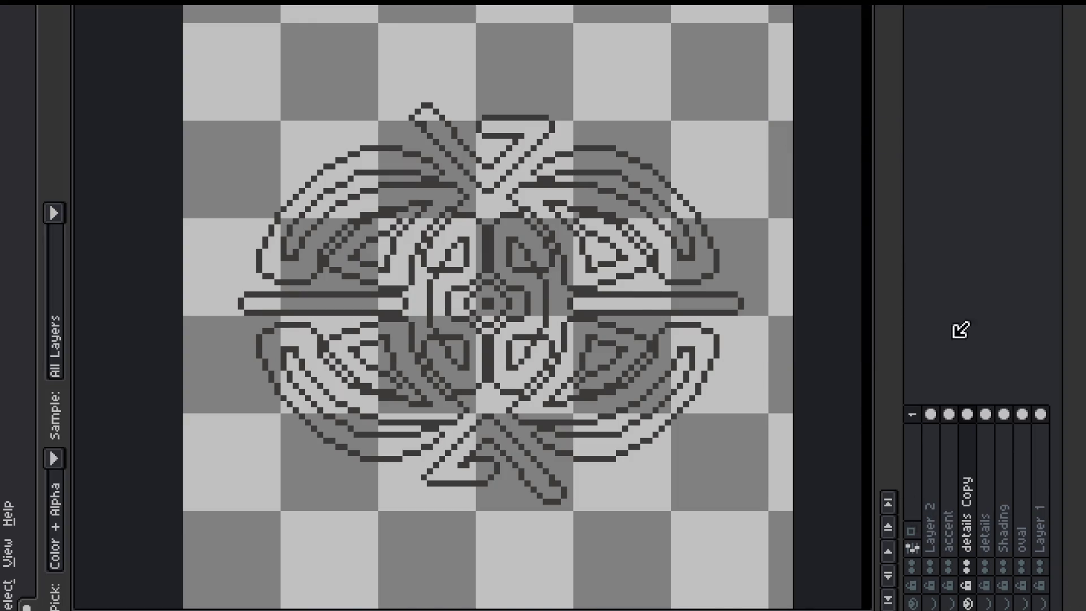
Step: Rename the layer 'shadow accent' and show all hidden layers again
double_click(968, 530)
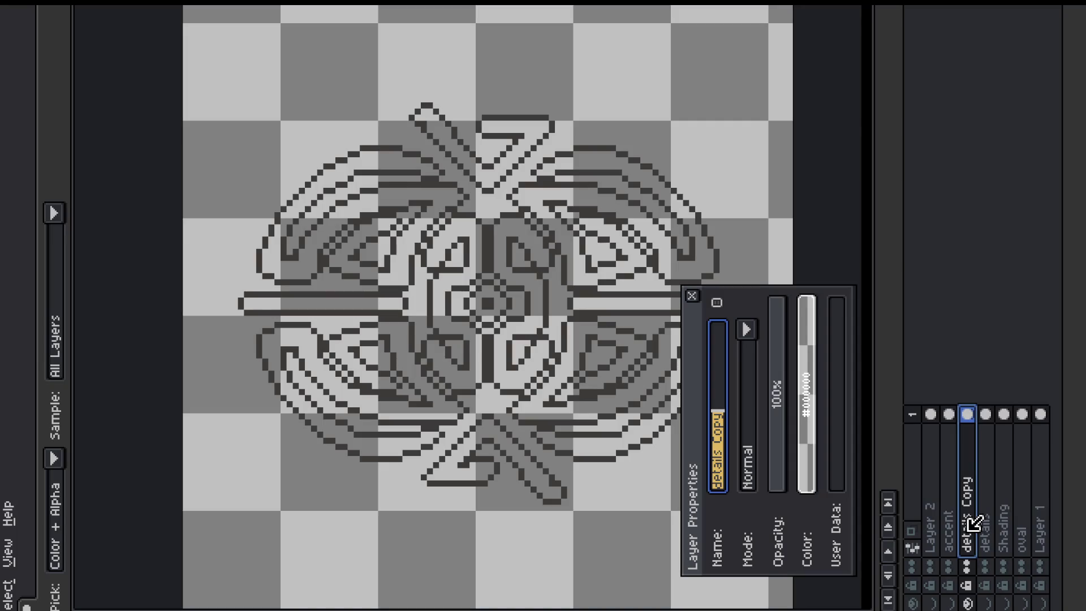
text(shadow)
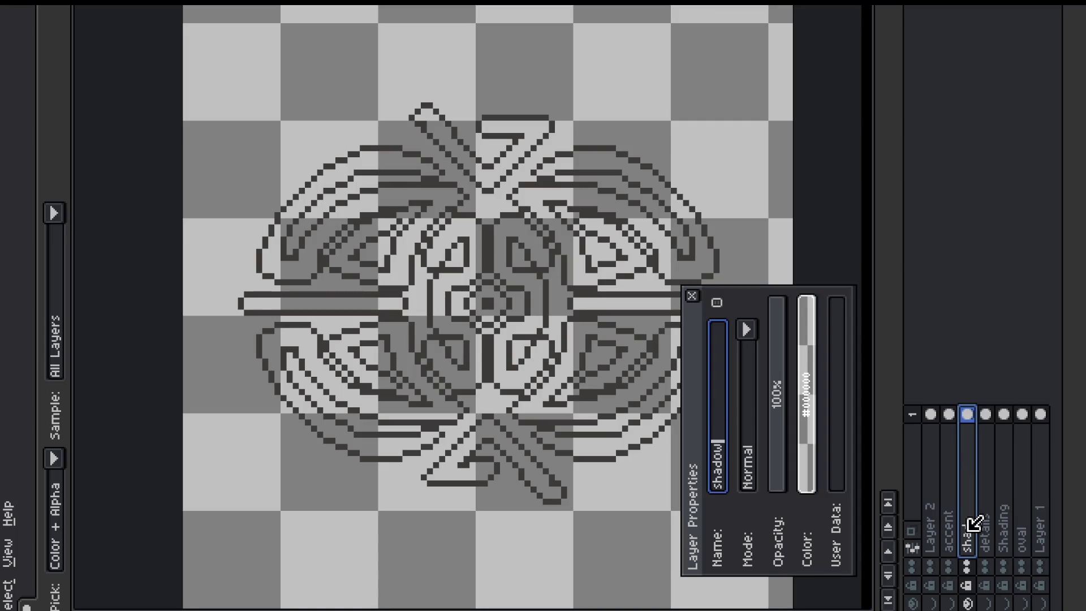
text( accent)
key(Return)
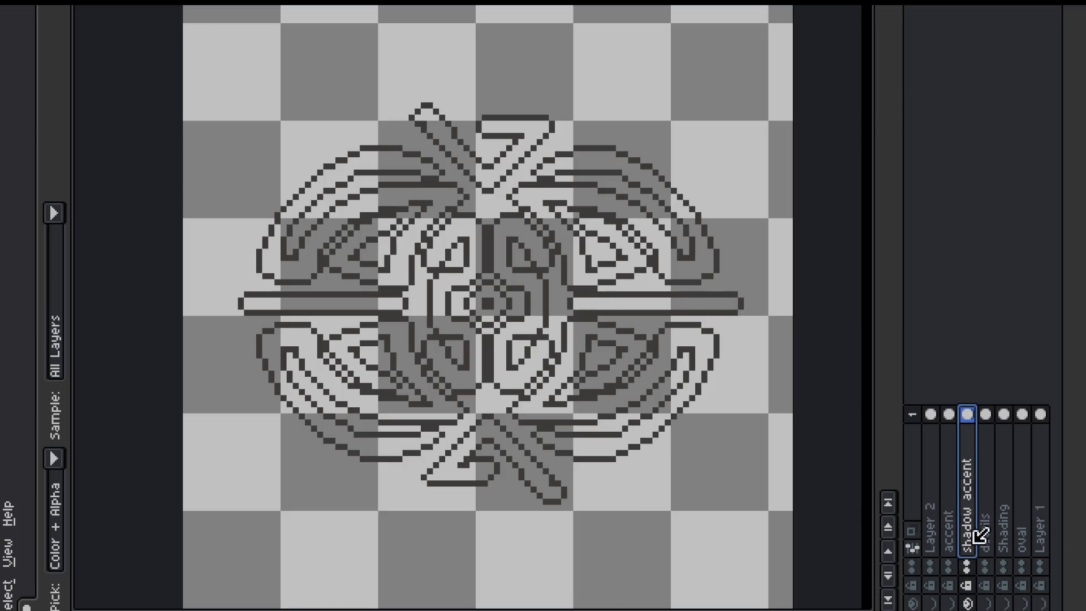
drag(930, 603, 1041, 602)
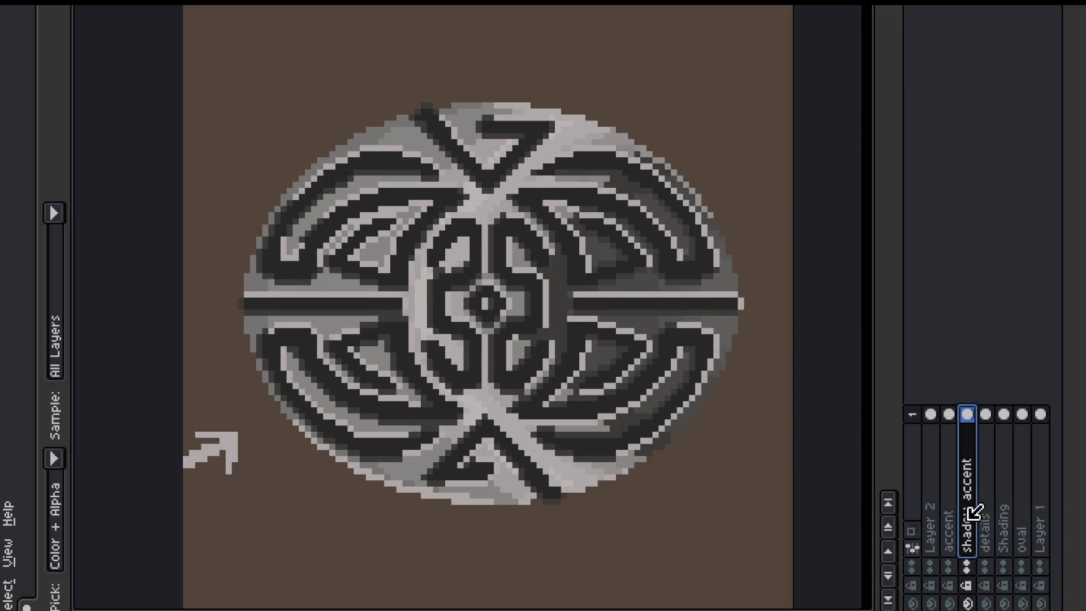
Step: Toggle the accent layers' visibility to compare the emblem with and without them
click(967, 599)
click(967, 600)
click(967, 600)
click(966, 600)
click(966, 601)
click(965, 600)
click(966, 601)
click(966, 600)
click(956, 600)
click(957, 600)
click(957, 599)
click(957, 600)
click(956, 599)
click(957, 599)
click(956, 599)
click(957, 599)
click(956, 599)
click(957, 599)
click(956, 600)
click(956, 599)
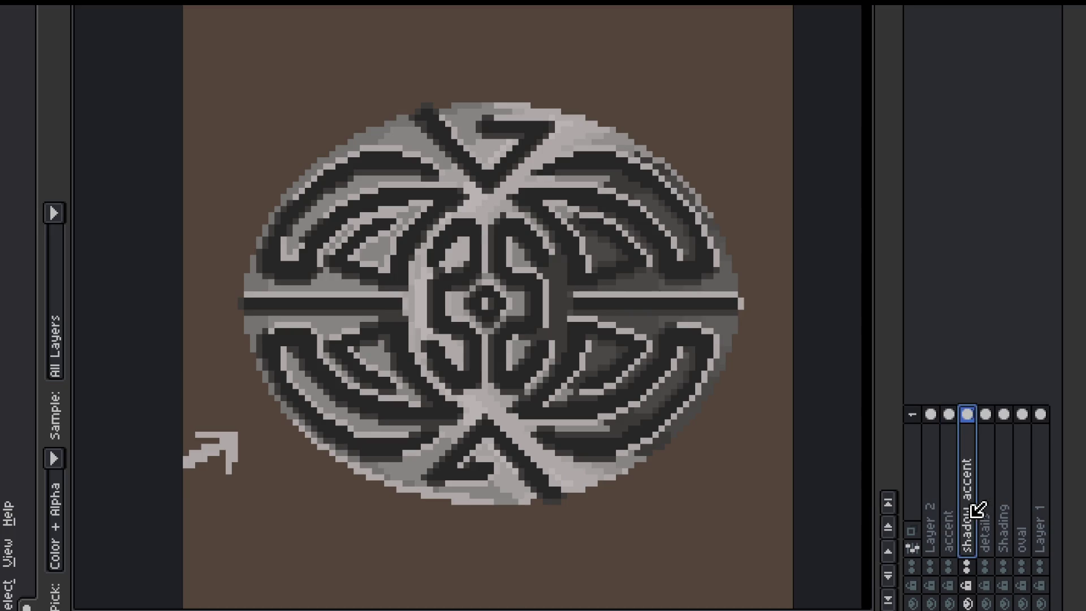
Step: Paint dark shadow-accent pixels beside the knotwork, switching between Pencil and Eraser
key(b)
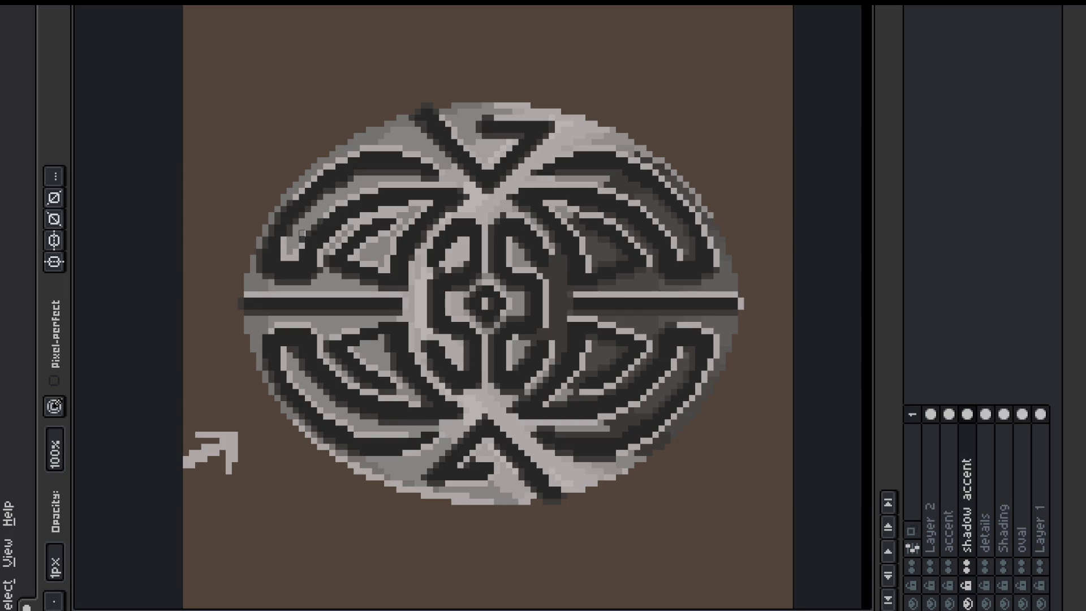
key(alt)
key(alt)
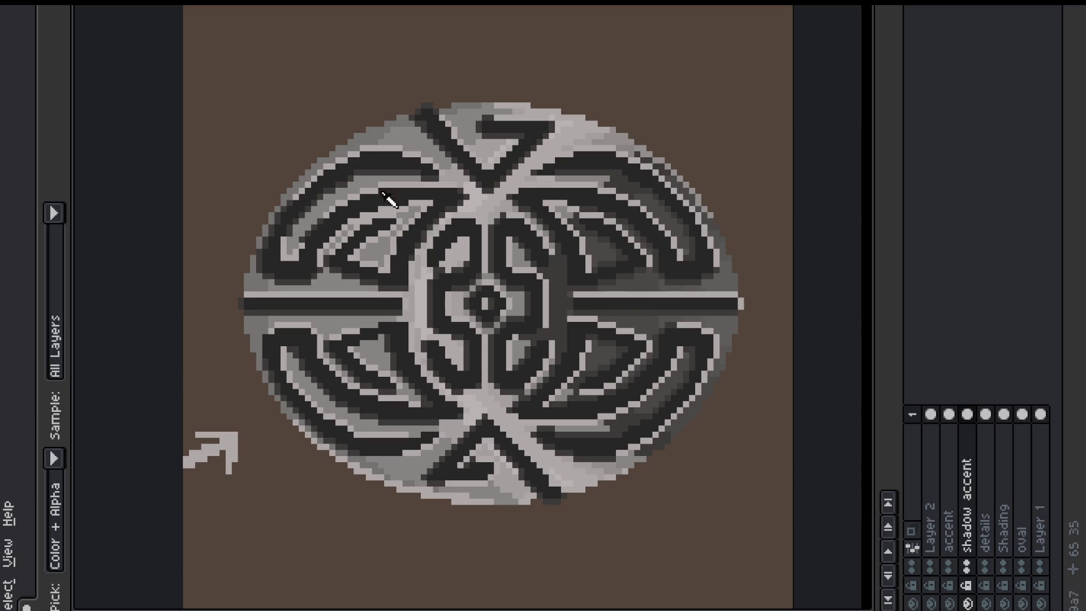
key(b)
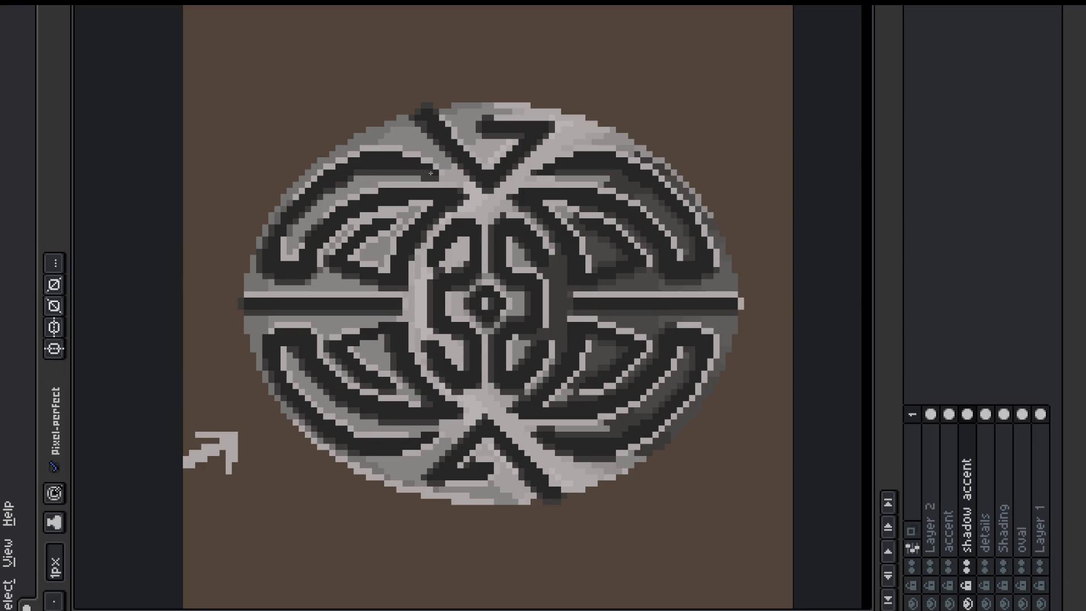
key(e)
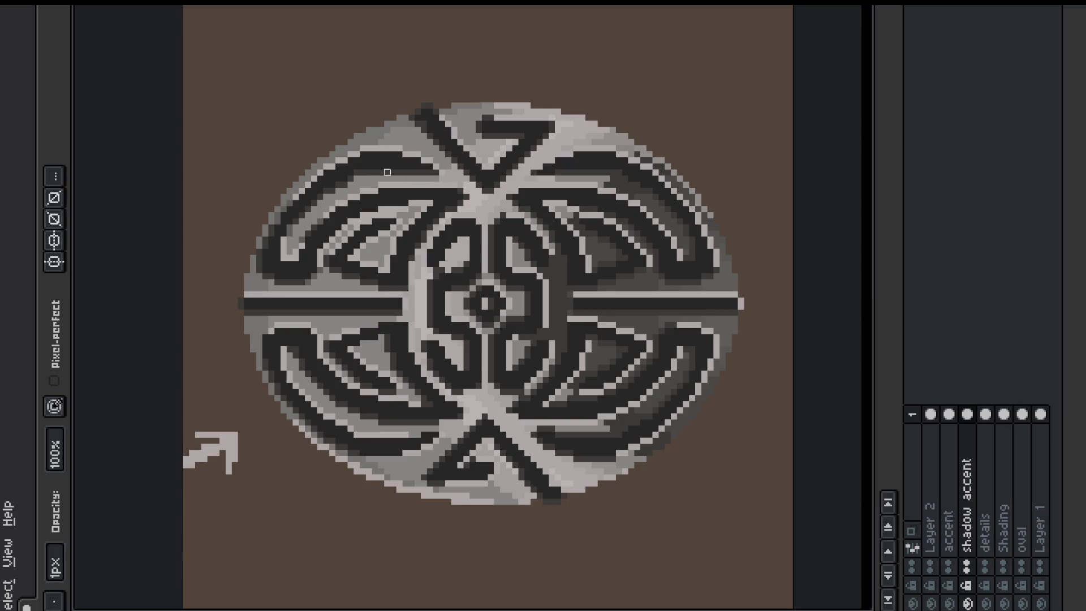
key(p)
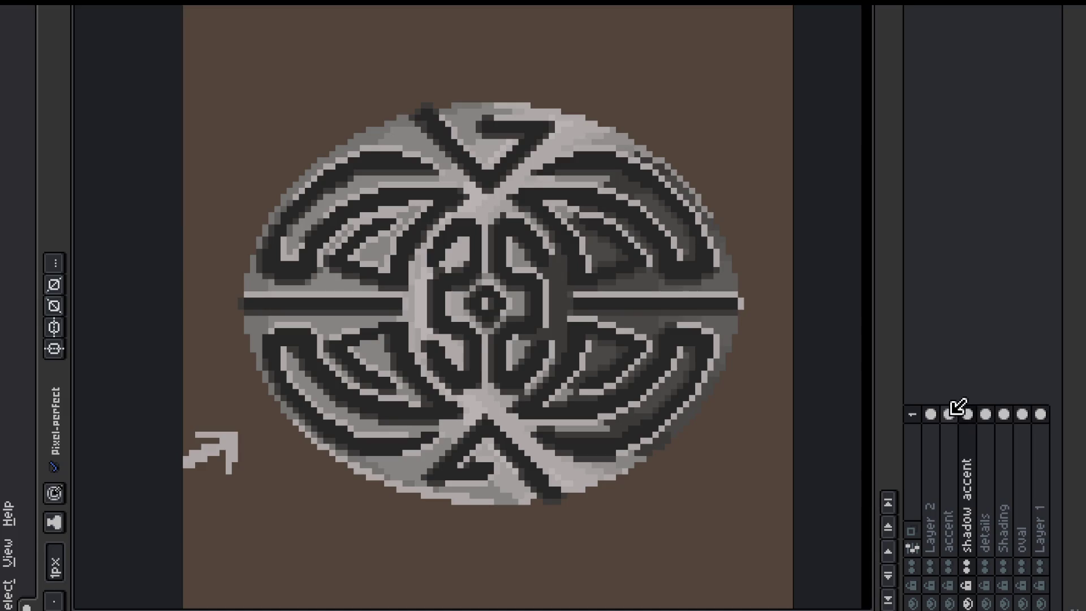
Step: On the shadow accent layer, erase the stray pixels along the oval's top edge
click(948, 414)
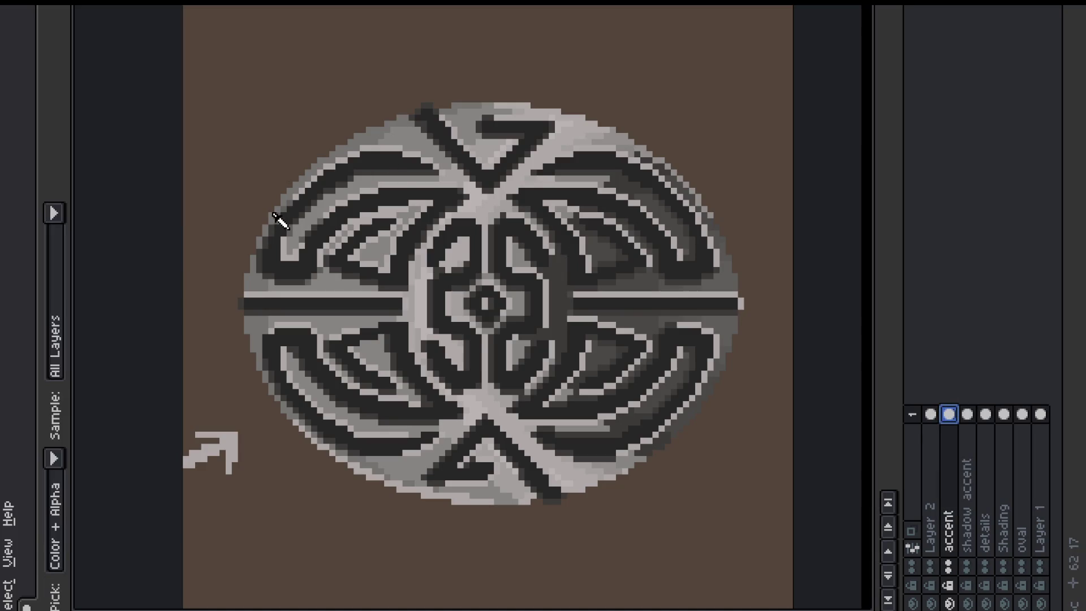
key(Escape)
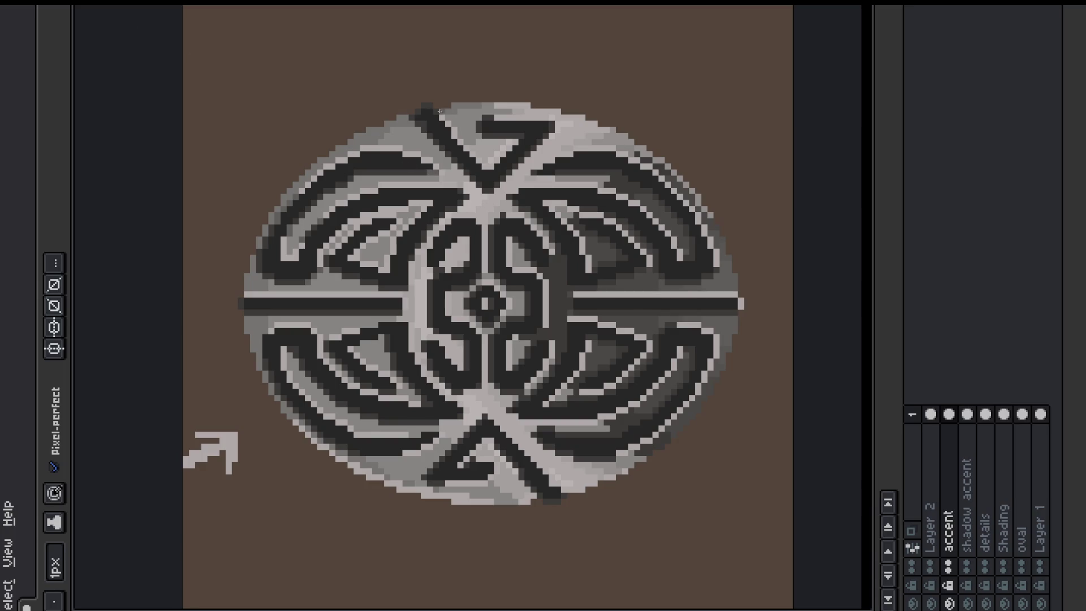
click(967, 413)
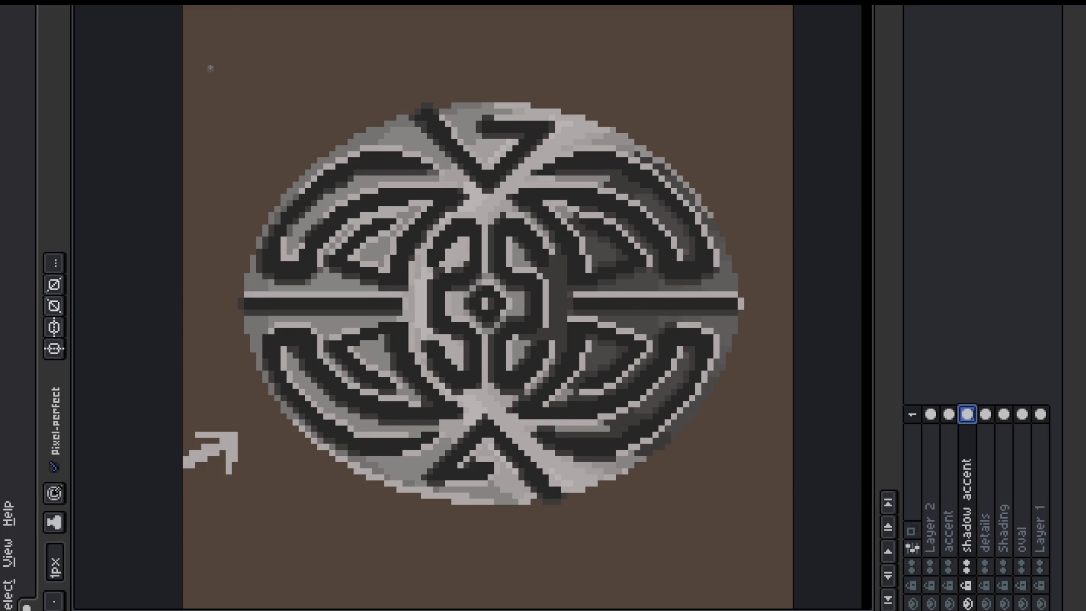
drag(452, 105, 396, 105)
alt+click(417, 109)
key(b)
alt+click(412, 116)
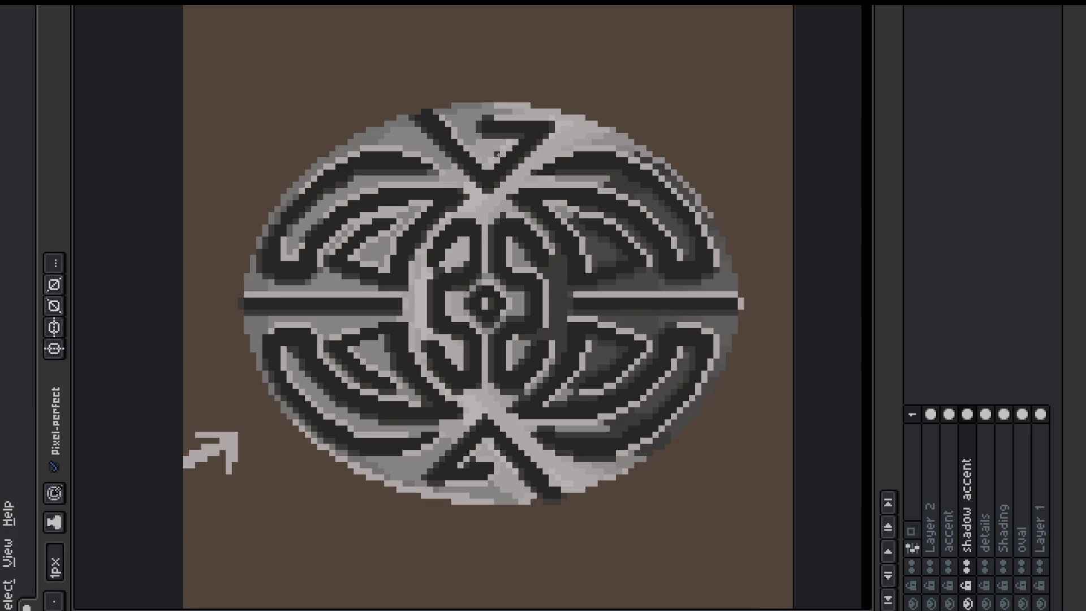
Step: Continue touching up shadow accent pixels, sampling colours from the artwork
key(e)
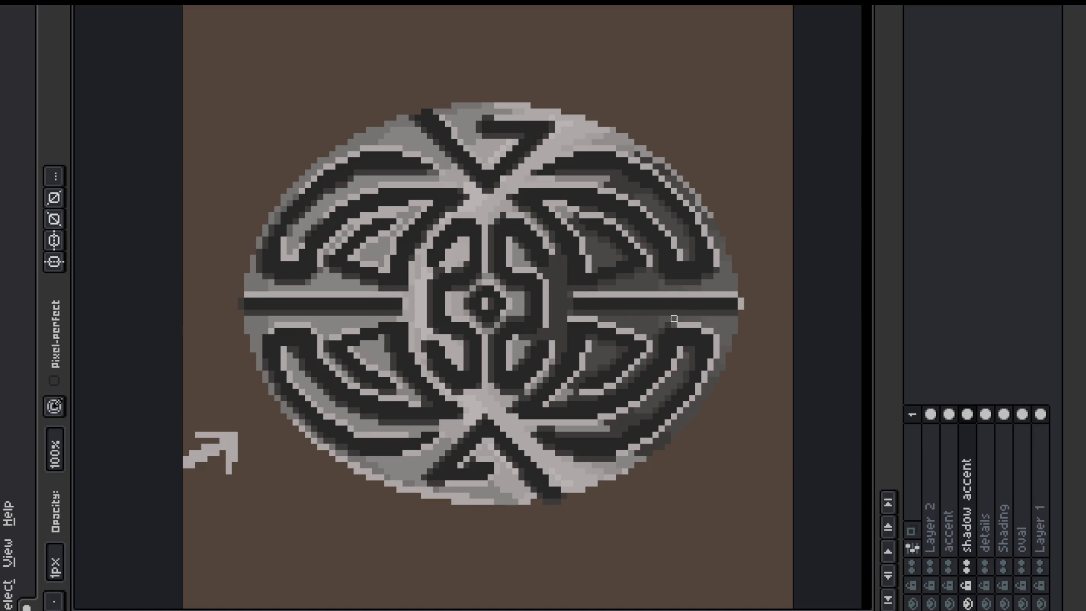
key(p)
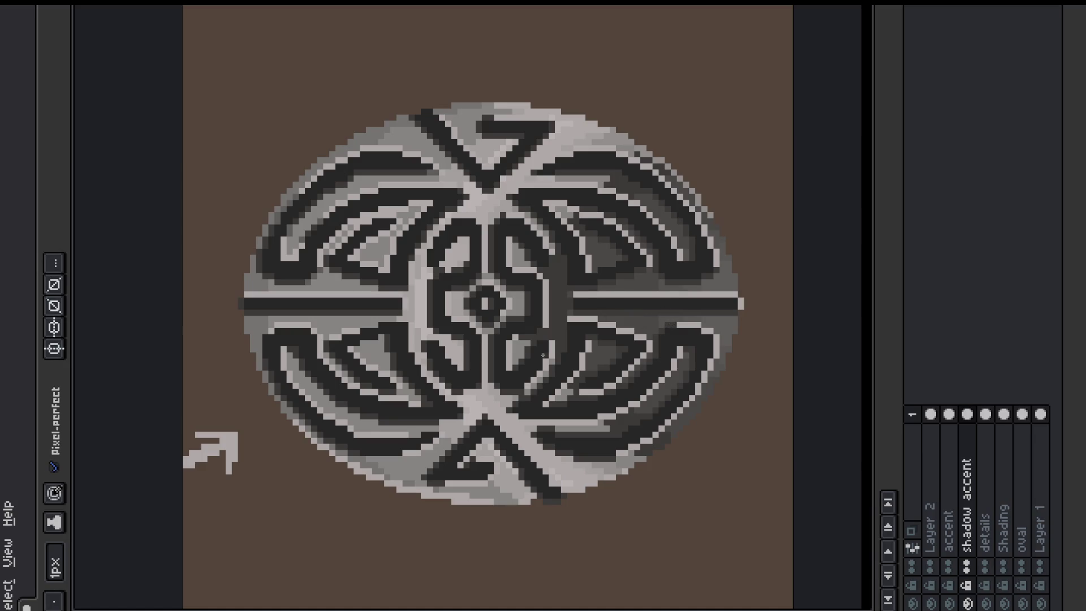
alt+click(625, 308)
key(e)
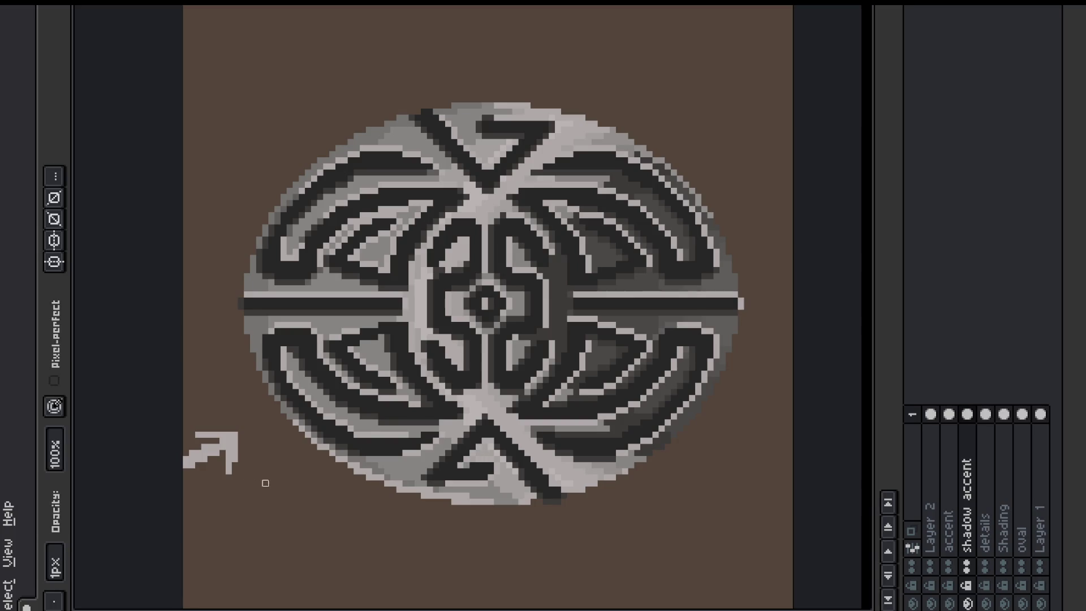
key(b)
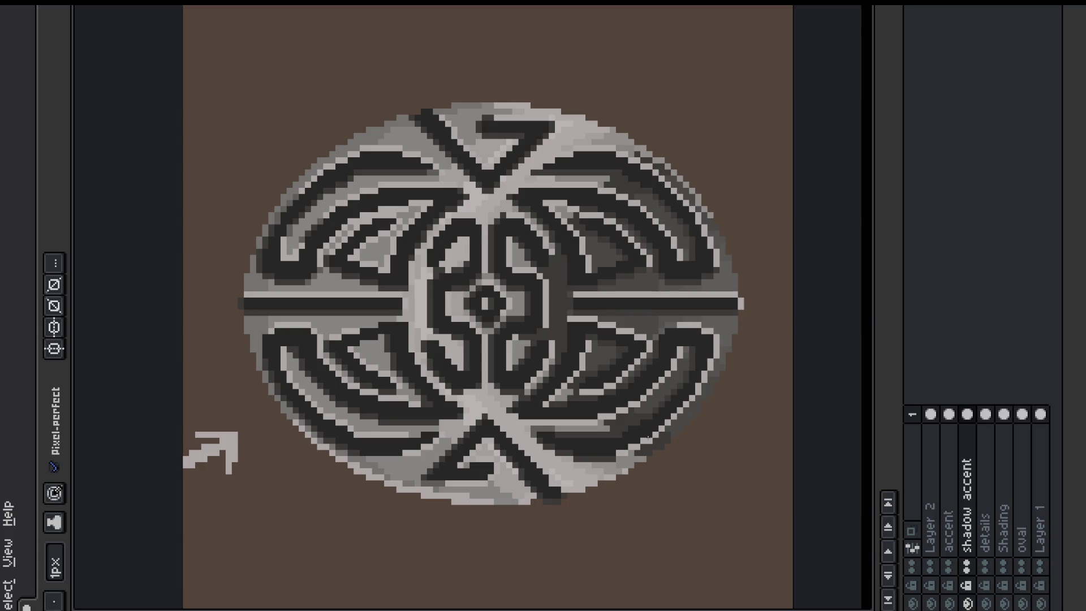
key(i)
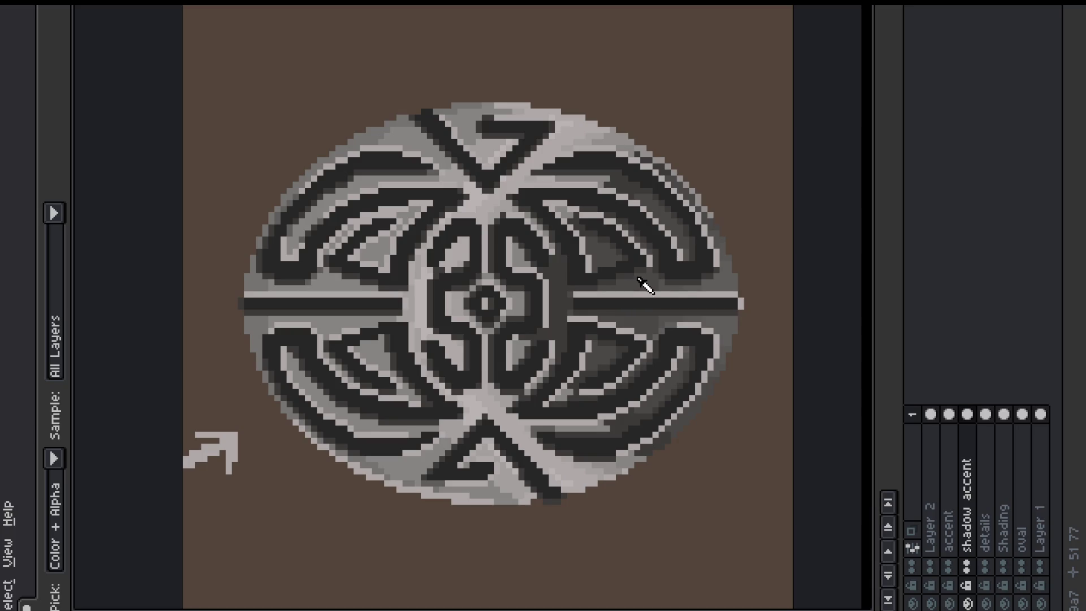
key(b)
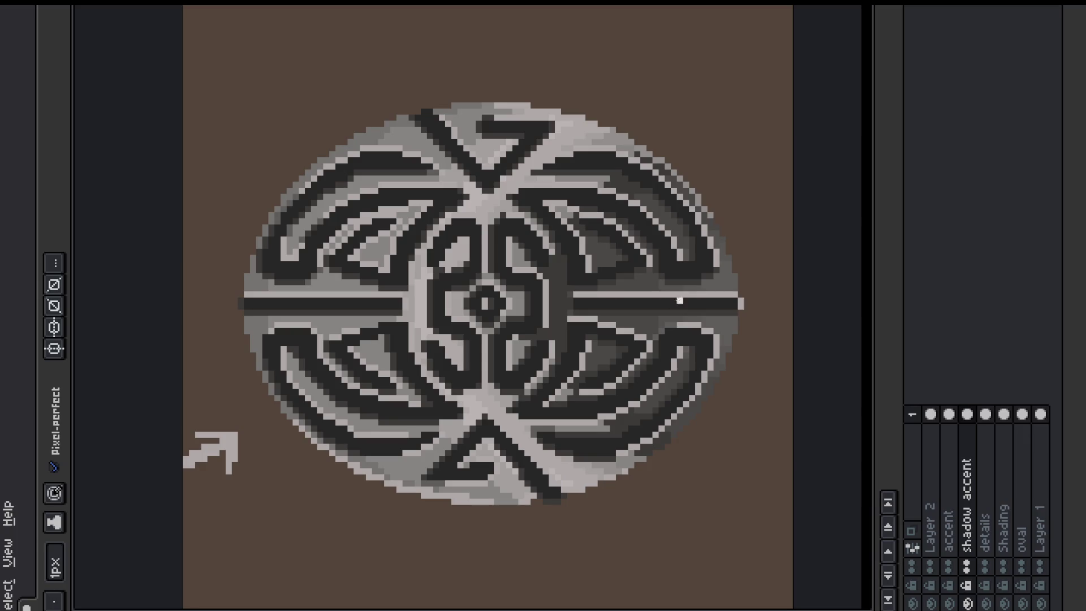
click(948, 525)
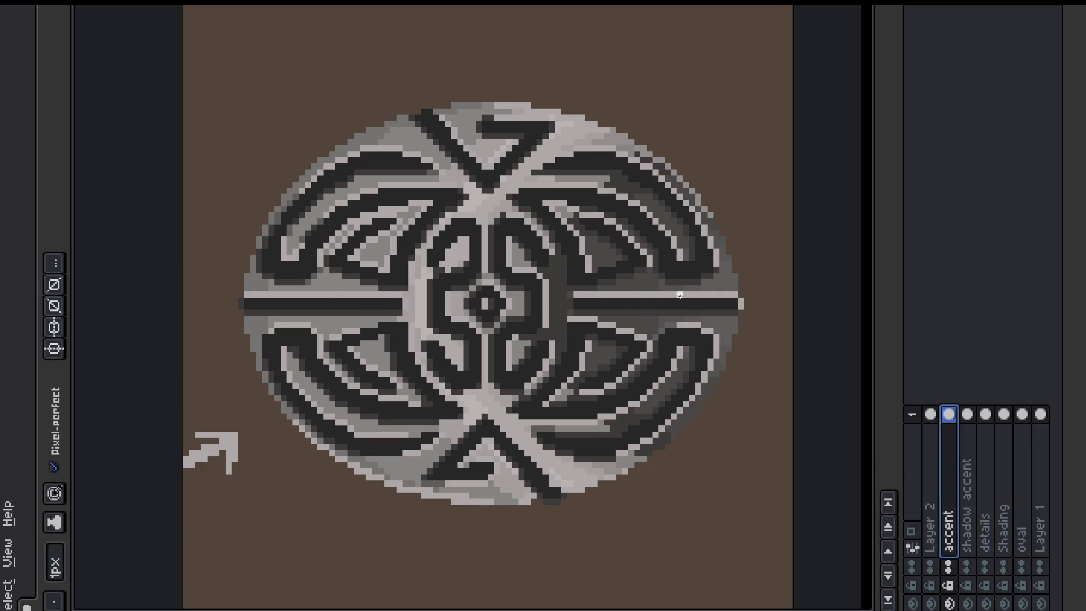
Step: Paint a light highlight line along the right bar and light pixels on the lower-left edge
drag(692, 294, 622, 294)
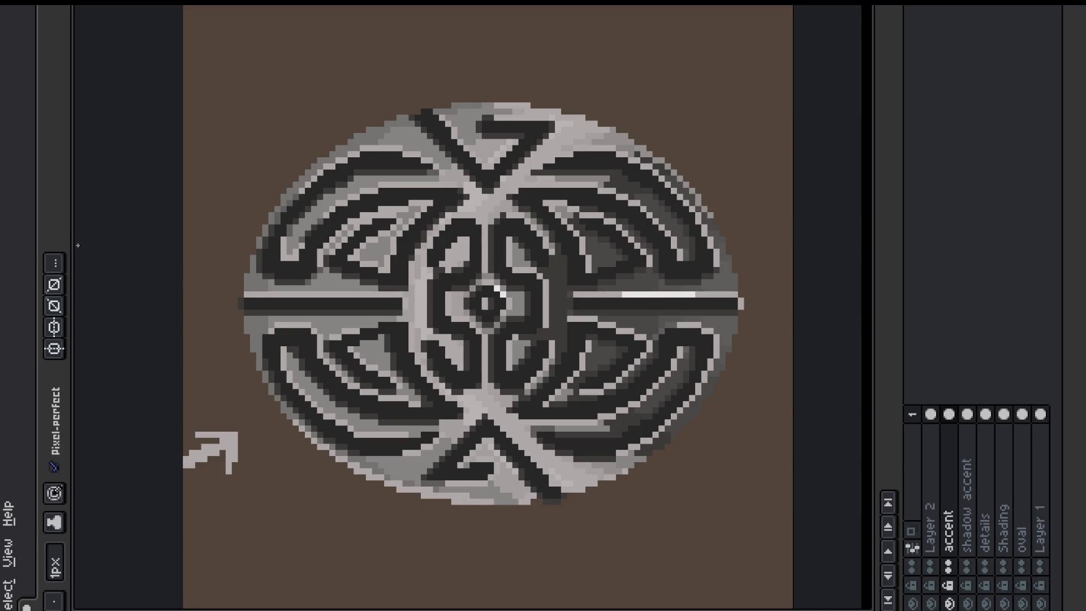
click(344, 379)
click(308, 398)
drag(302, 429, 284, 409)
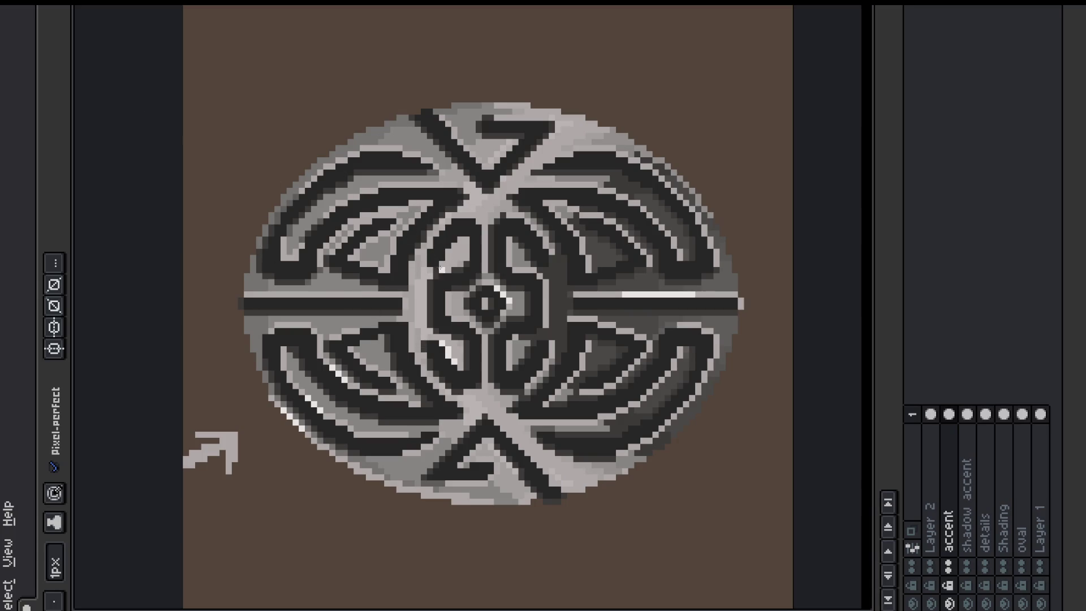
Step: Sample colours and add highlight pixels near the lower centre, including a short vertical stroke
click(966, 415)
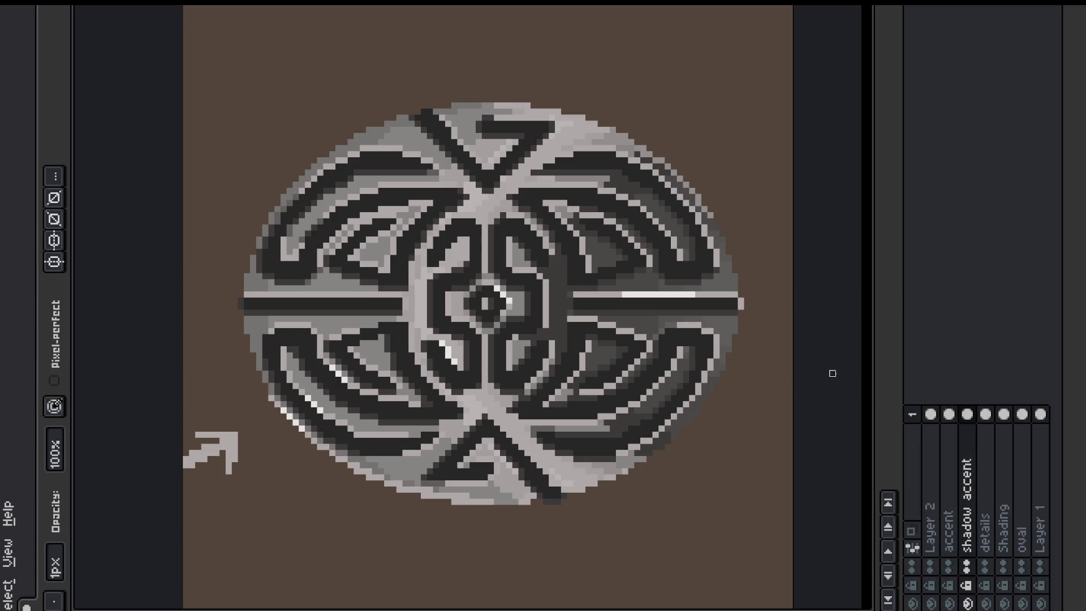
click(948, 414)
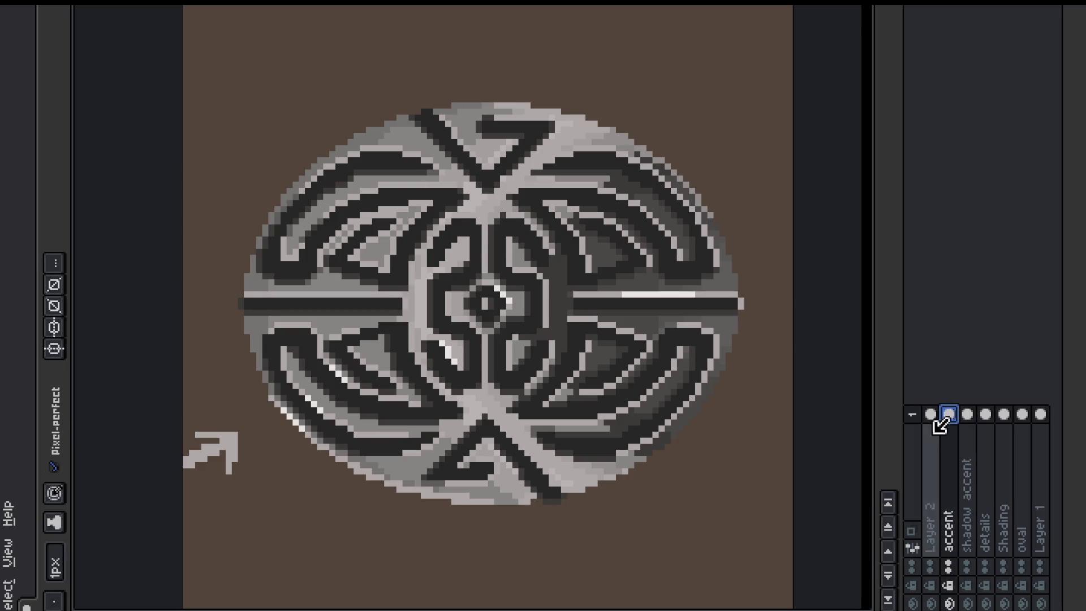
click(967, 414)
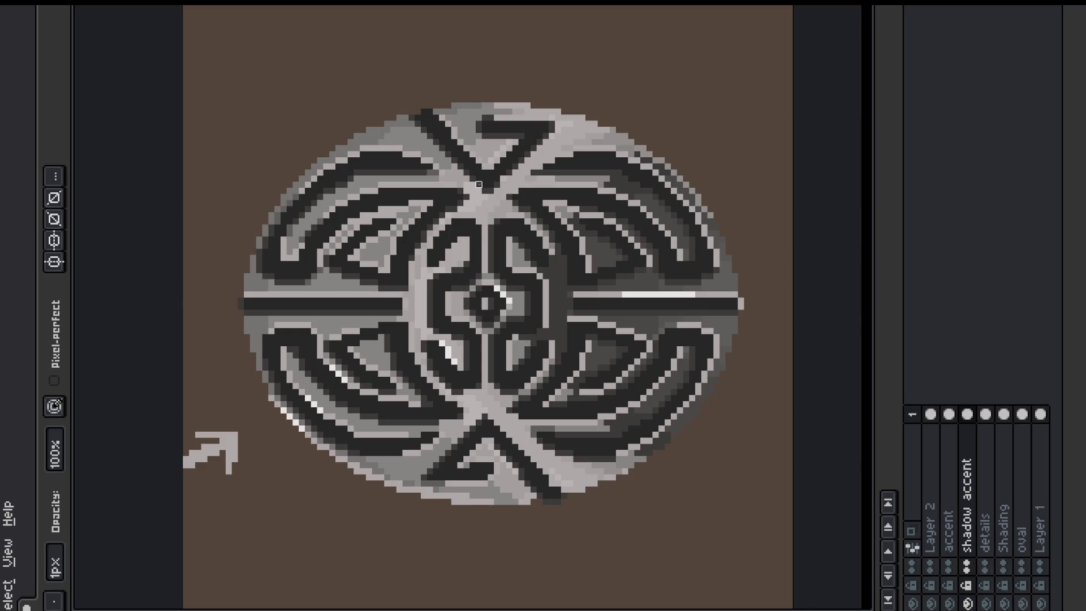
alt+click(491, 185)
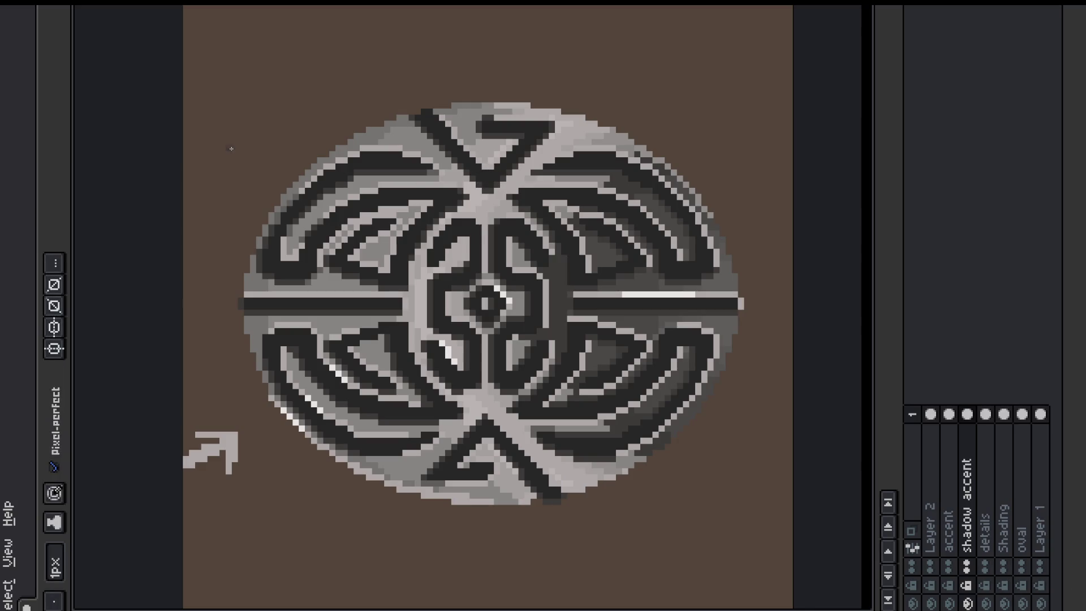
alt+click(324, 360)
click(948, 414)
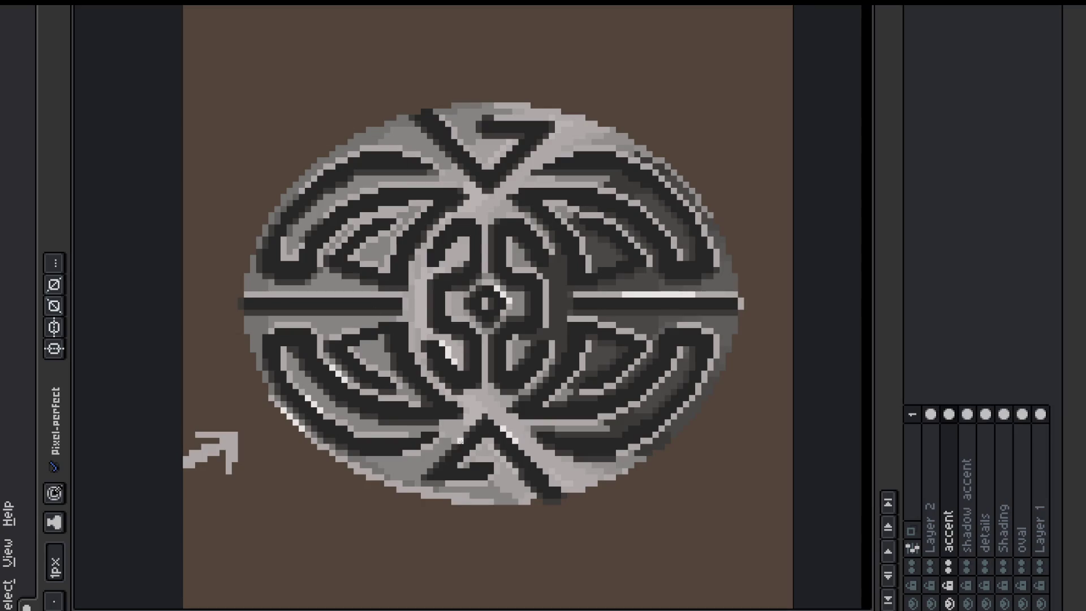
alt+click(490, 438)
click(460, 459)
click(516, 270)
drag(411, 337, 412, 353)
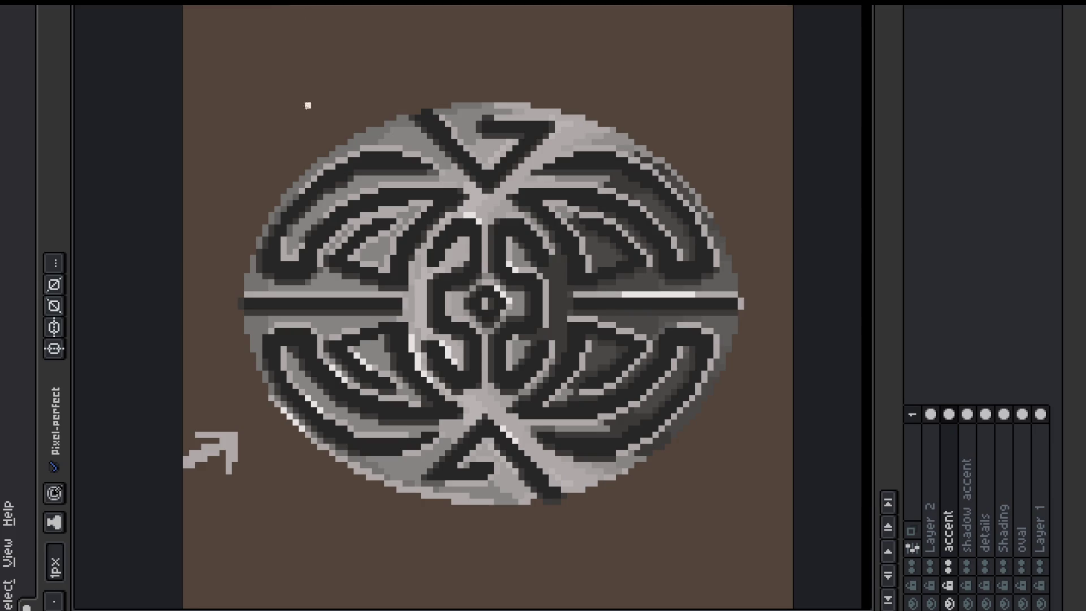
Step: Erase stray highlight pixels along the upper-left band, undoing the second erase
key(b)
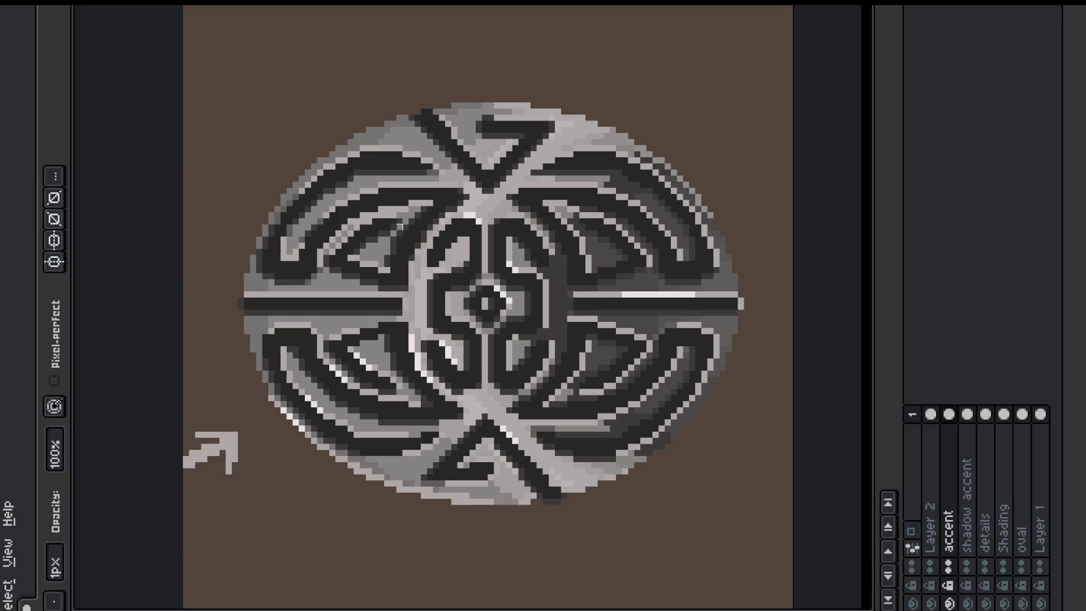
drag(393, 203, 435, 196)
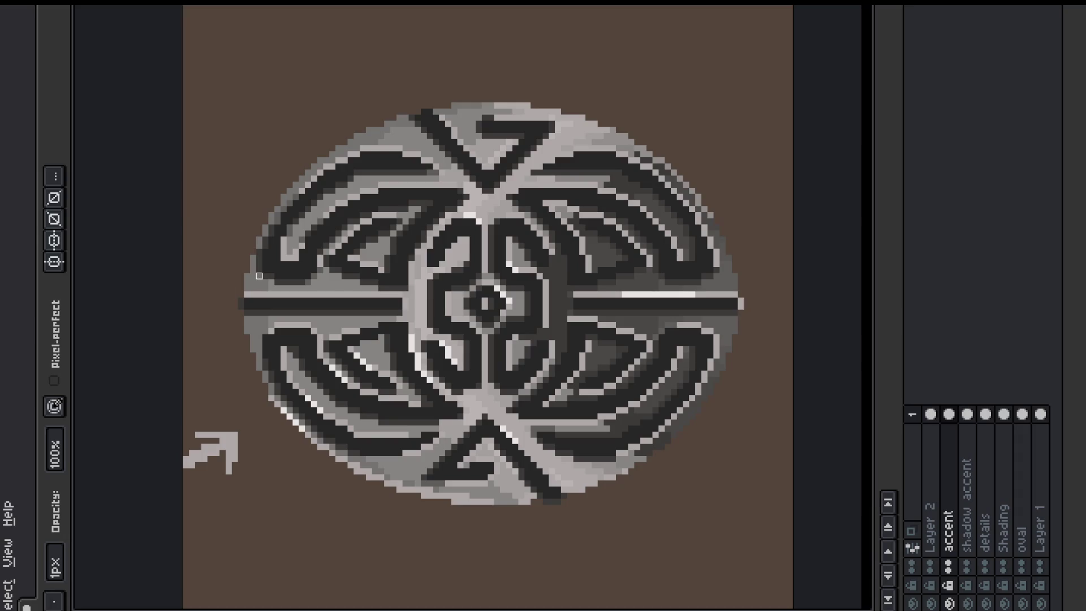
drag(321, 257, 284, 257)
key(ctrl+z)
click(968, 412)
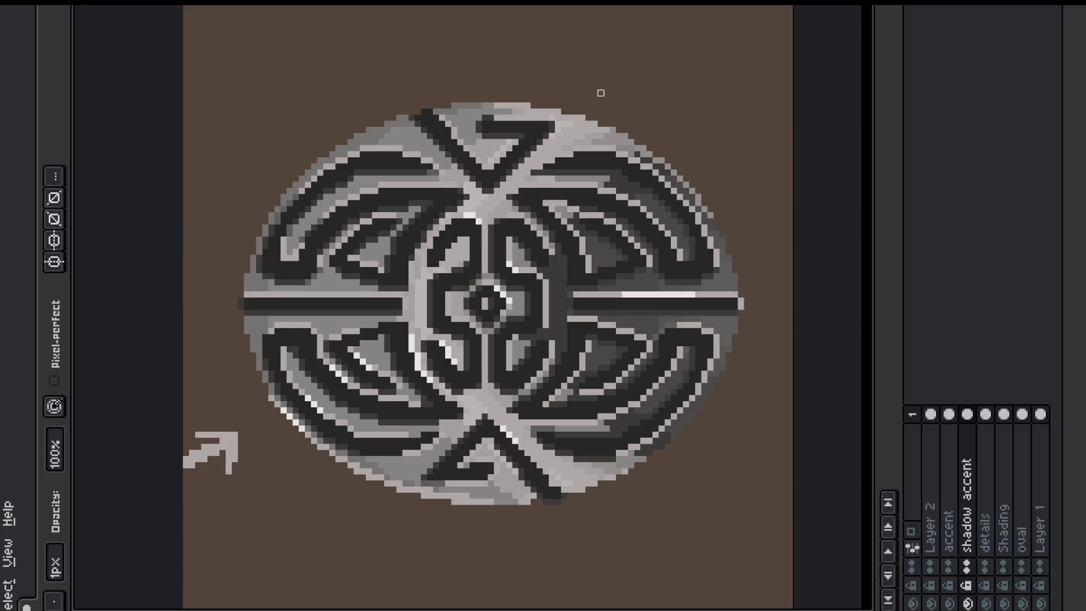
key(b)
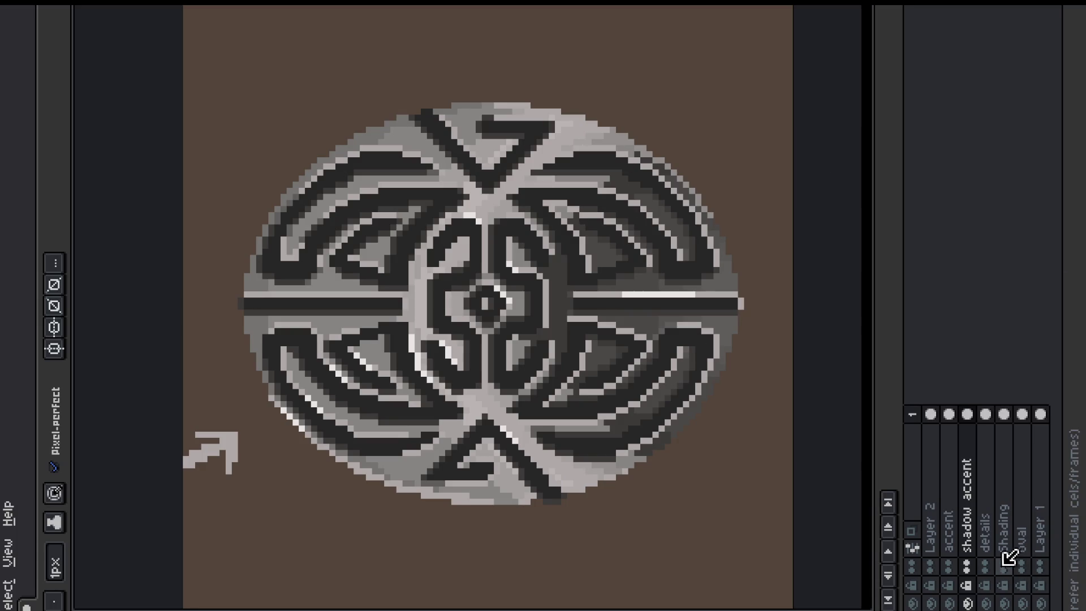
click(1027, 528)
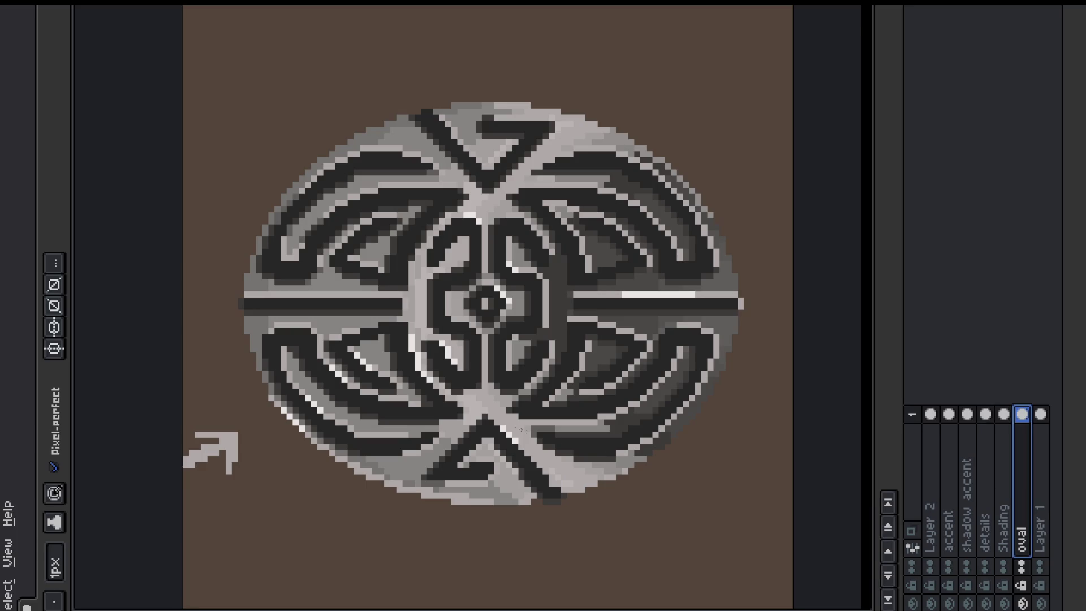
key(i)
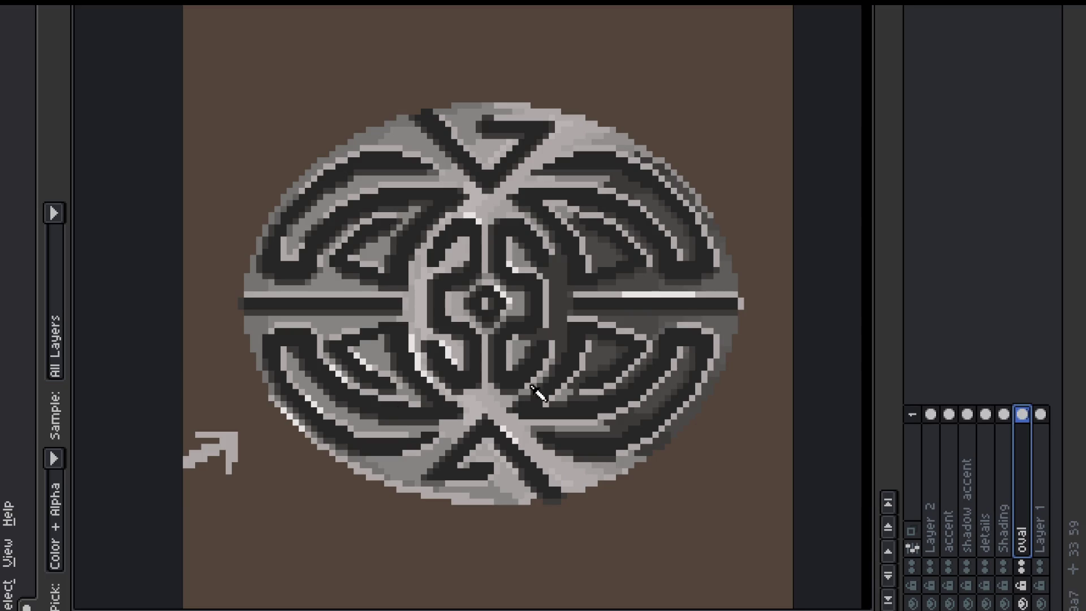
click(987, 465)
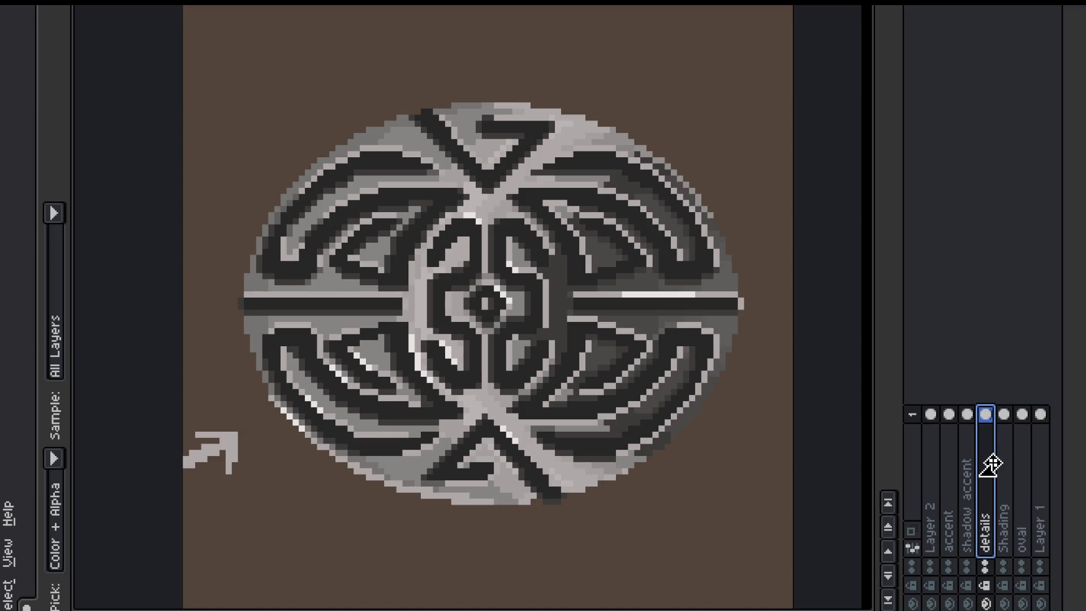
Step: Duplicate the details layer, rename the copy 'details shadow', and show only that layer
right_click(991, 463)
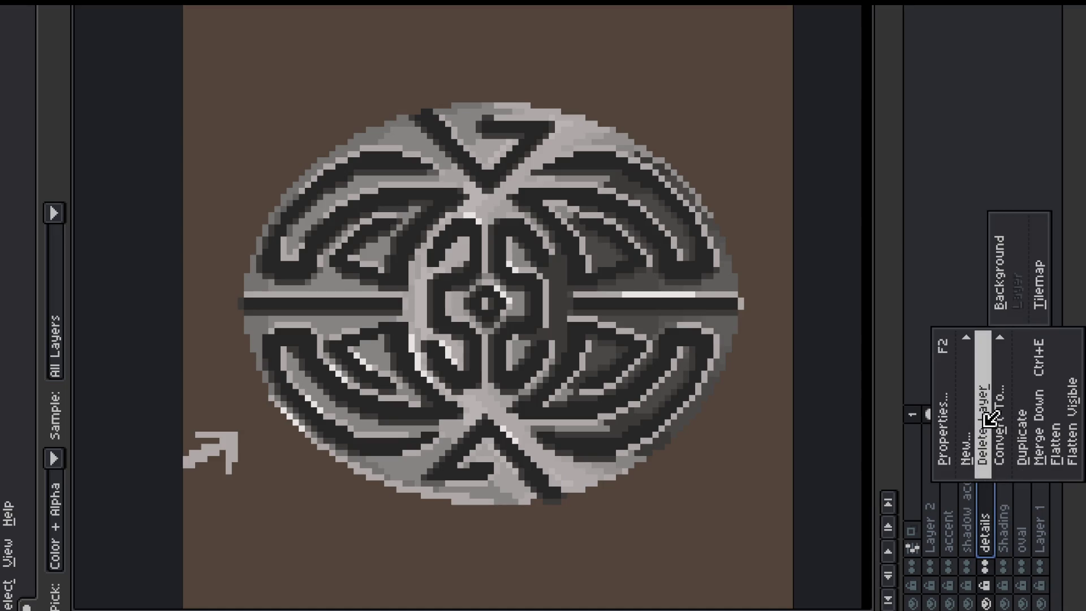
click(1027, 419)
double_click(991, 497)
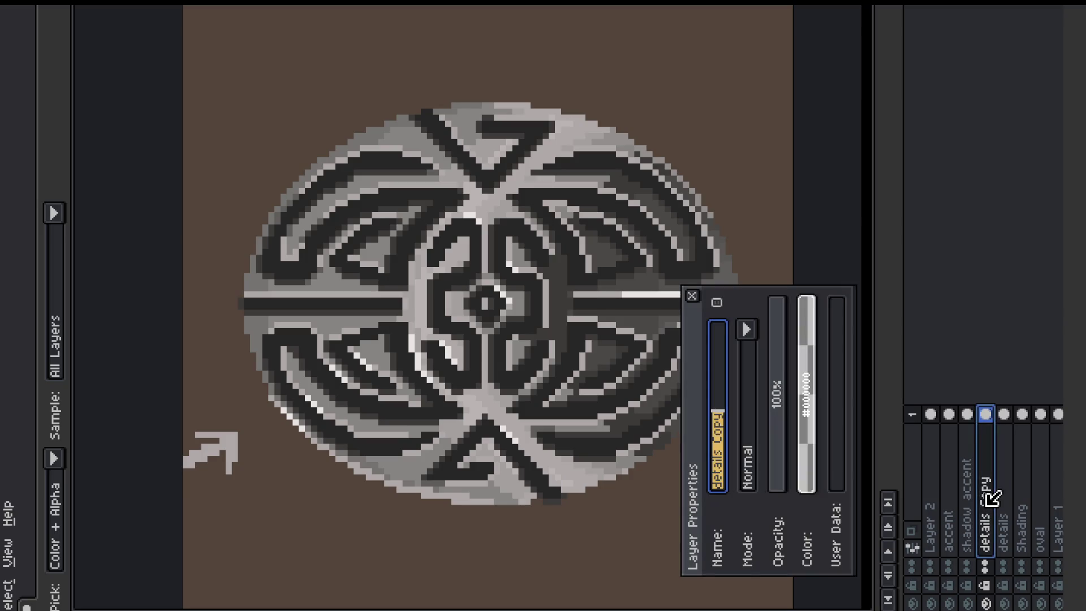
text(detai)
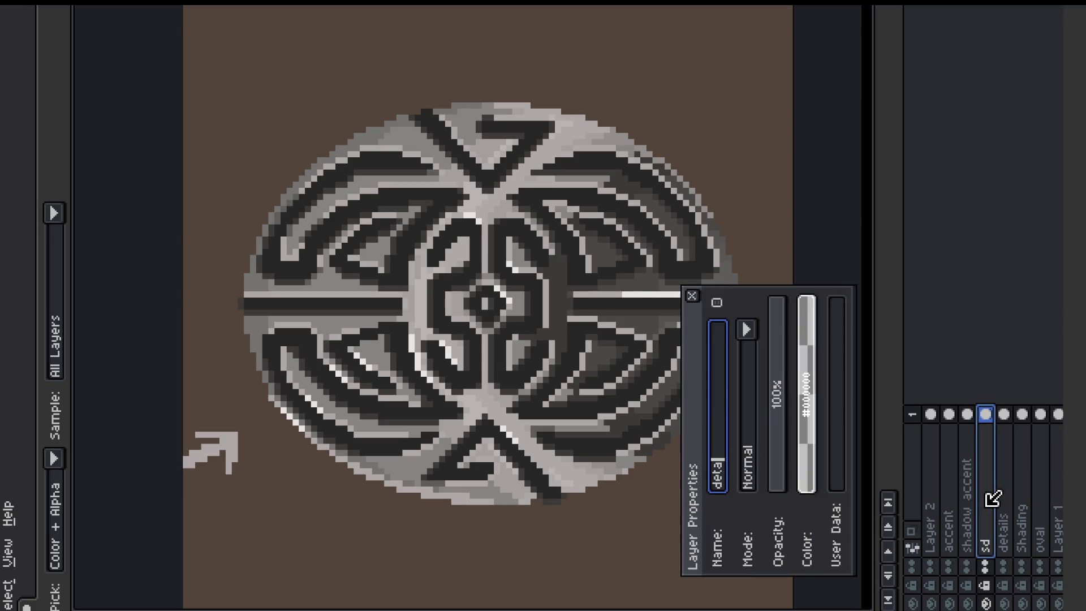
text(ls shadow)
key(Return)
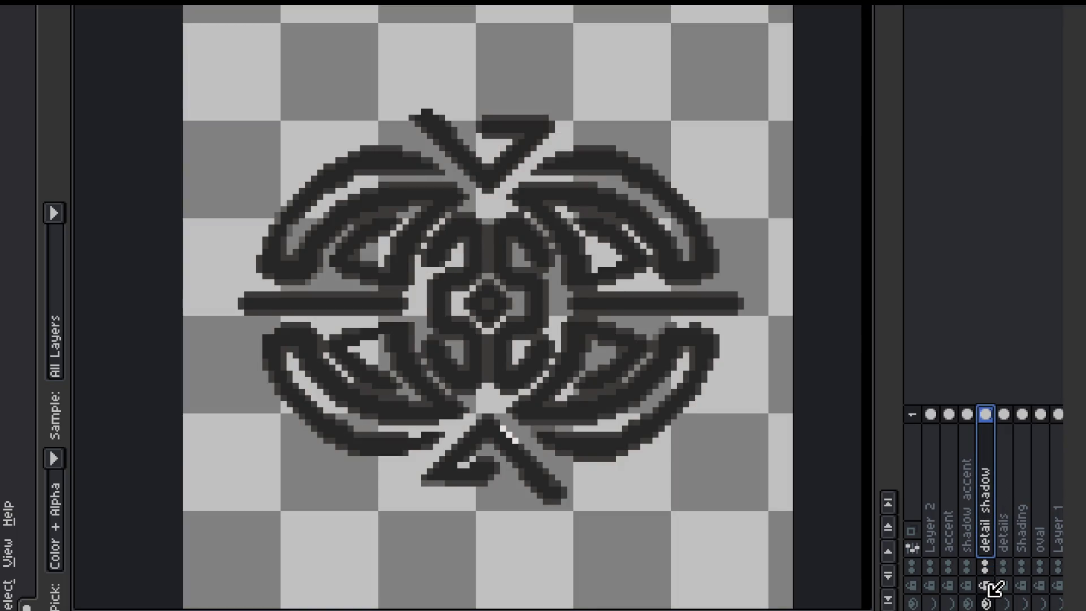
alt+click(987, 600)
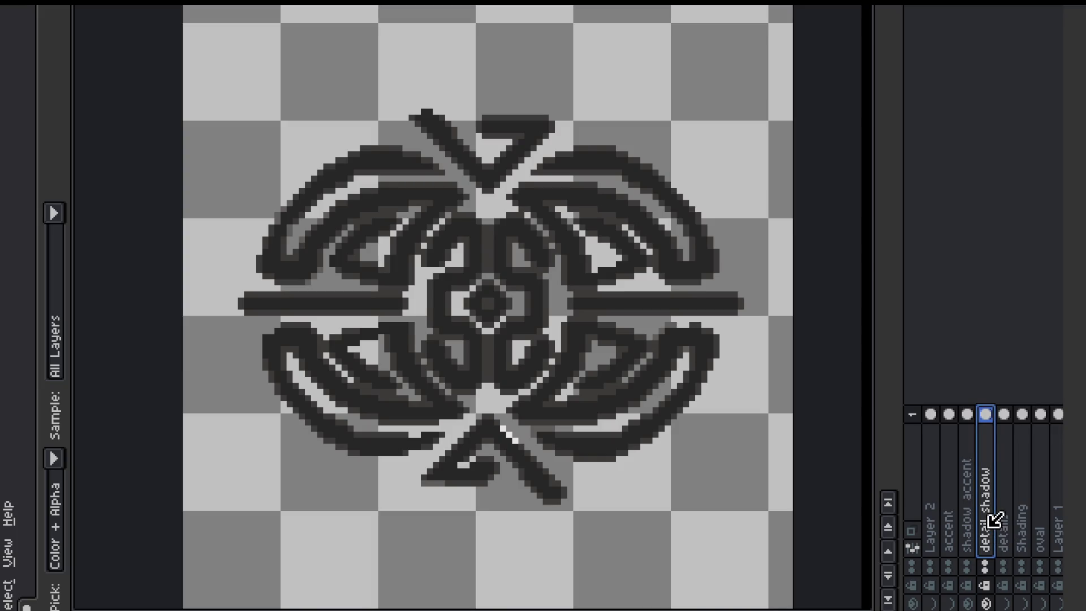
Step: Try Replace Color on the shadow layer, swapping its dark grey for another colour
key(shift+r)
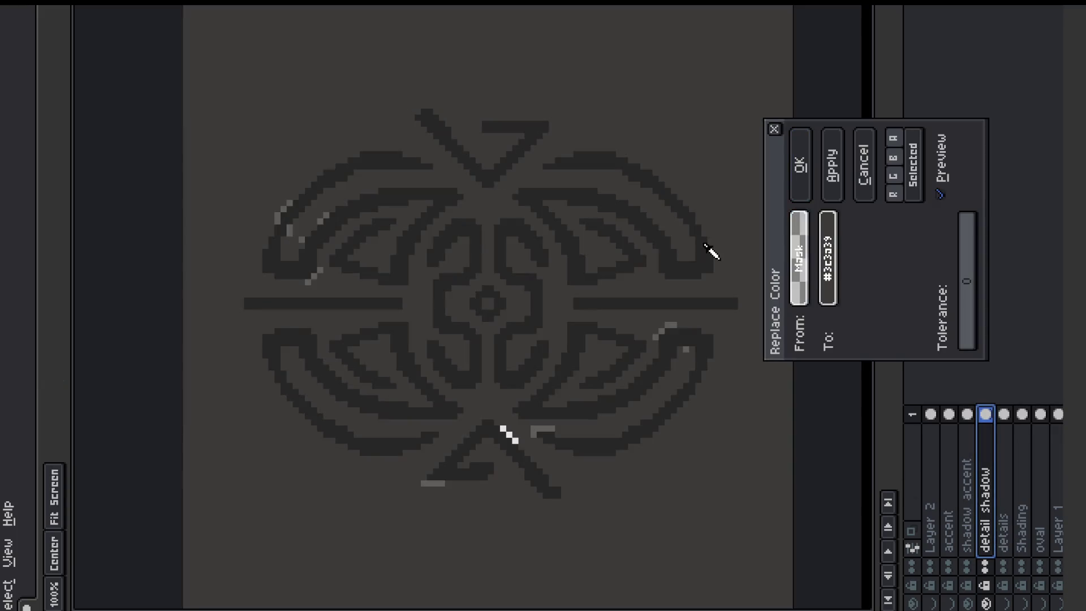
click(705, 246)
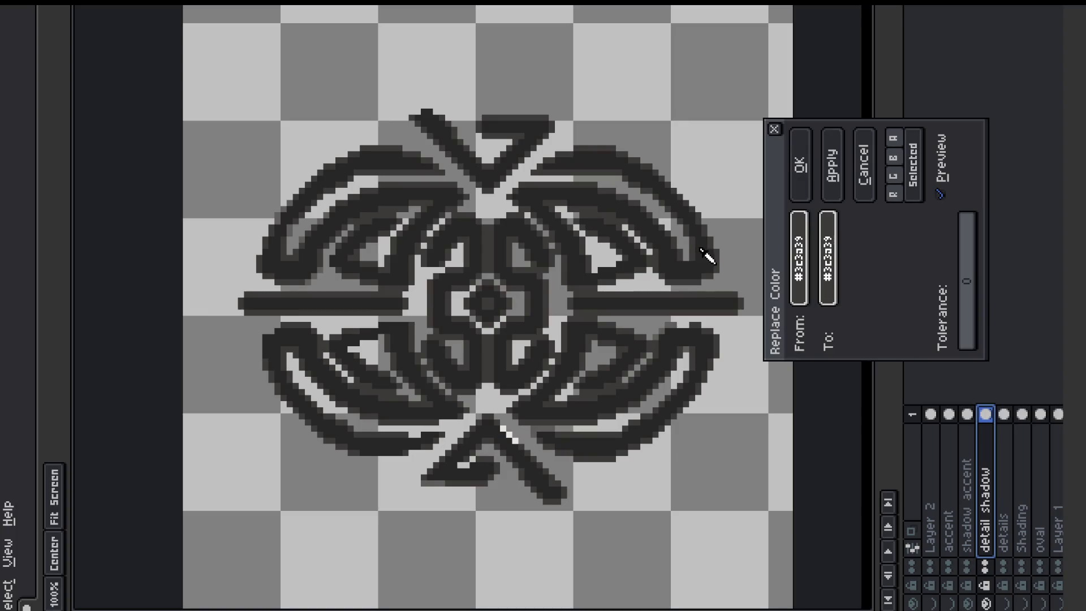
click(827, 236)
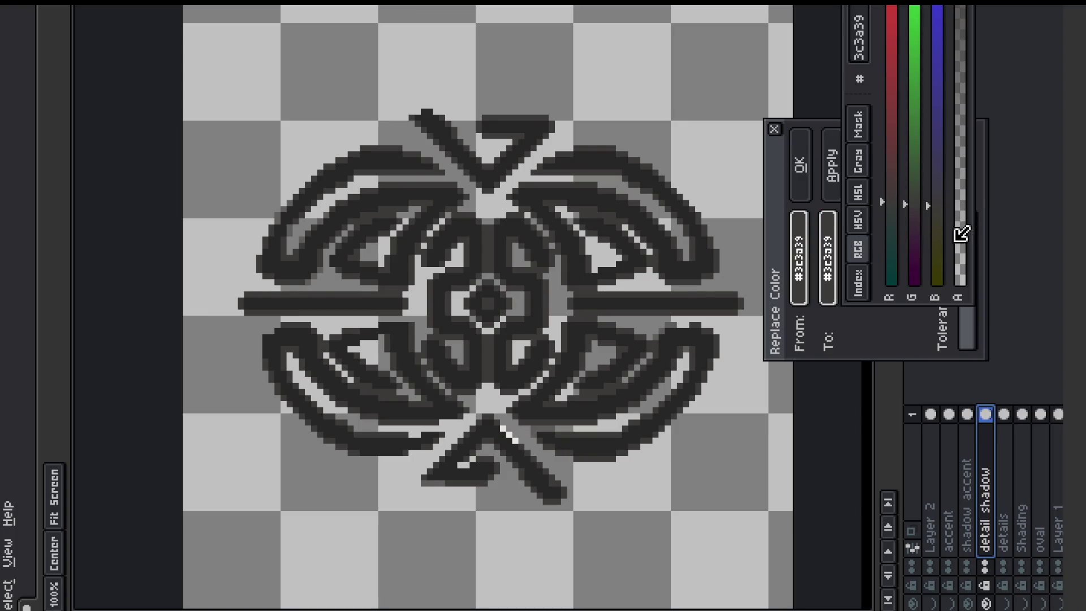
click(965, 407)
click(827, 244)
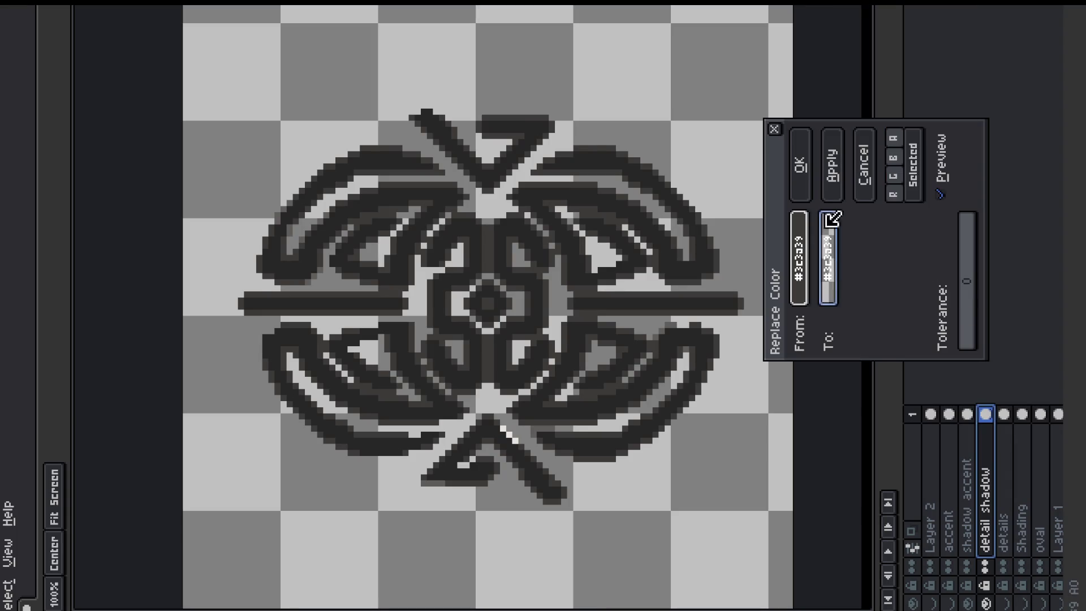
click(807, 154)
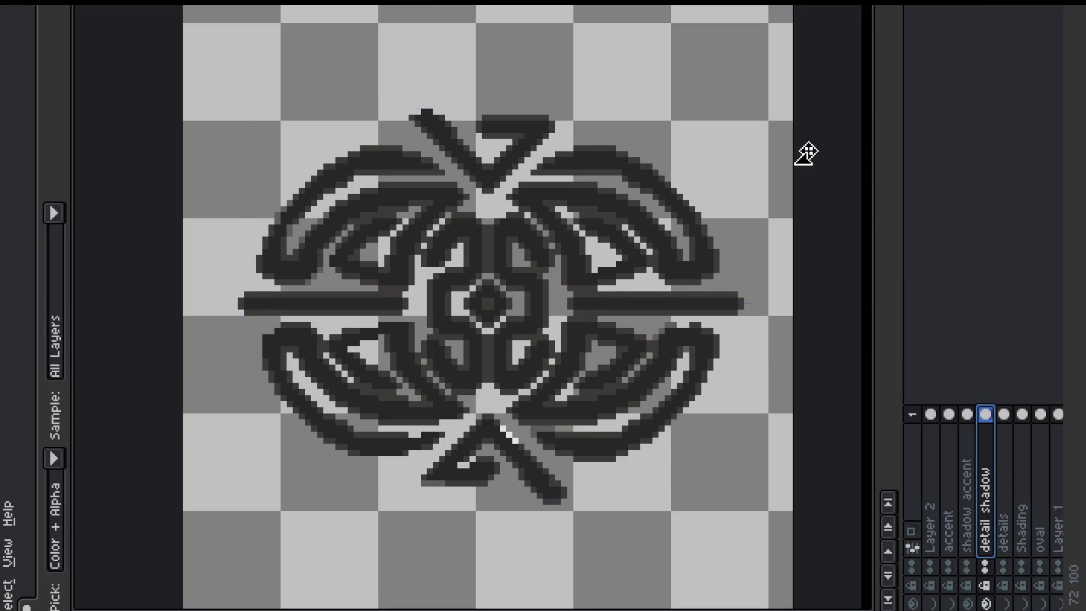
key(v)
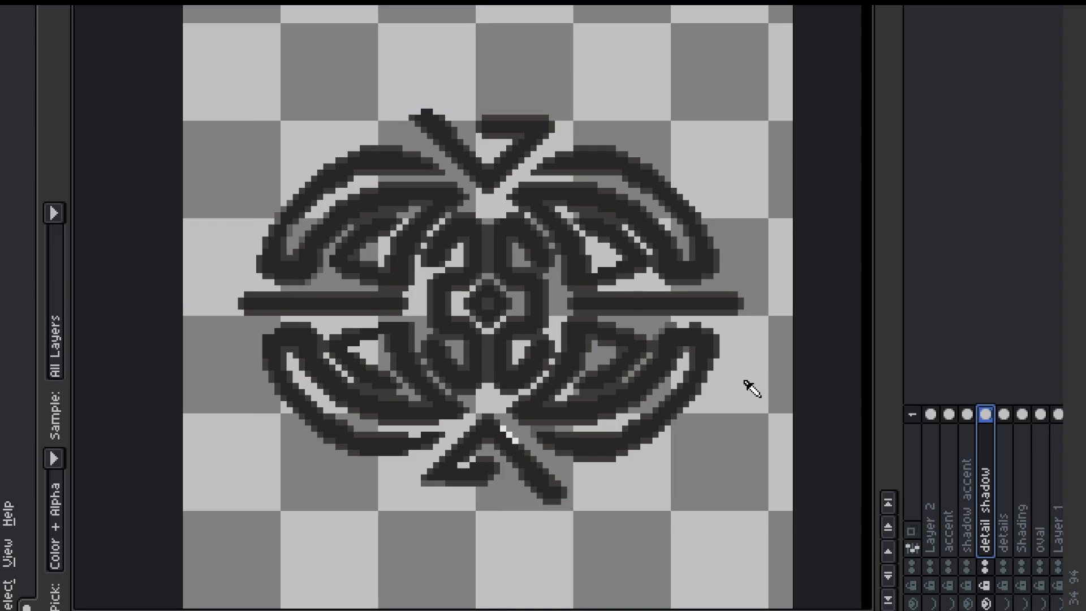
Step: Attempt a second dark grey colour replacement, then cancel it
key(shift+r)
click(799, 257)
click(722, 283)
click(828, 263)
click(828, 263)
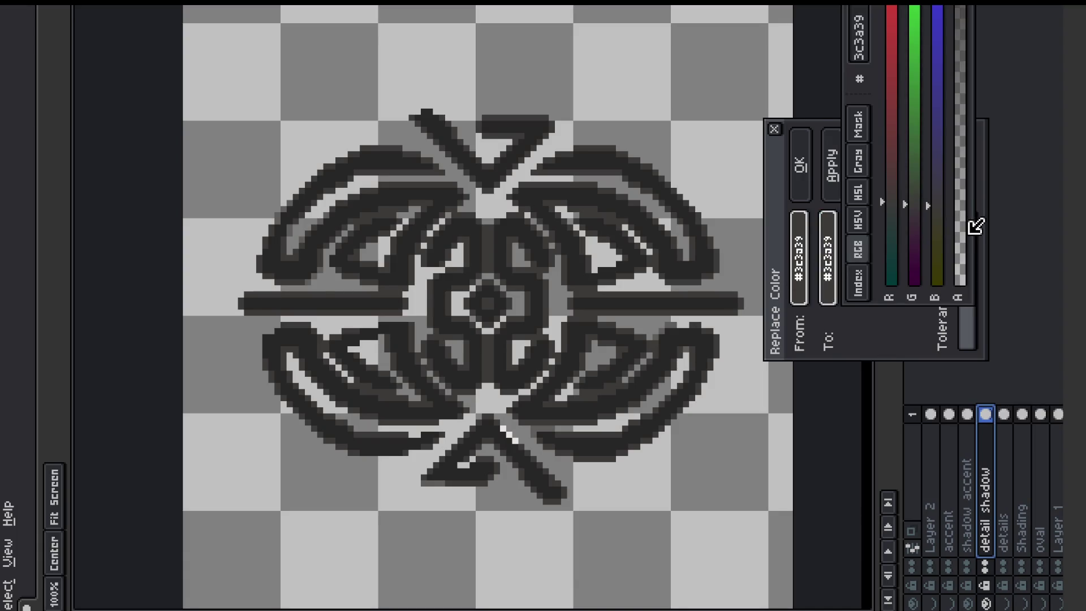
click(960, 473)
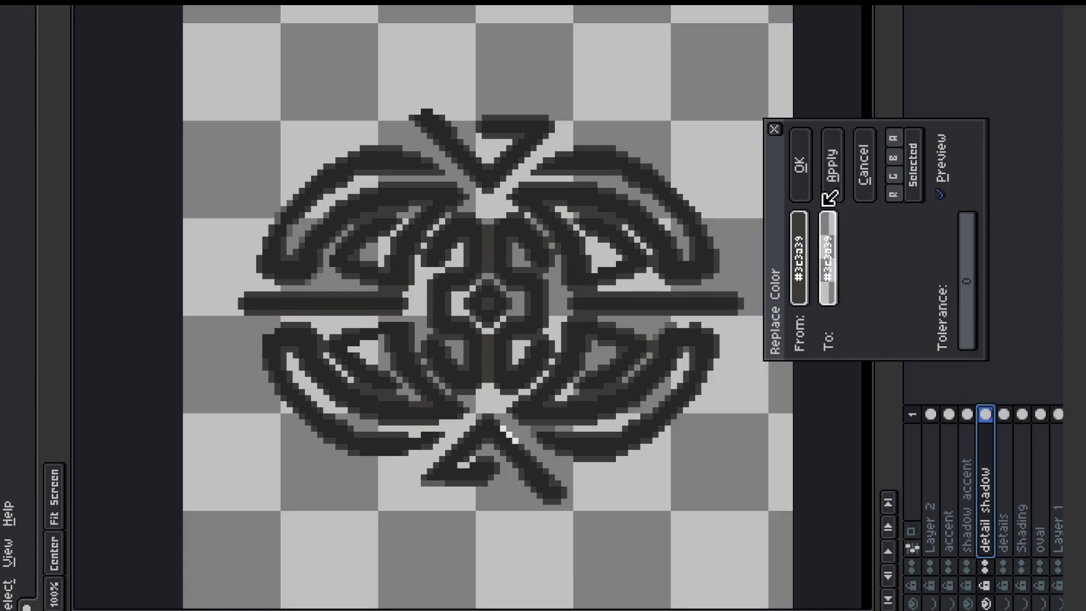
click(867, 142)
Step: Hide the shadow accent shading and darken the shadow knotwork with Hue/Saturation lightness -16
click(967, 602)
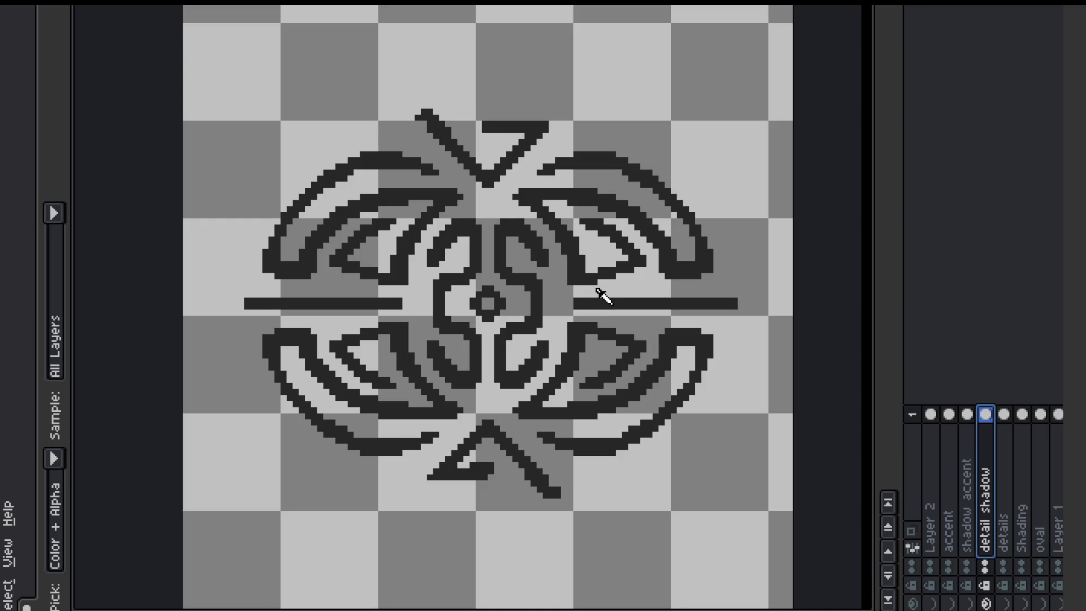
key(v)
key(z)
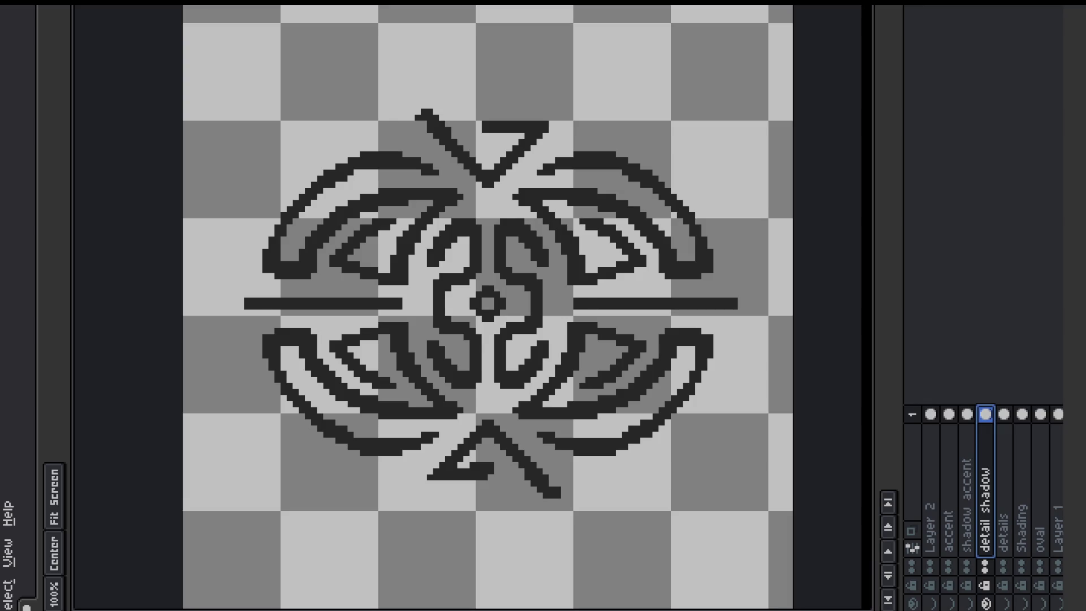
key(ctrl+u)
drag(641, 390, 643, 388)
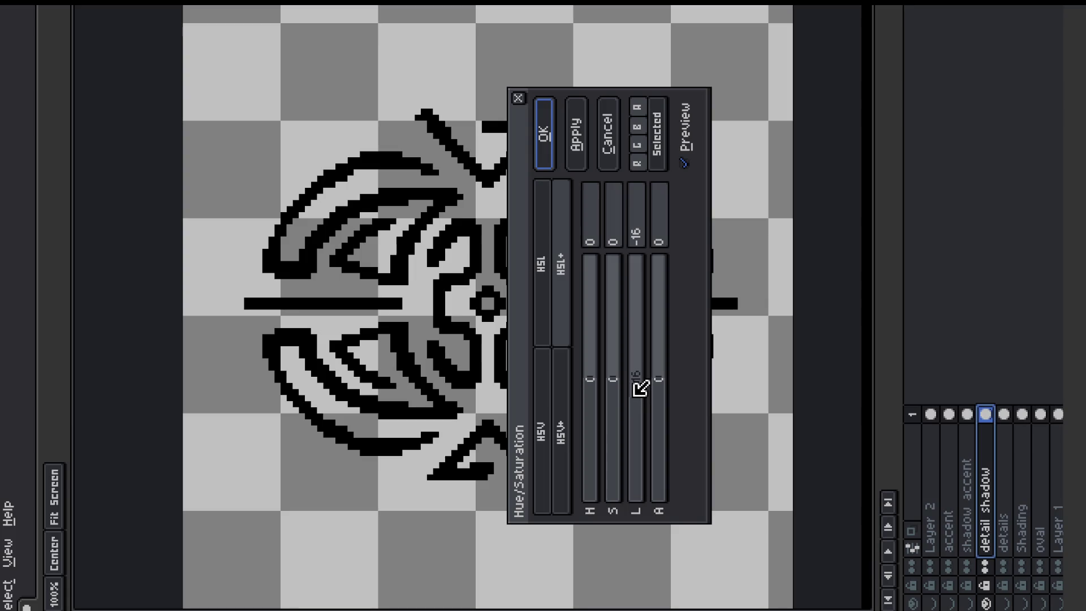
click(547, 135)
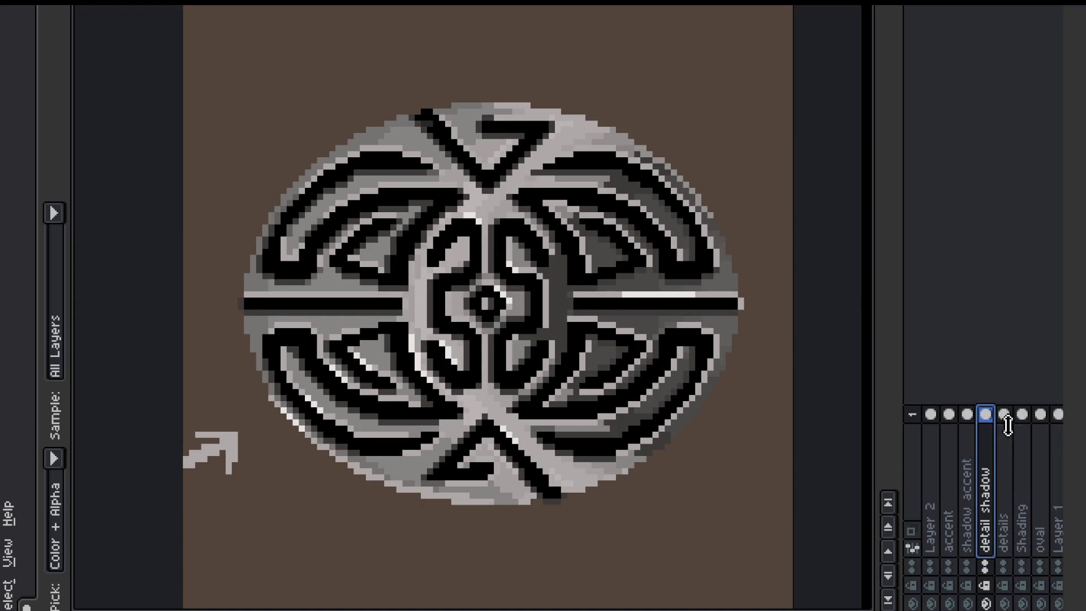
click(1004, 408)
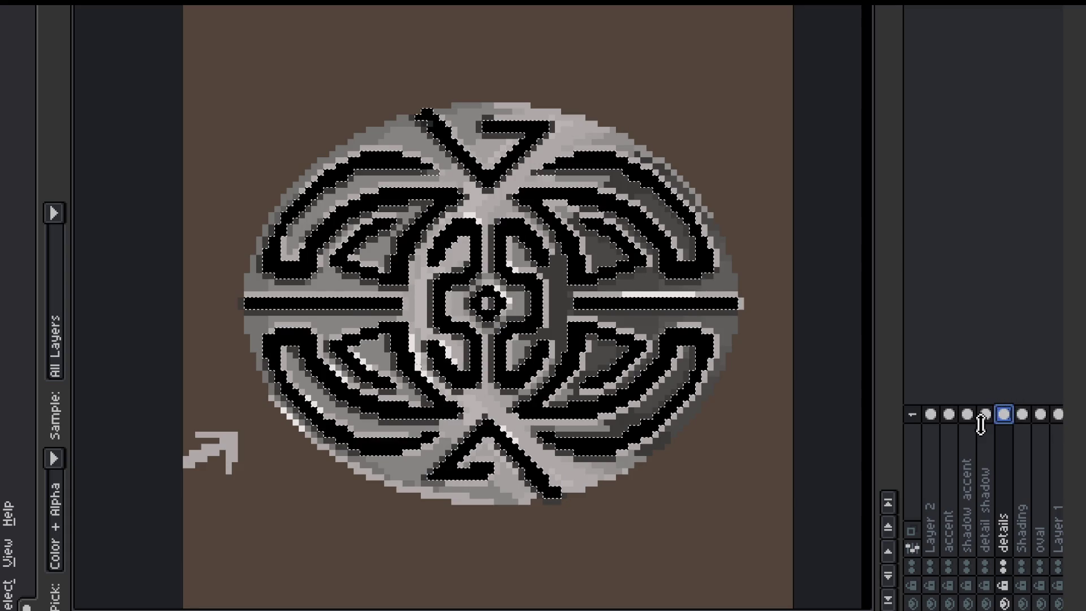
Step: Nudge the details knotwork up one pixel over its shadow copy, then reselect the detail shadow layer
key(ctrl+t)
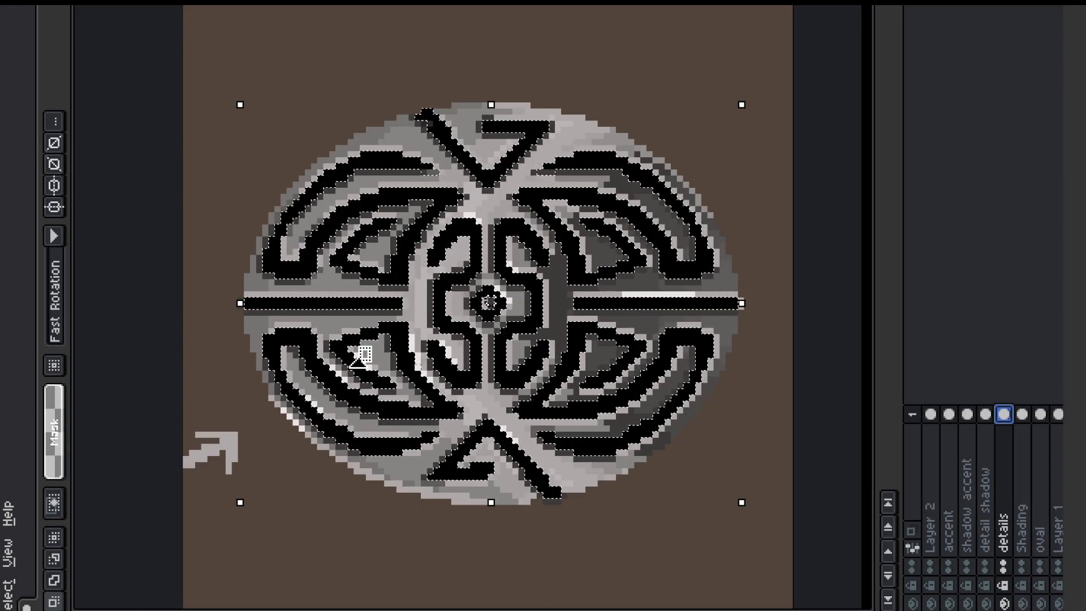
key(Return)
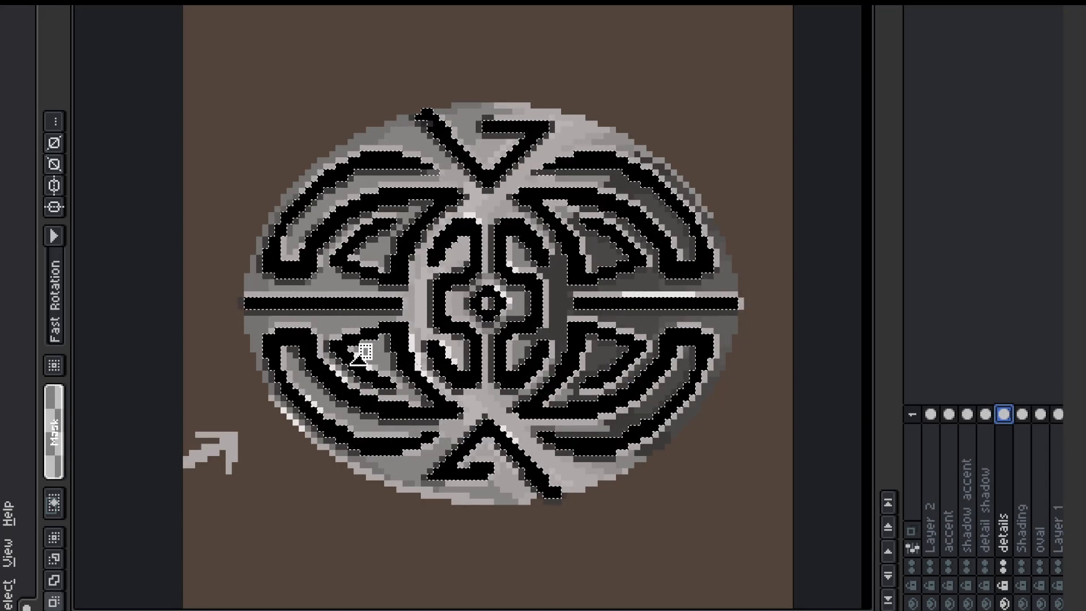
click(361, 354)
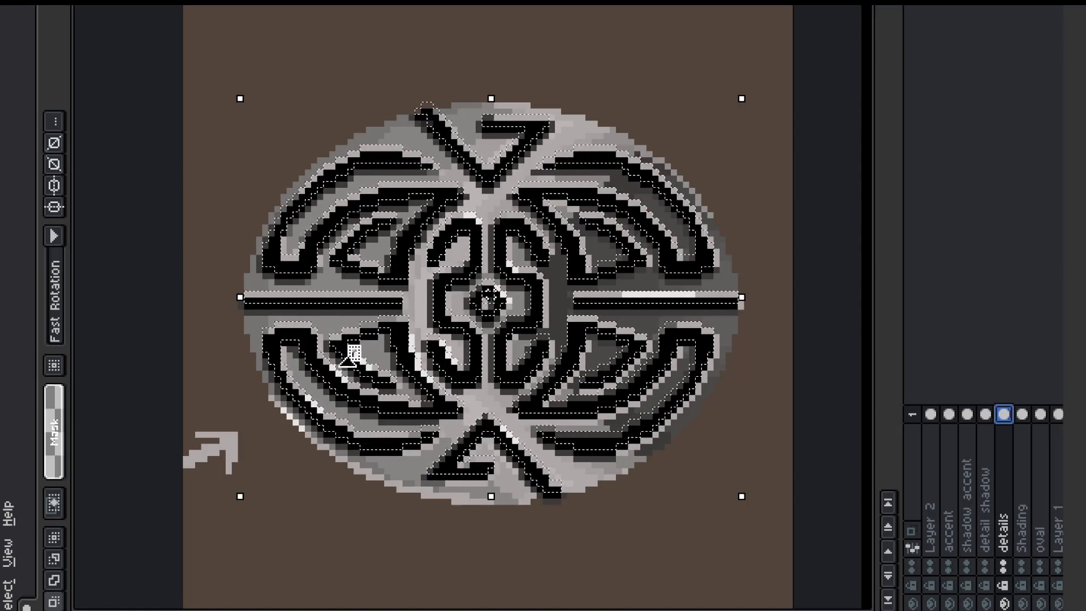
scroll(259, 417, up, 3)
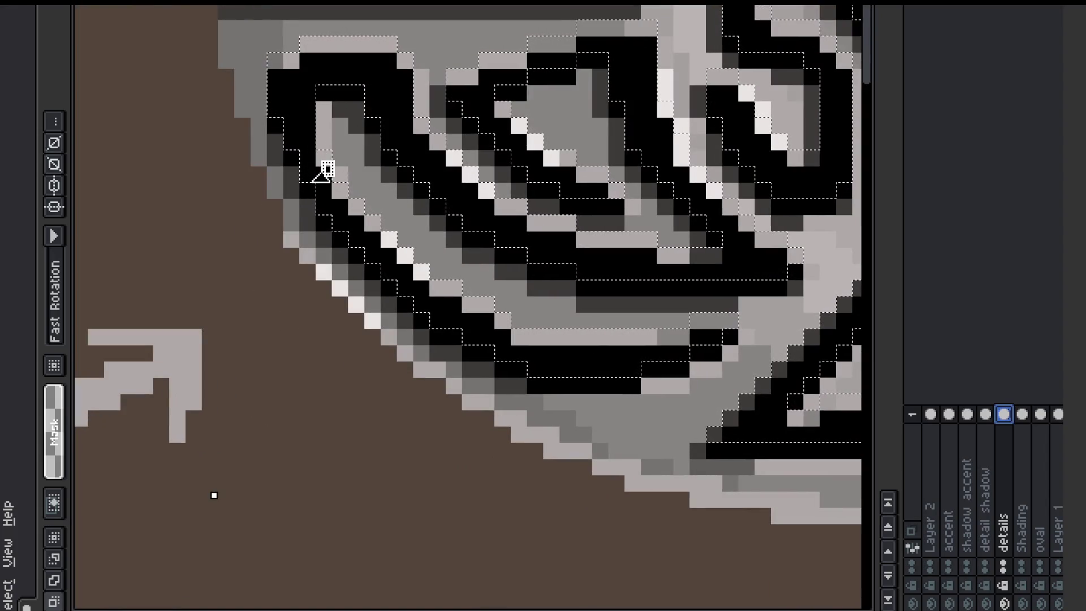
drag(324, 165, 324, 160)
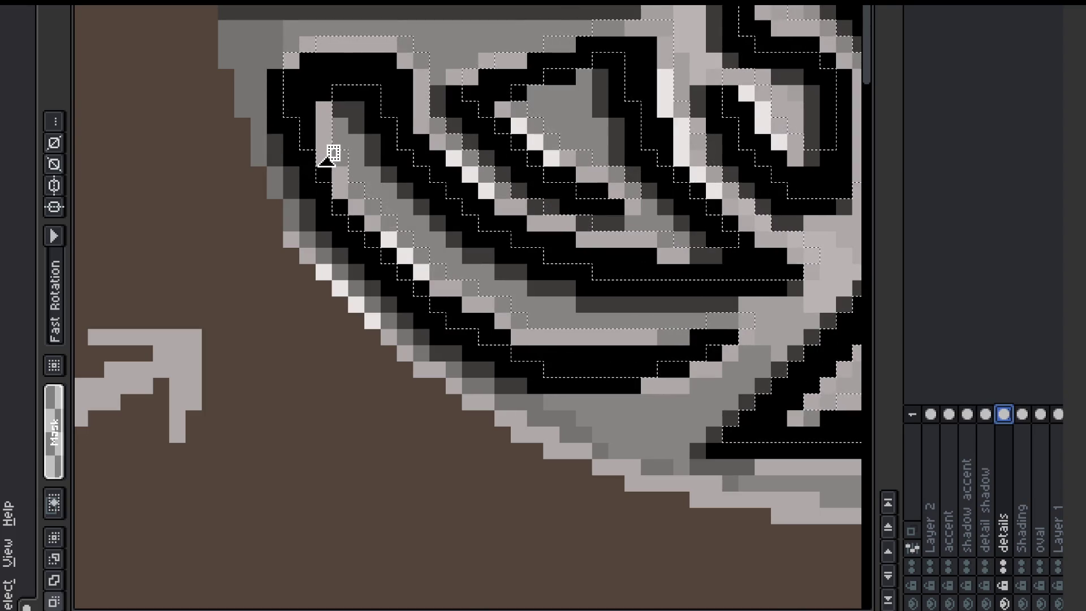
scroll(327, 155, down, 2)
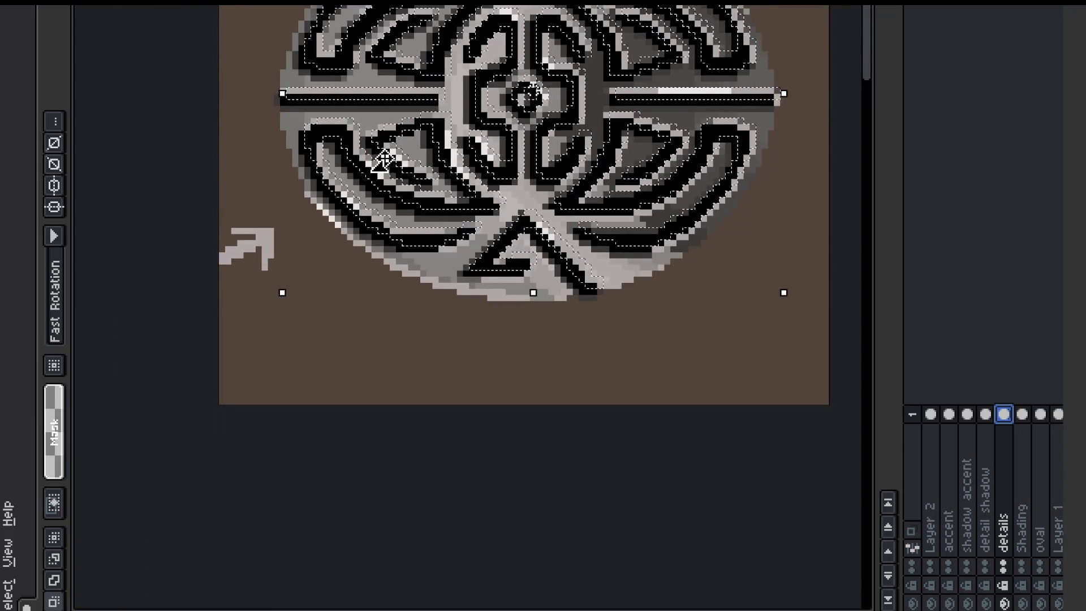
key(space)
drag(491, 151, 476, 192)
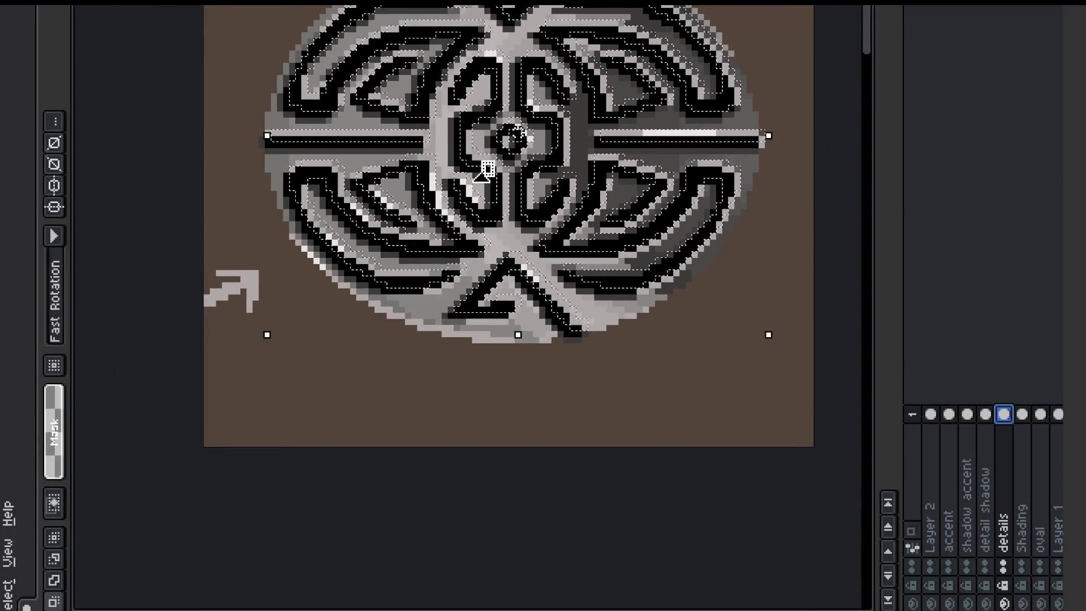
scroll(444, 163, up, 2)
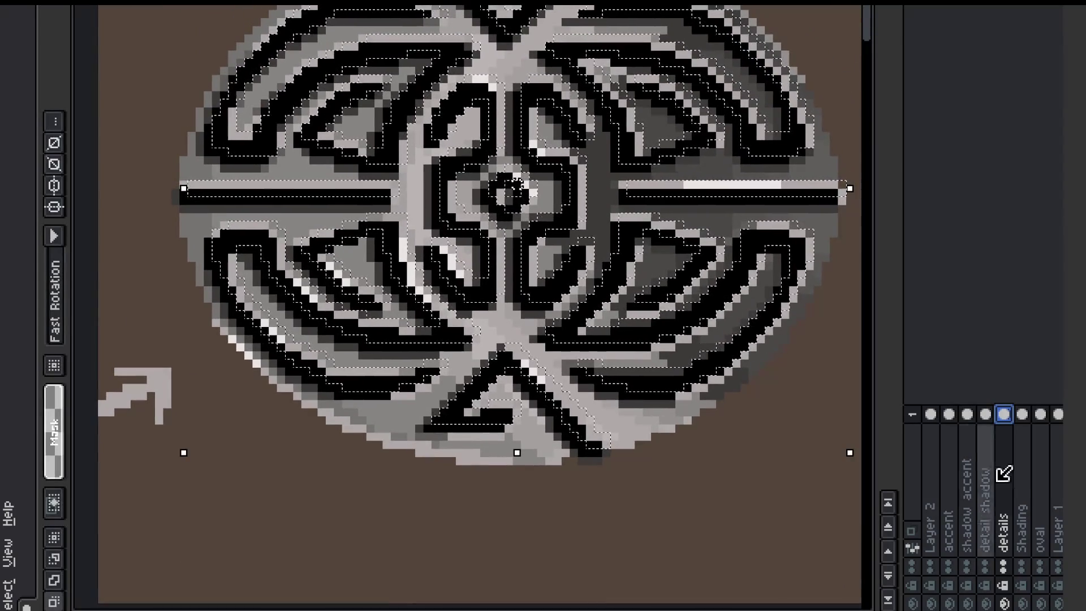
key(alt+Up)
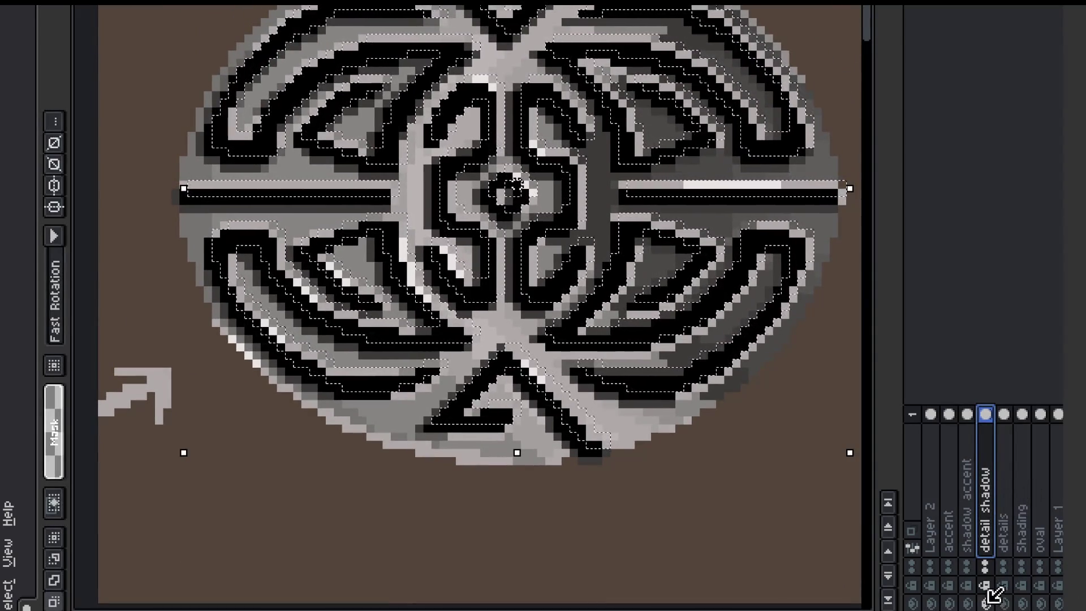